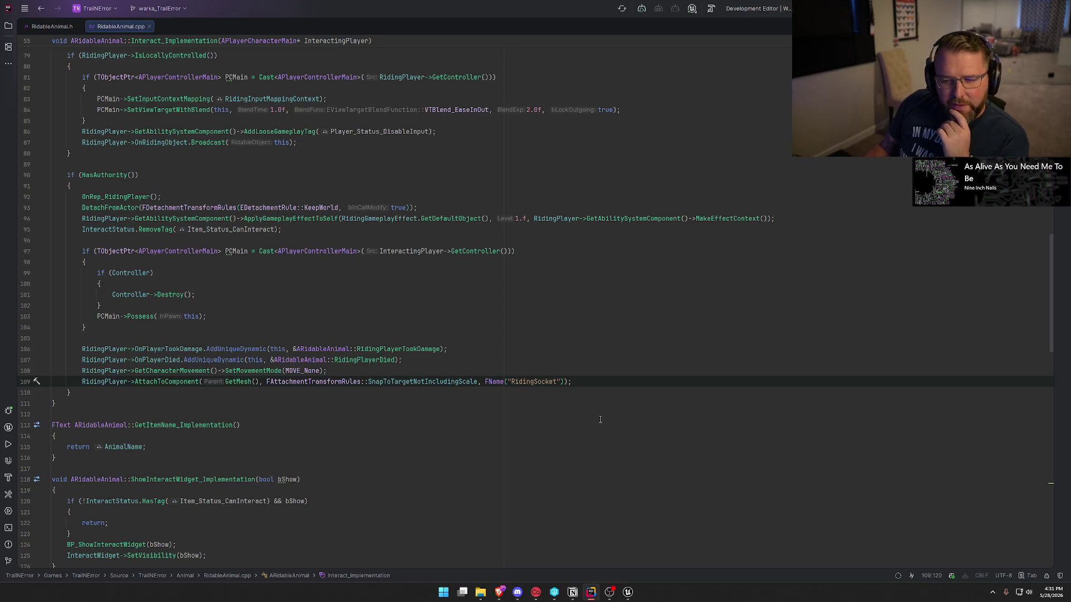
- Jump to the OnRep_RidingPlayer definition in Rider, then bring up the bp_AI_Ox blueprint in Unreal
{"action": "left_click", "coordinate": [126, 199]}
{"action": "key", "text": "F12"}
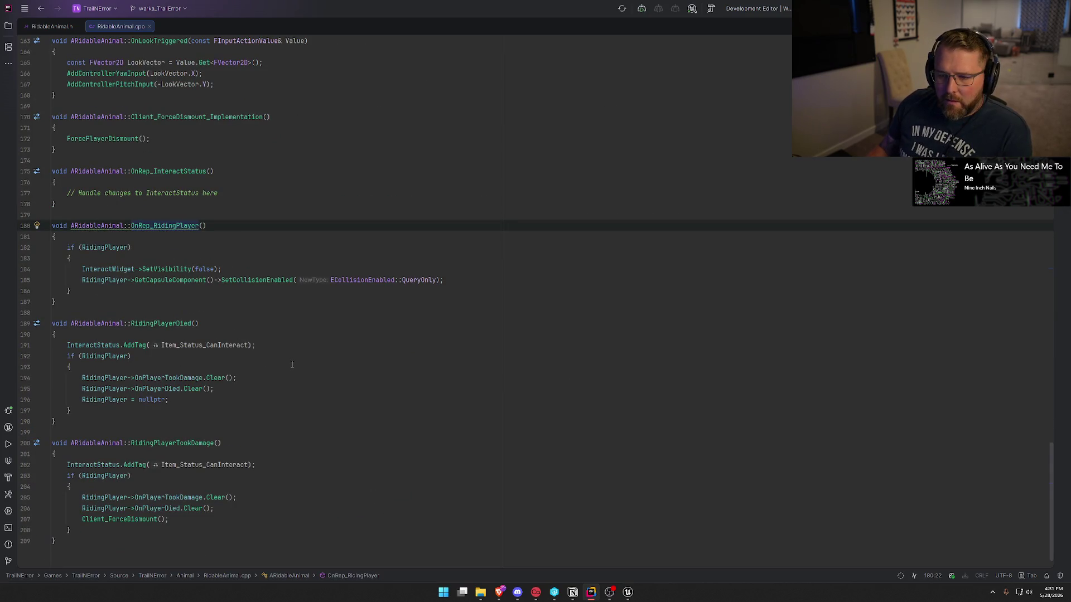
{"action": "left_click", "coordinate": [631, 592]}
{"action": "left_click", "coordinate": [155, 17]}
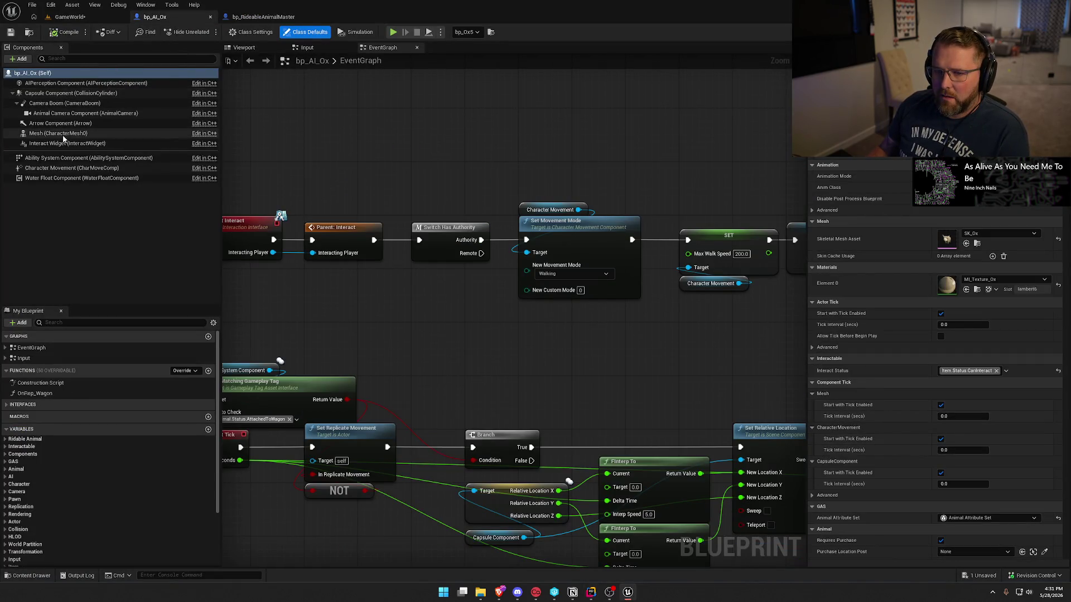
- Open the SK_Ox skeletal mesh from the ox's Mesh component and orbit to inspect its RidingSocket
{"action": "left_click", "coordinate": [112, 133]}
{"action": "left_click", "coordinate": [953, 345]}
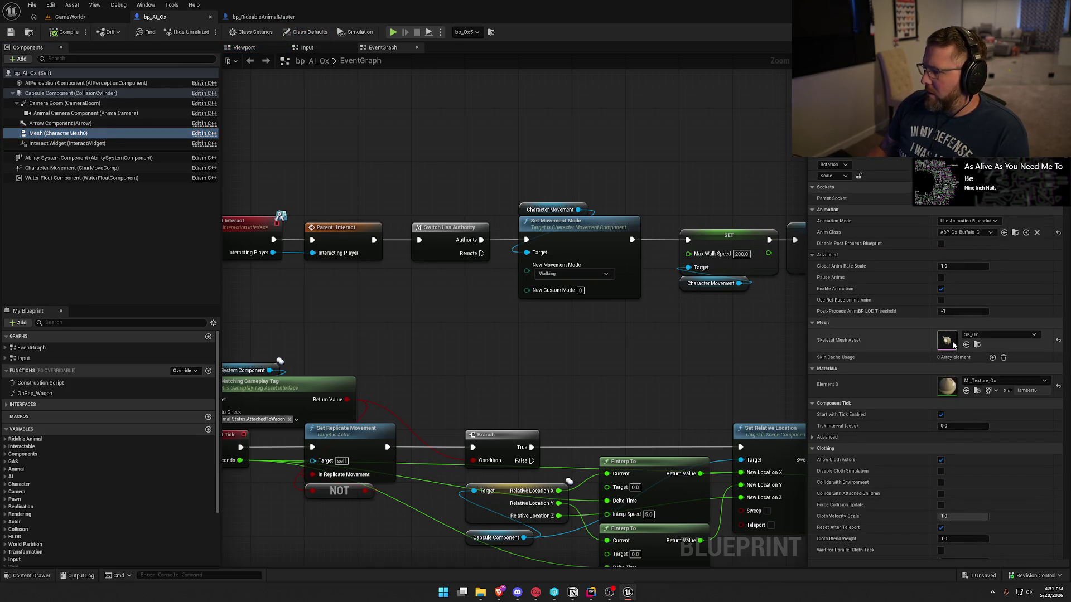
{"action": "double_click", "coordinate": [947, 340]}
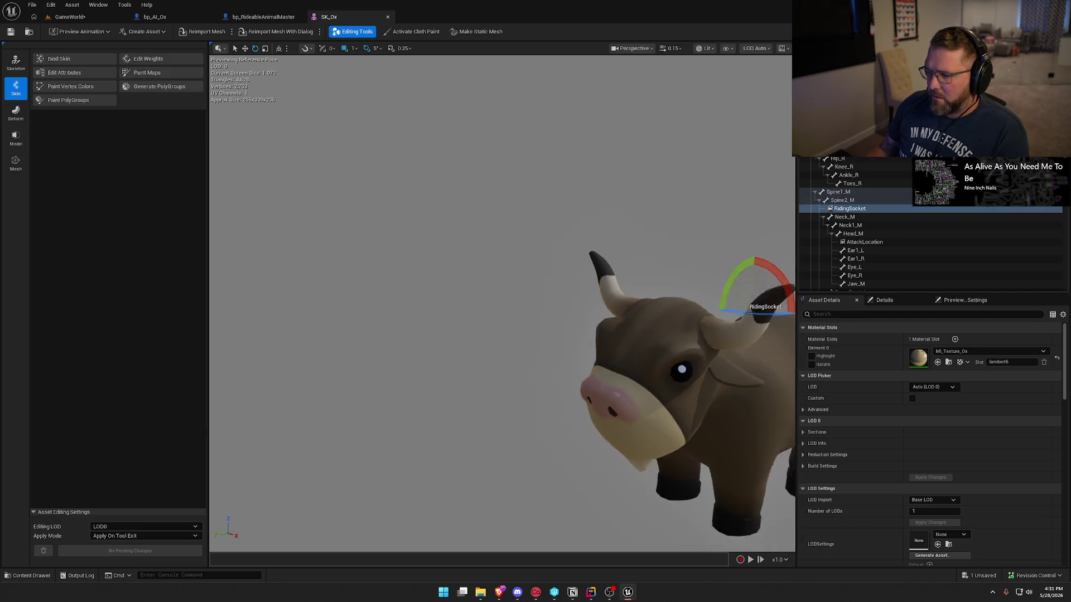
{"action": "scroll", "coordinate": [502, 304], "scroll_direction": "up", "scroll_amount": 2}
{"action": "scroll", "coordinate": [662, 262], "scroll_direction": "down", "scroll_amount": 2}
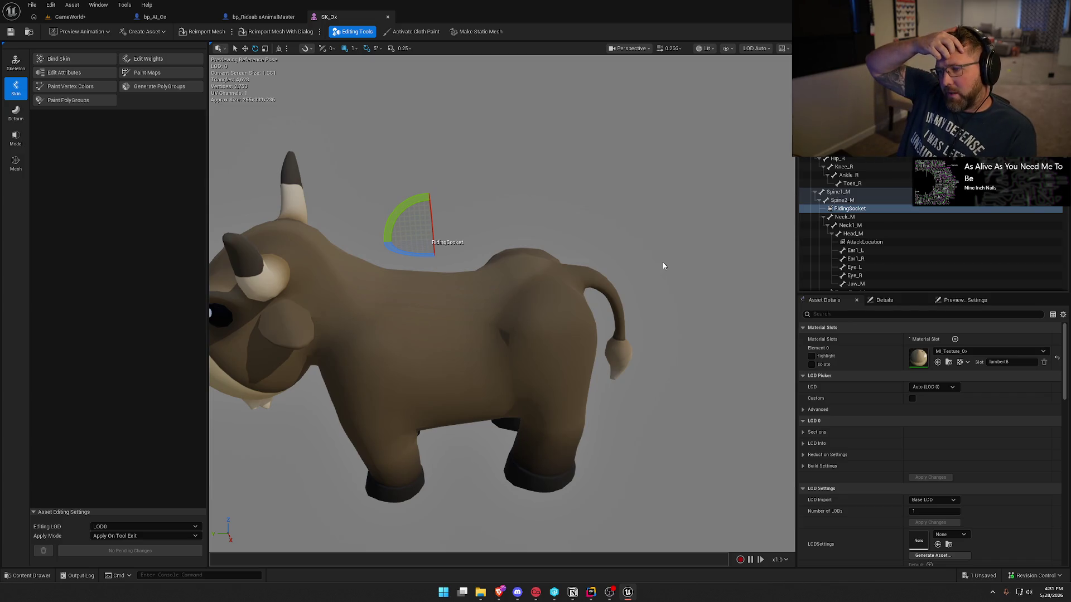
{"action": "mouse_move", "coordinate": [663, 262]}
{"action": "left_mouse_down"}
{"action": "mouse_move", "coordinate": [602, 262]}
{"action": "mouse_move", "coordinate": [570, 369]}
{"action": "left_mouse_up"}
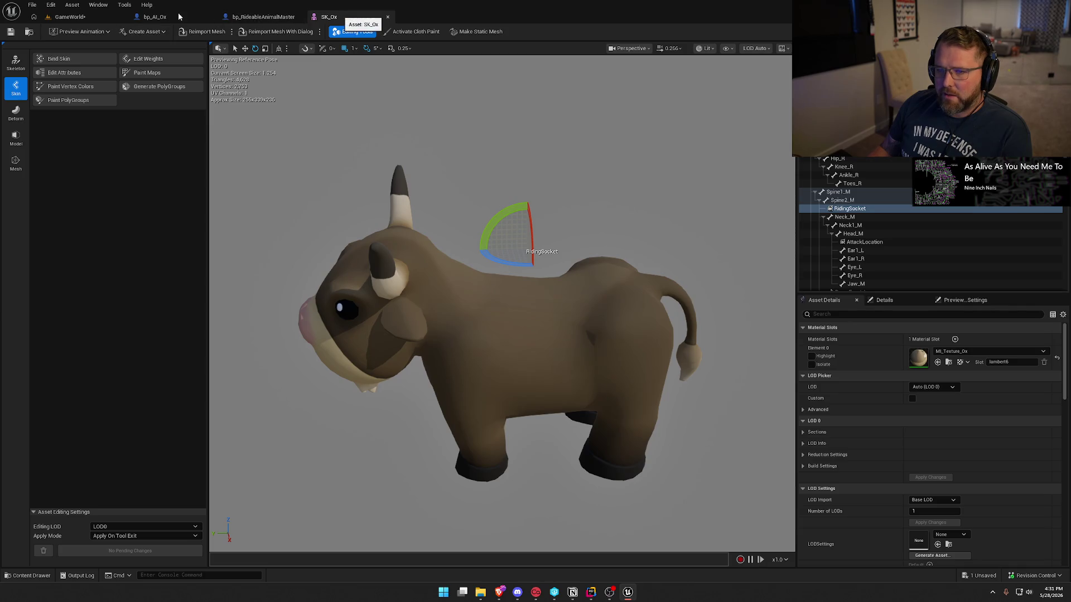
{"action": "left_click", "coordinate": [387, 17]}
- Compare the capsule collision and mesh placement in the ox's viewport, then return to Rider
{"action": "left_click", "coordinate": [243, 48]}
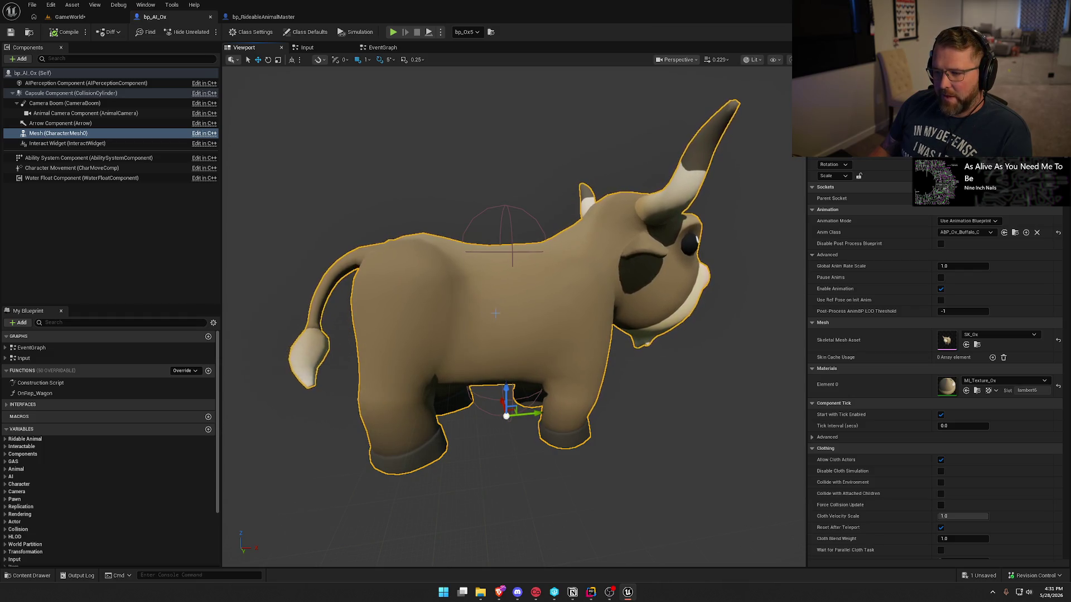
{"action": "left_click", "coordinate": [509, 210]}
{"action": "left_click", "coordinate": [640, 341]}
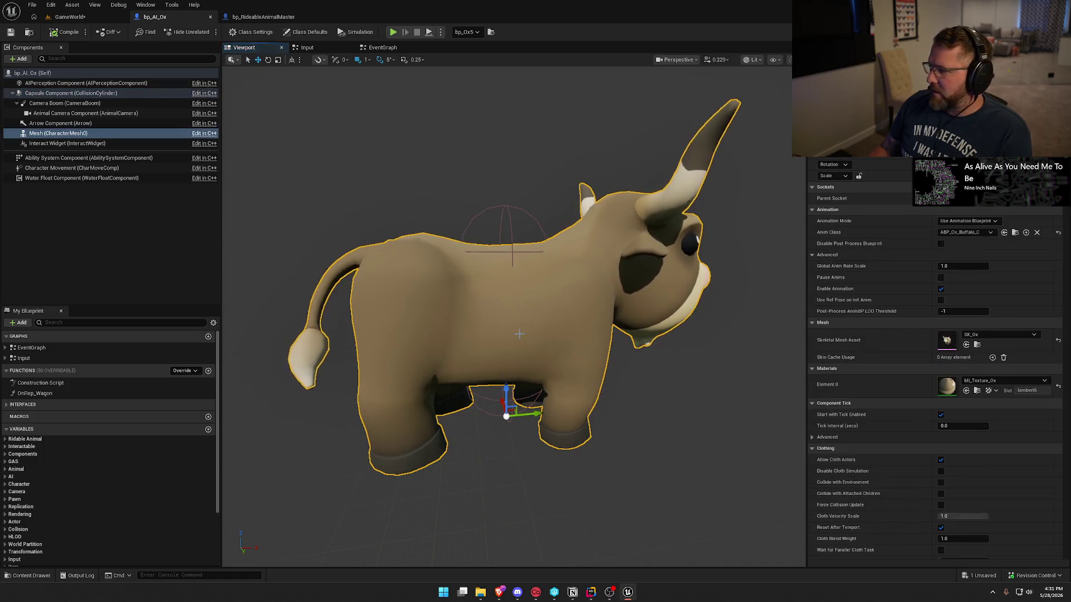
{"action": "left_click", "coordinate": [509, 216]}
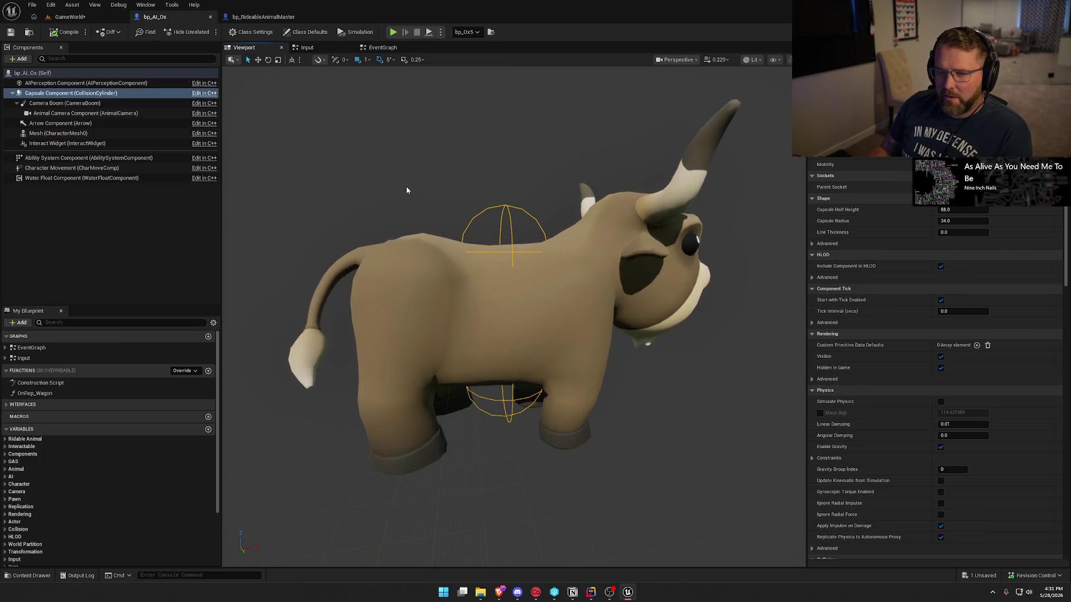
{"action": "key", "text": "alt+Tab"}
{"action": "scroll", "coordinate": [446, 328], "scroll_direction": "up", "scroll_amount": 15}
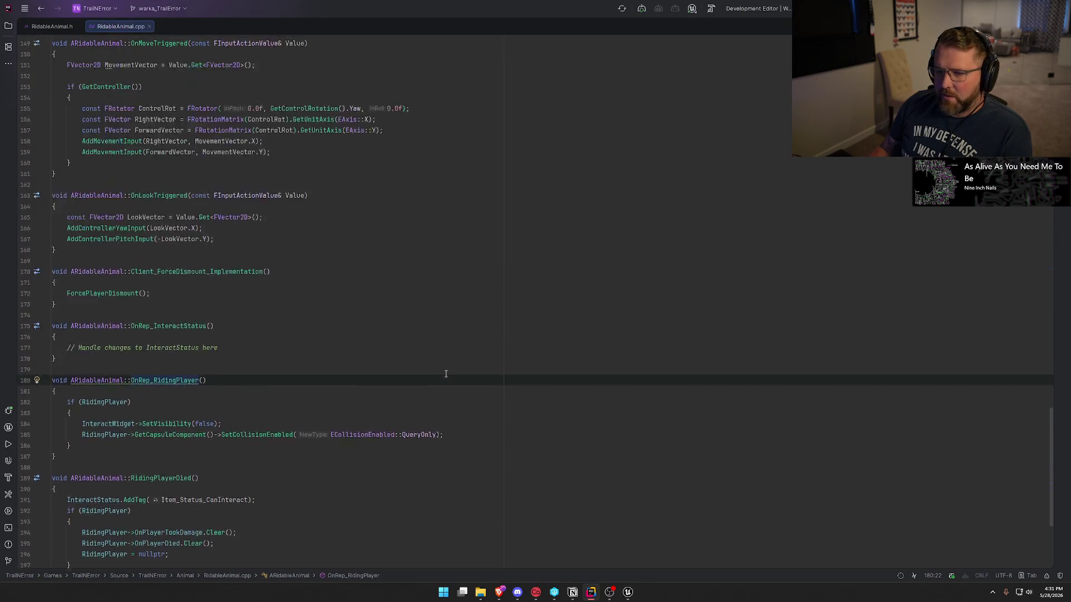
- Inspect the AttachToComponent line snapping the rider to the mesh's RidingSocket, then return to Unreal
{"action": "left_click", "coordinate": [534, 400]}
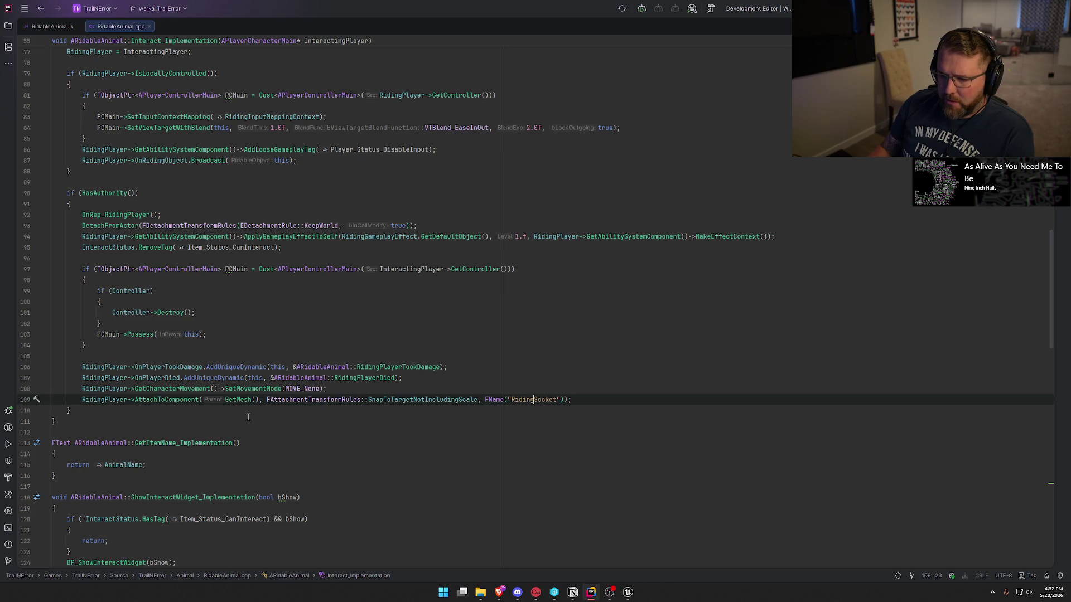
{"action": "mouse_move", "coordinate": [236, 402]}
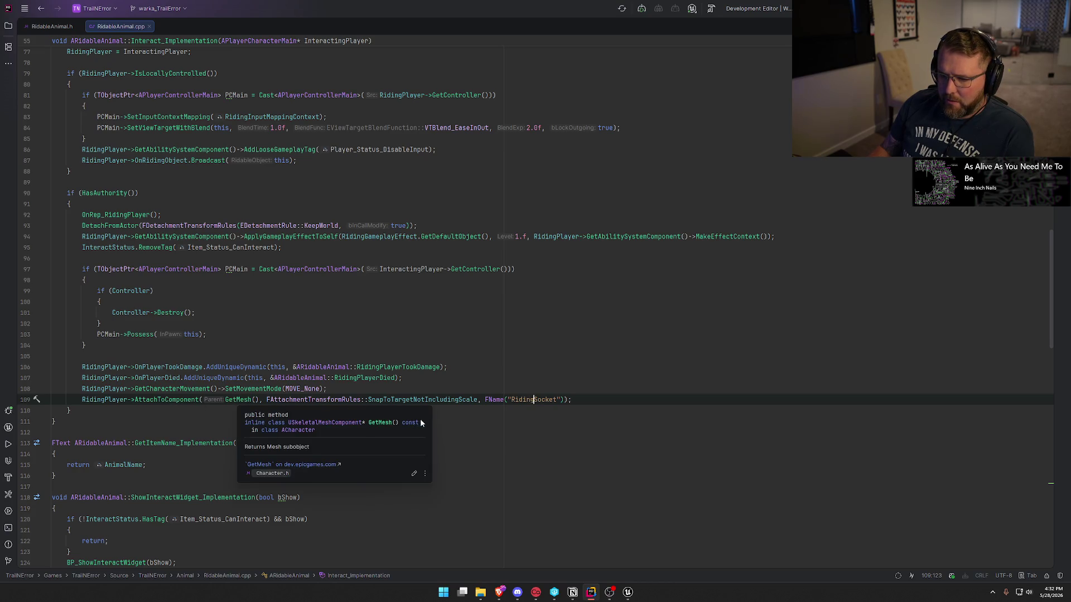
{"action": "key", "text": "alt+Tab"}
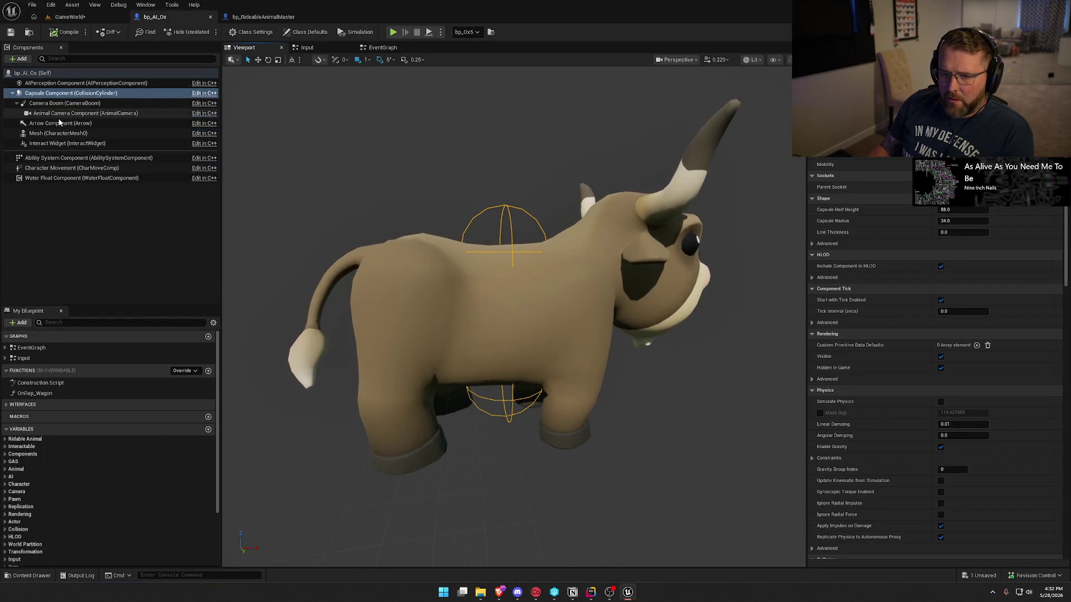
- Select the ox's CharacterMesh0 component, then take control of the running GameWorld play session
{"action": "left_click", "coordinate": [57, 134]}
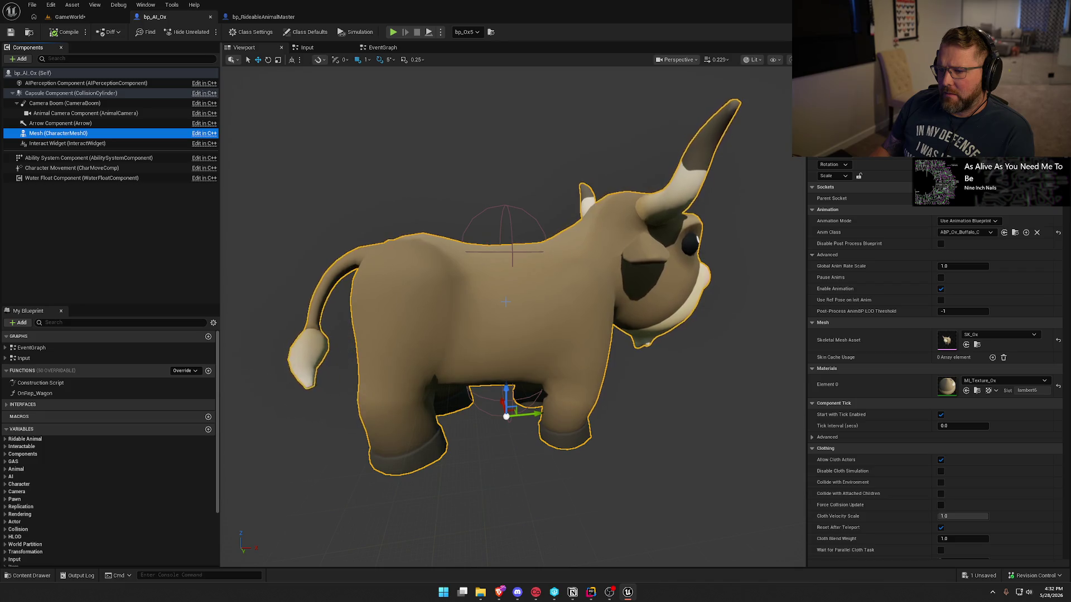
{"action": "left_click", "coordinate": [67, 17]}
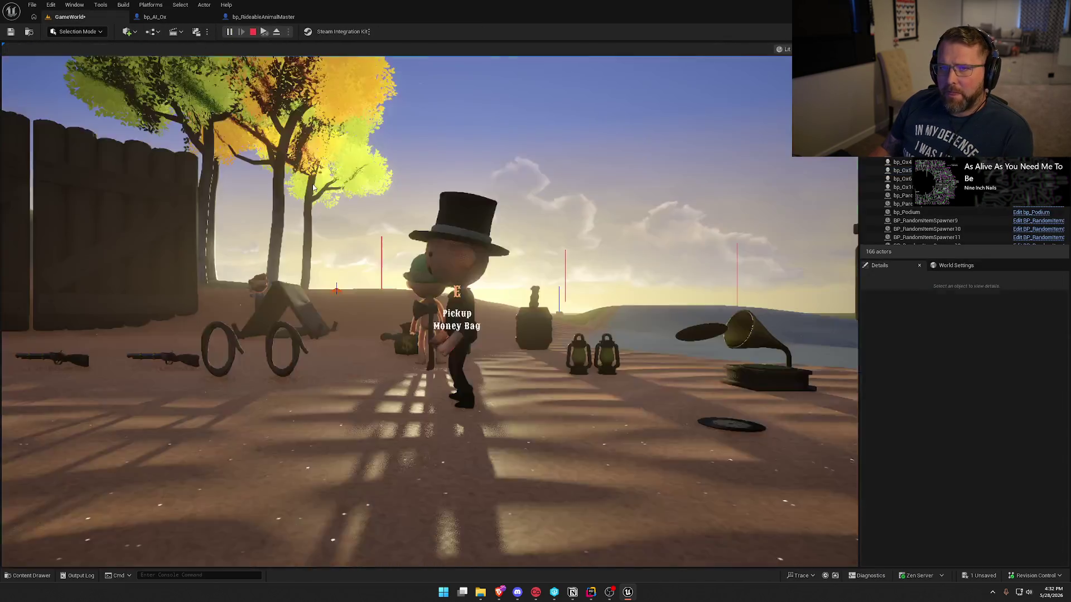
{"action": "left_click", "coordinate": [314, 188]}
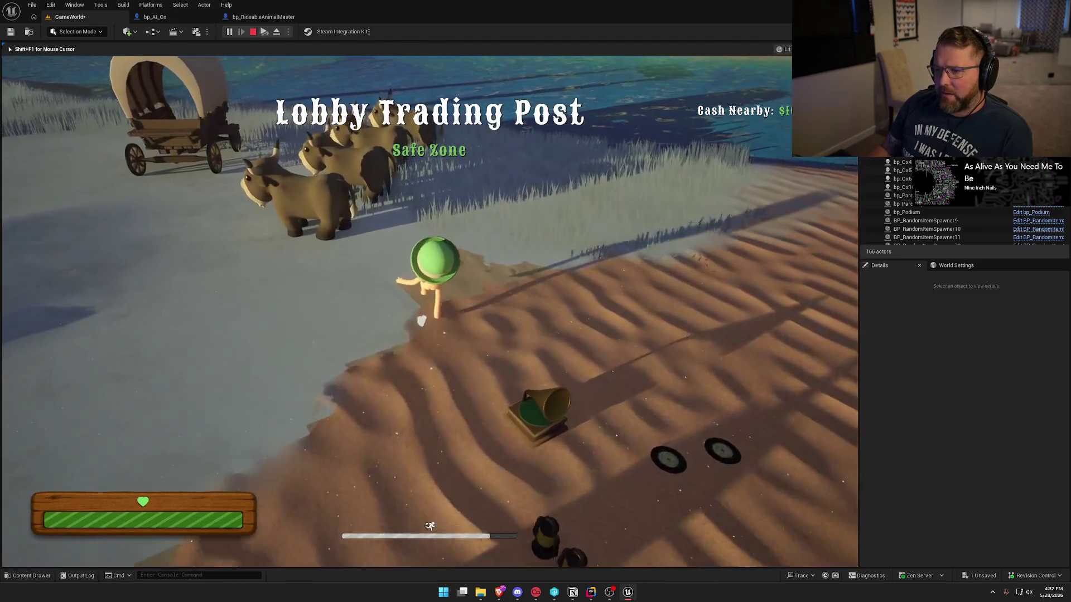
- Mount the ox with E, ride it into the water and back to shore, then free the mouse
{"action": "key", "text": "e"}
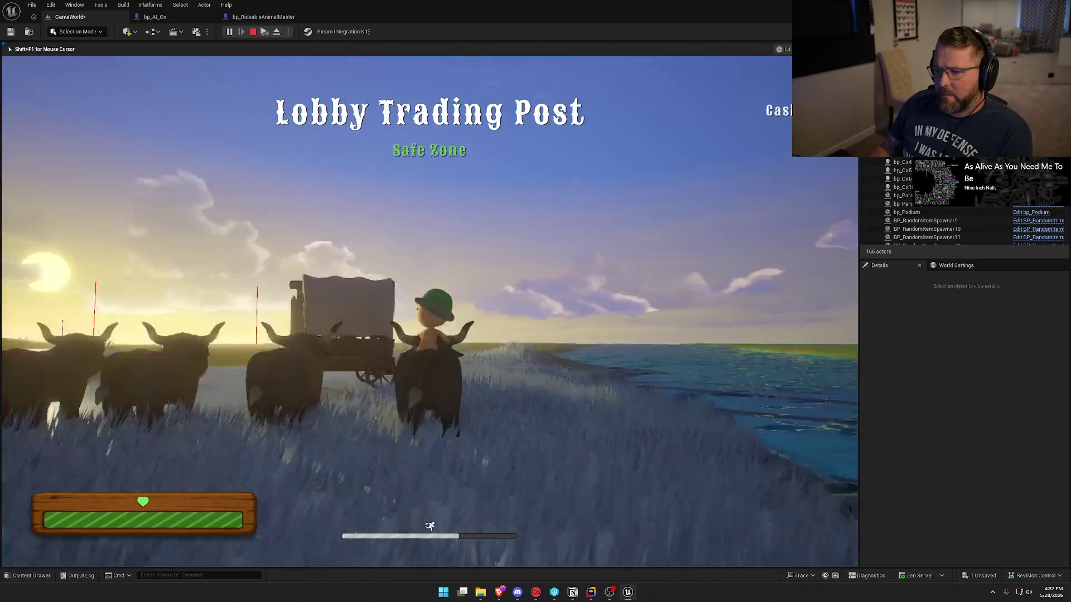
{"action": "key", "text": "w"}
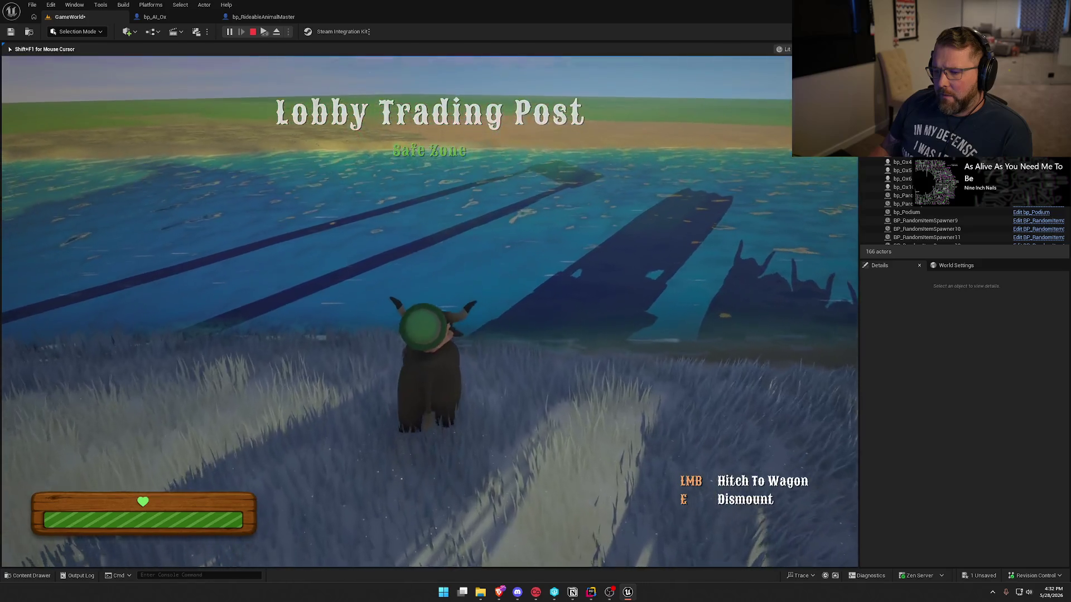
{"action": "key", "text": "a"}
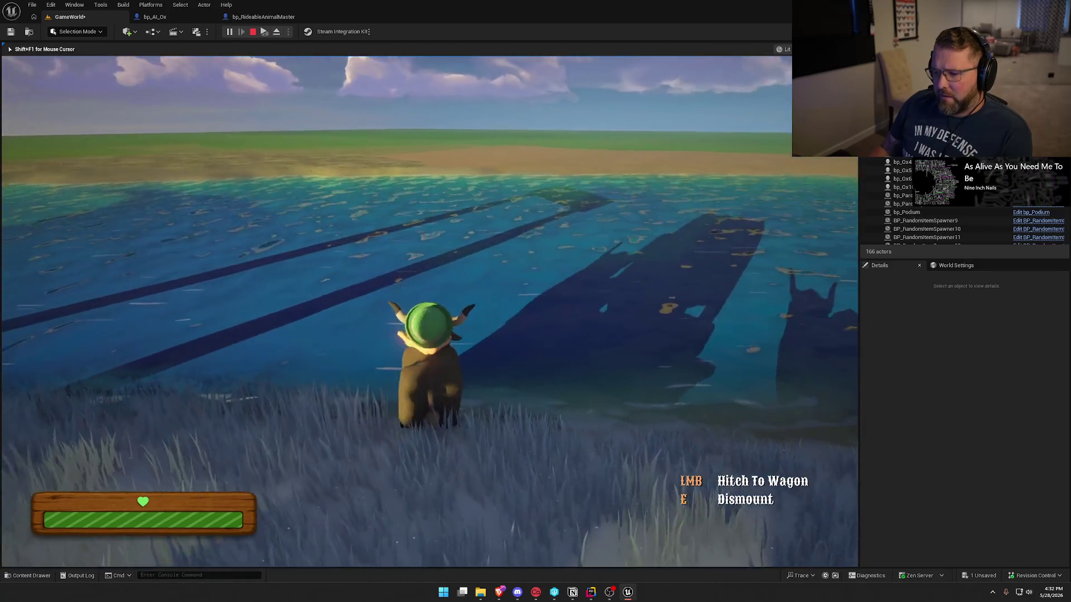
{"action": "key", "text": "w"}
{"action": "key", "text": "w"}
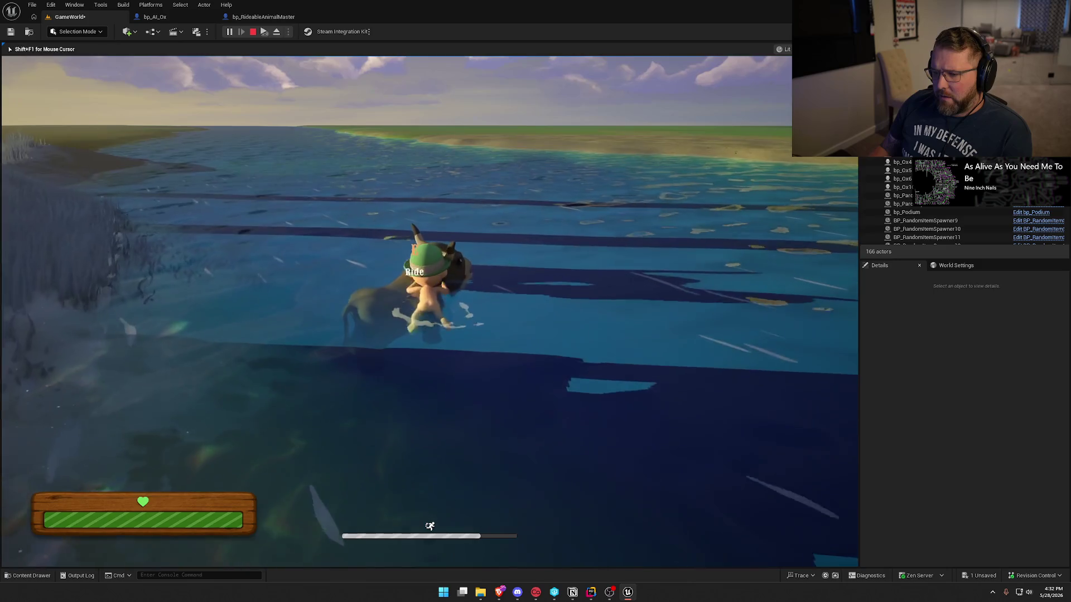
{"action": "key", "text": "d"}
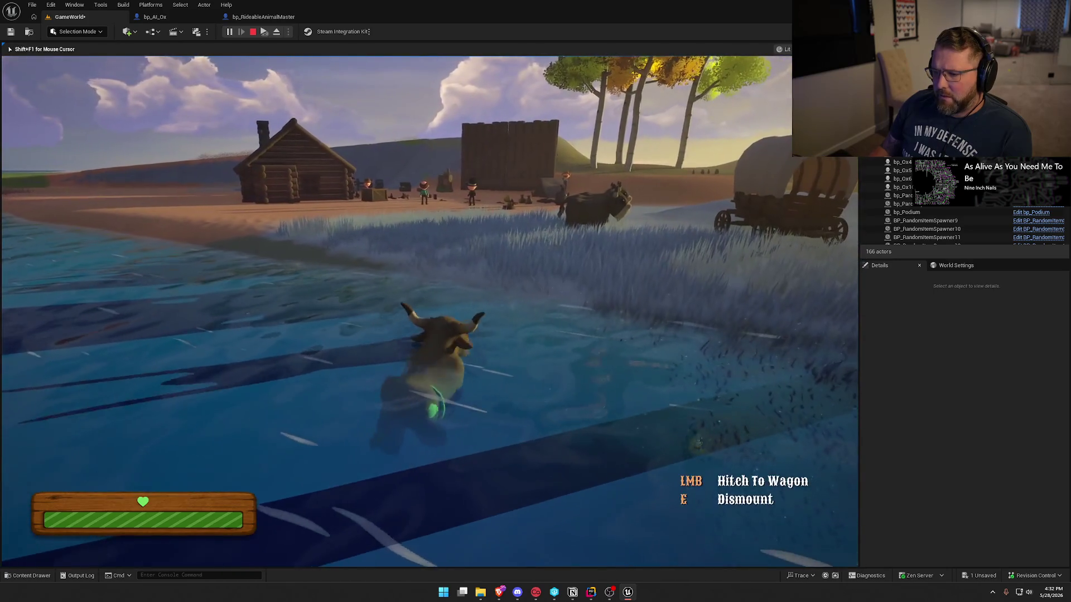
{"action": "key", "text": "a"}
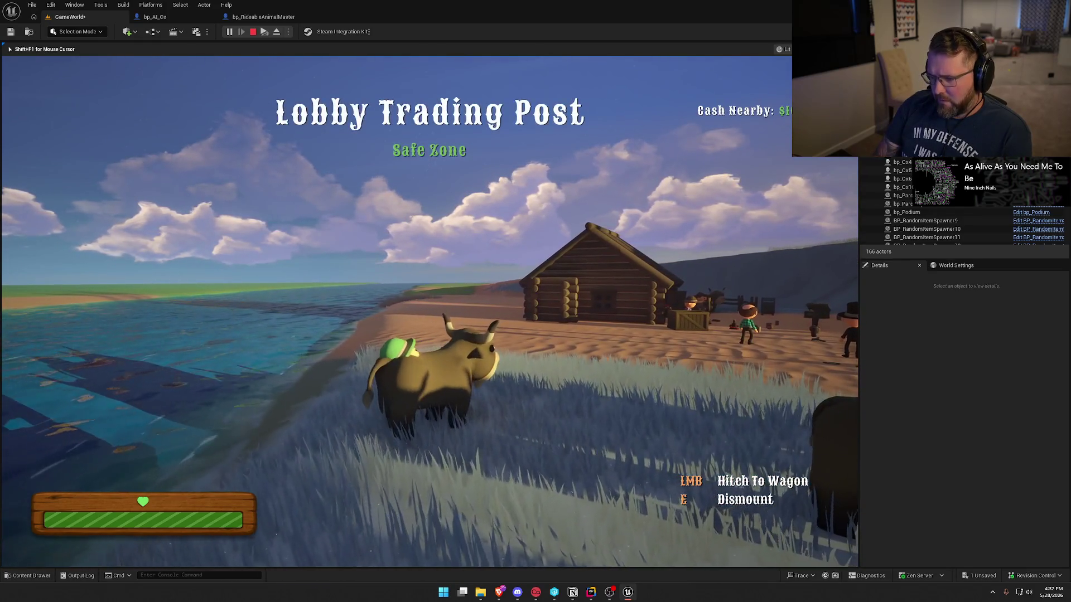
{"action": "key", "text": "shift+F1"}
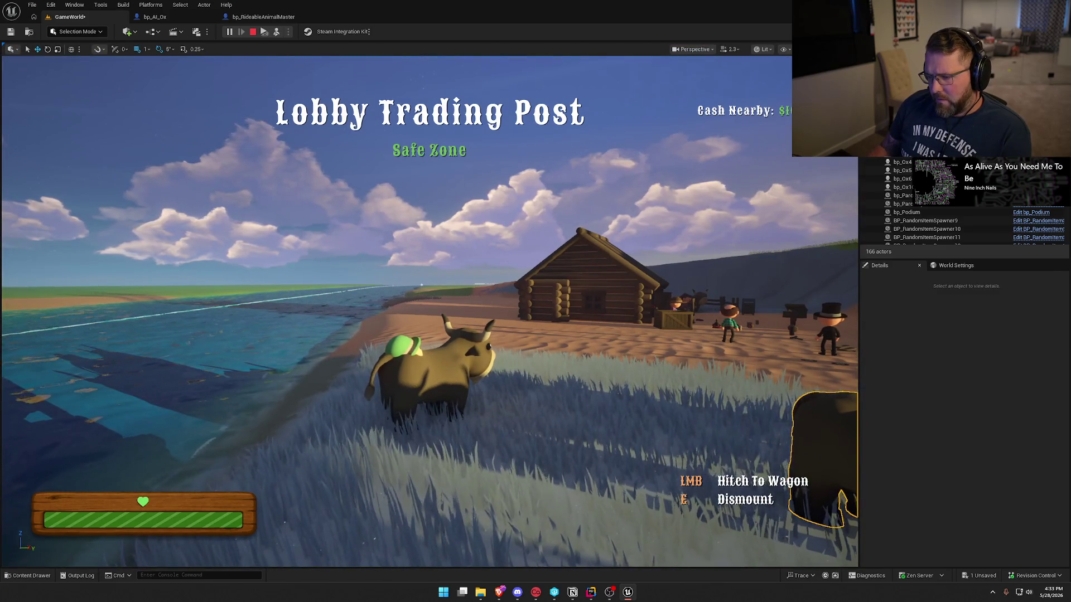
- Select and frame the ridden ox, then select the rider sitting on its back
{"action": "left_click", "coordinate": [432, 379]}
{"action": "key", "text": "f"}
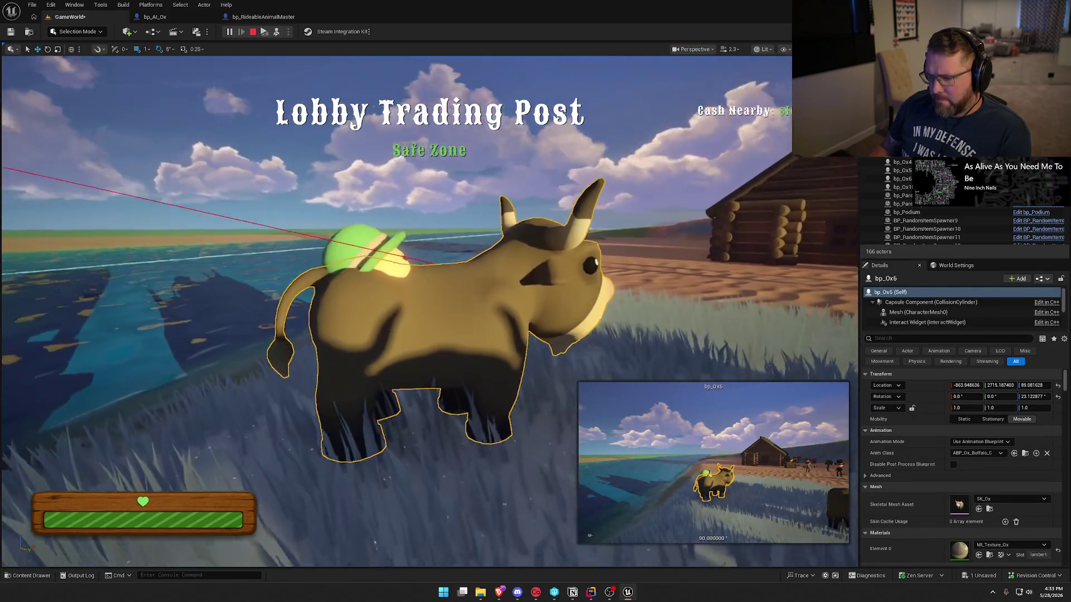
{"action": "left_click", "coordinate": [378, 209]}
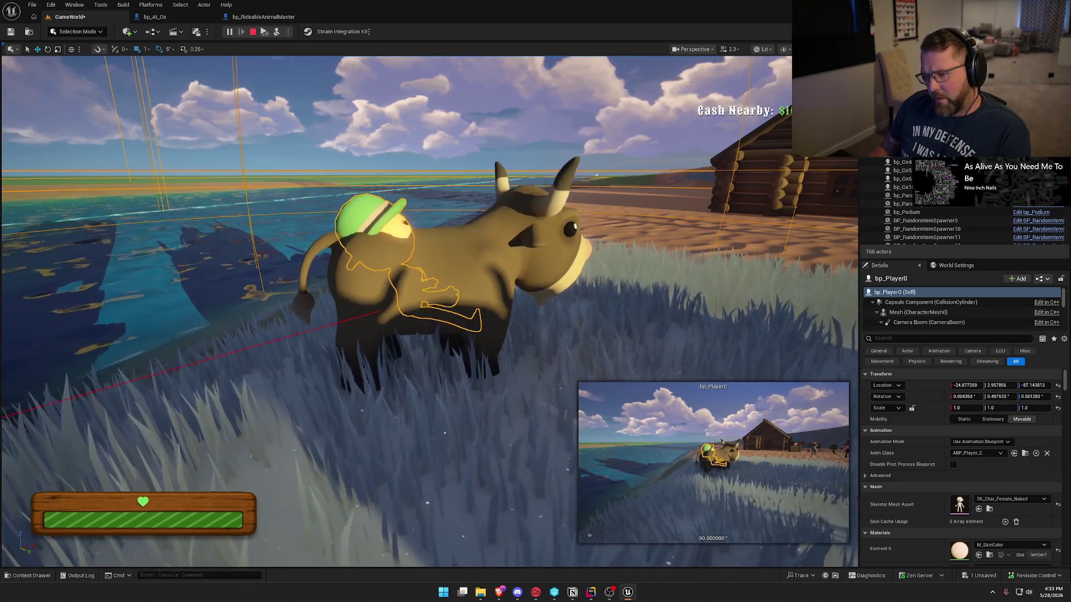
{"action": "left_click", "coordinate": [499, 254]}
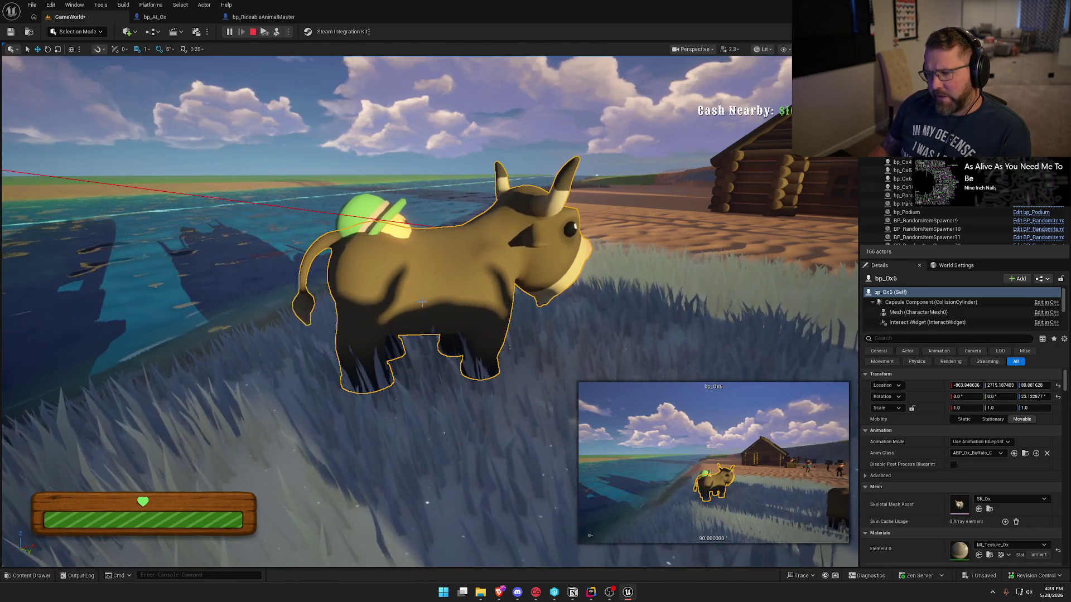
{"action": "left_click", "coordinate": [366, 204]}
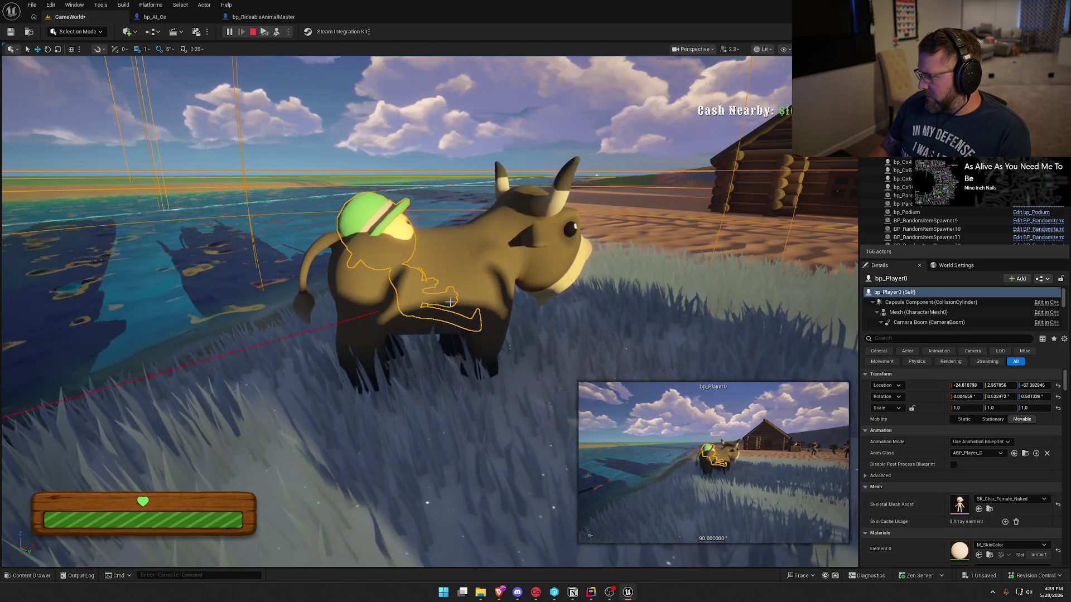
- Reset bp_Player0's Location to about 2.43, 0, -86.64, then re-possess the player with F8
{"action": "left_click", "coordinate": [1058, 386]}
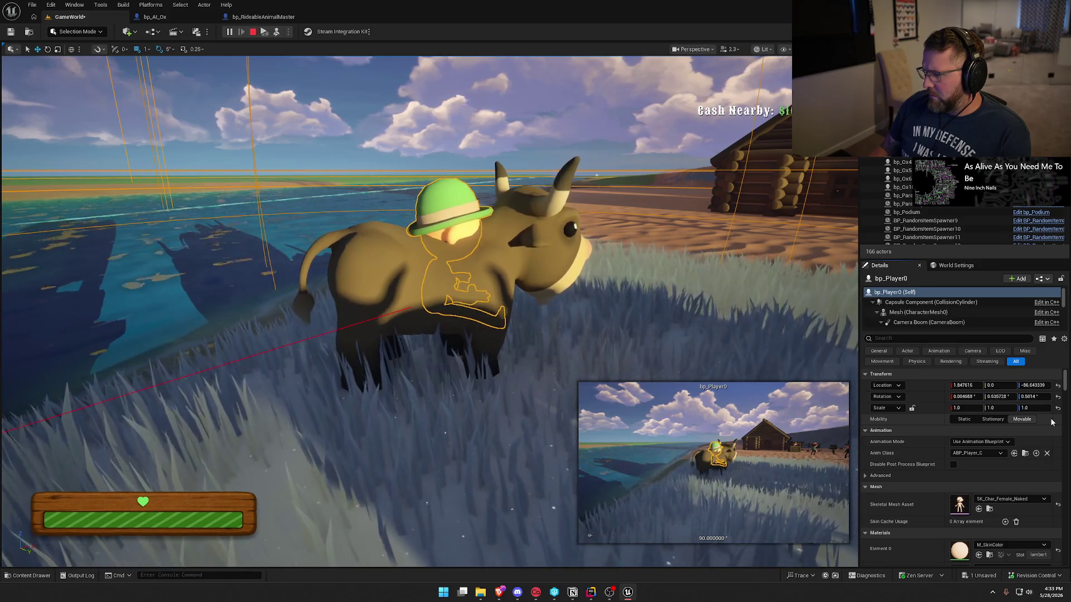
{"action": "left_click", "coordinate": [1058, 386]}
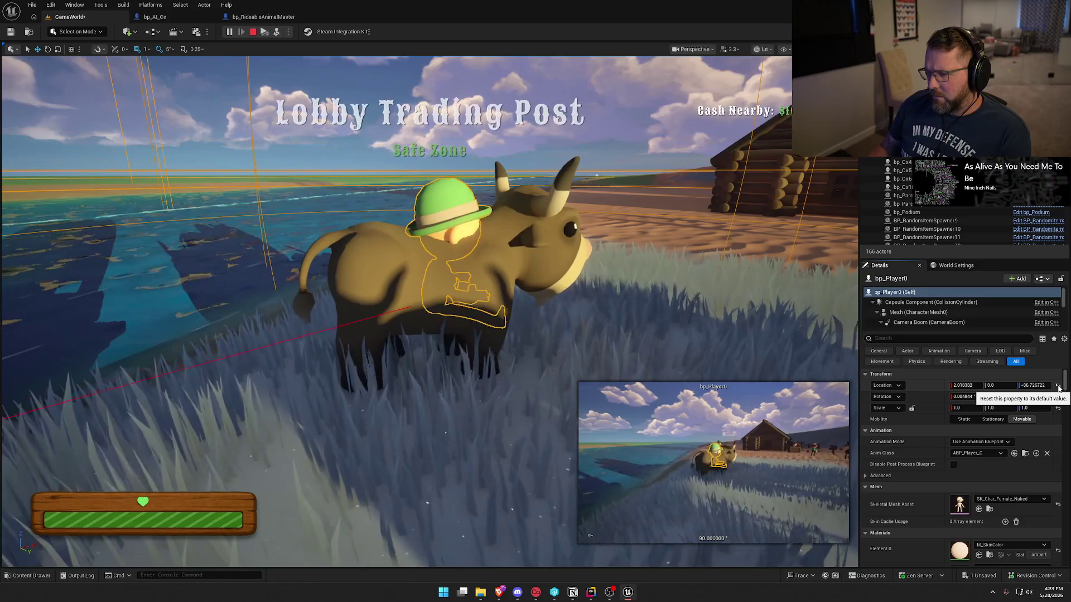
{"action": "left_click", "coordinate": [1058, 386]}
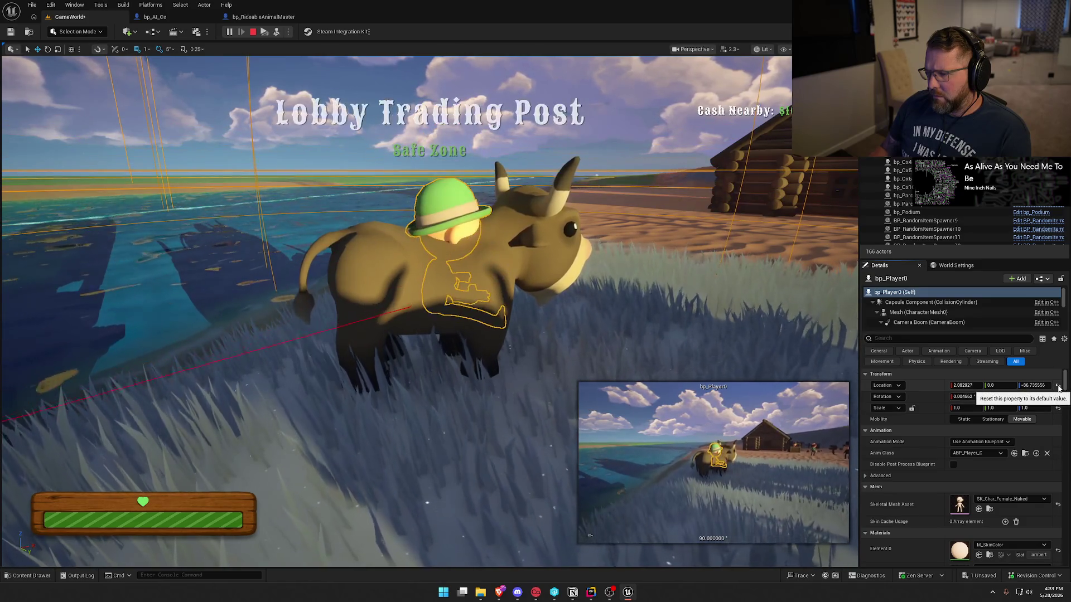
{"action": "left_click", "coordinate": [1058, 386]}
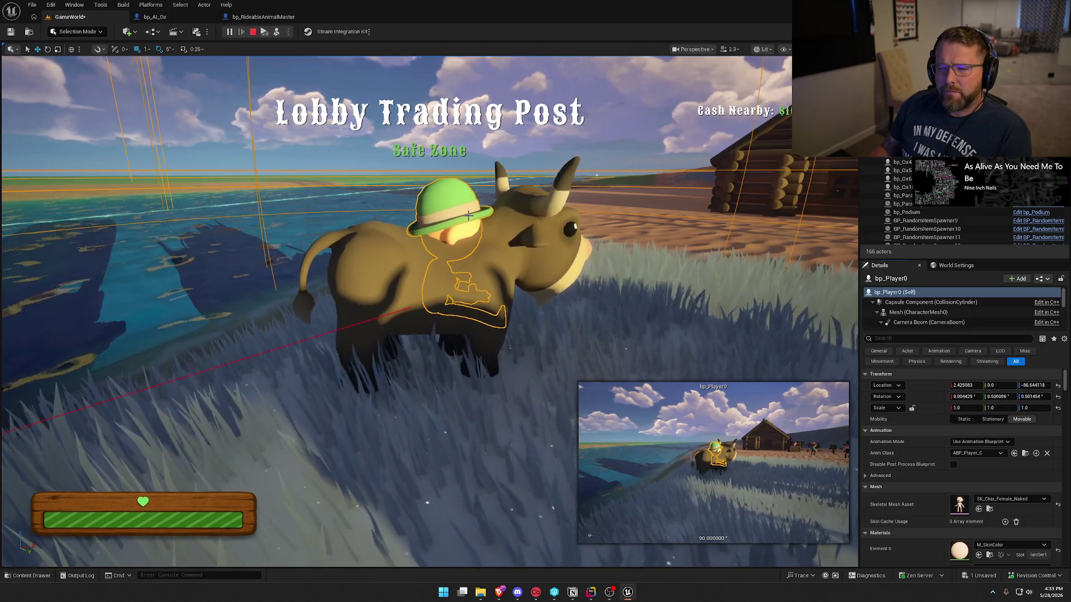
{"action": "key", "text": "F8"}
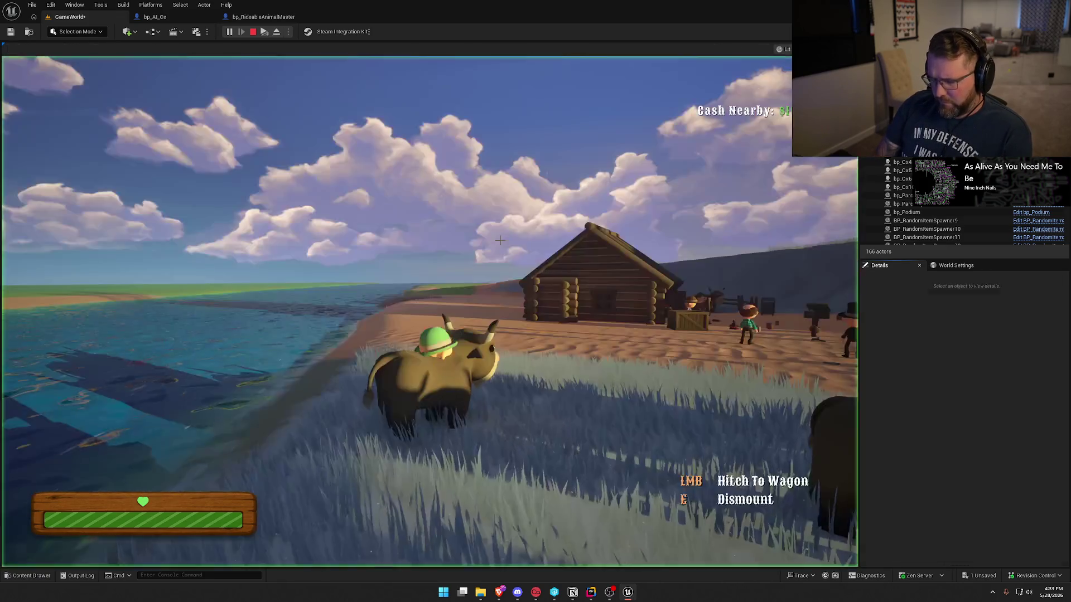
- Dismount the ox, walk beside it, stop the play-test, and bring up RidableAnimal.cpp in Rider
{"action": "left_click", "coordinate": [503, 242]}
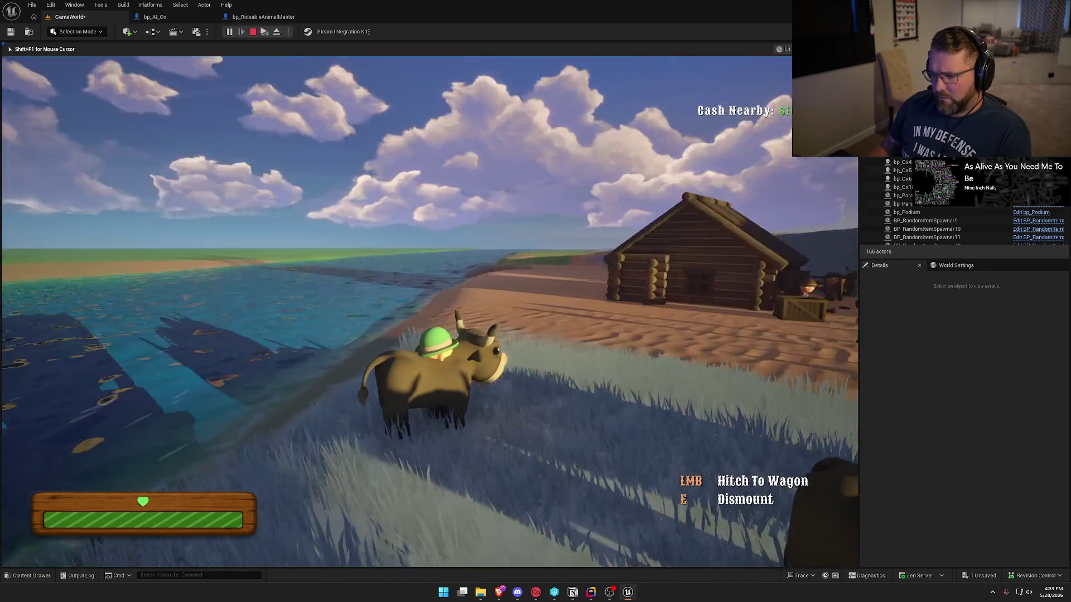
{"action": "key", "text": "e"}
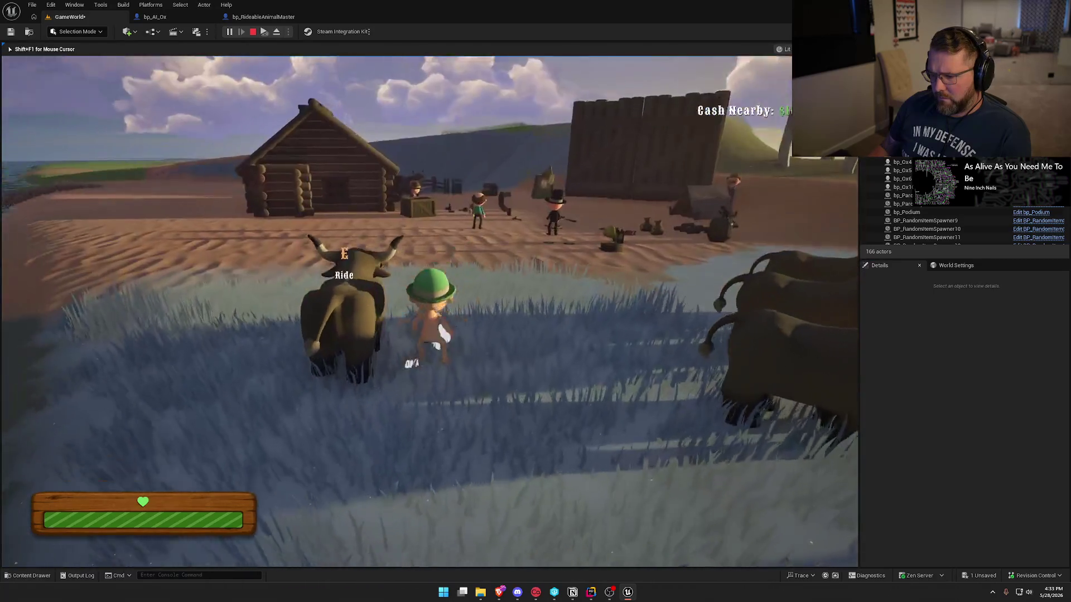
{"action": "key", "text": "a"}
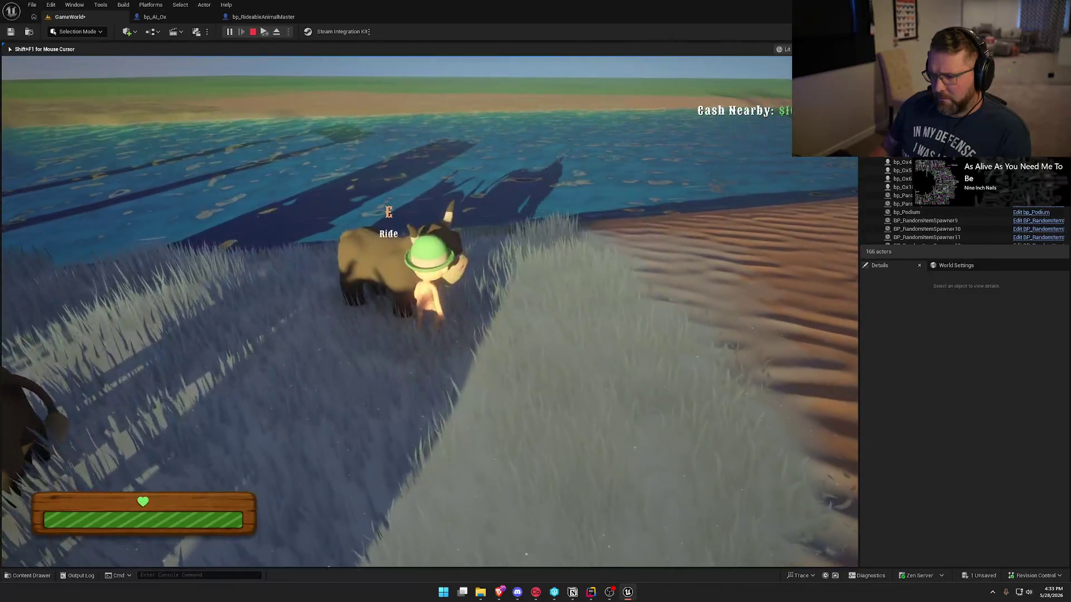
{"action": "key", "text": "Escape"}
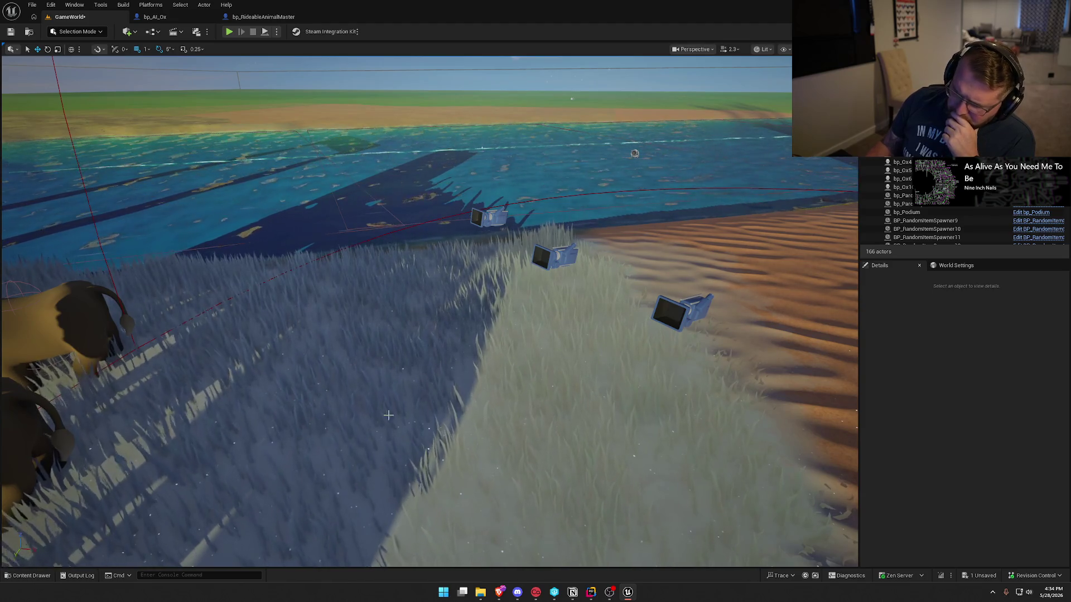
{"action": "left_click", "coordinate": [591, 595]}
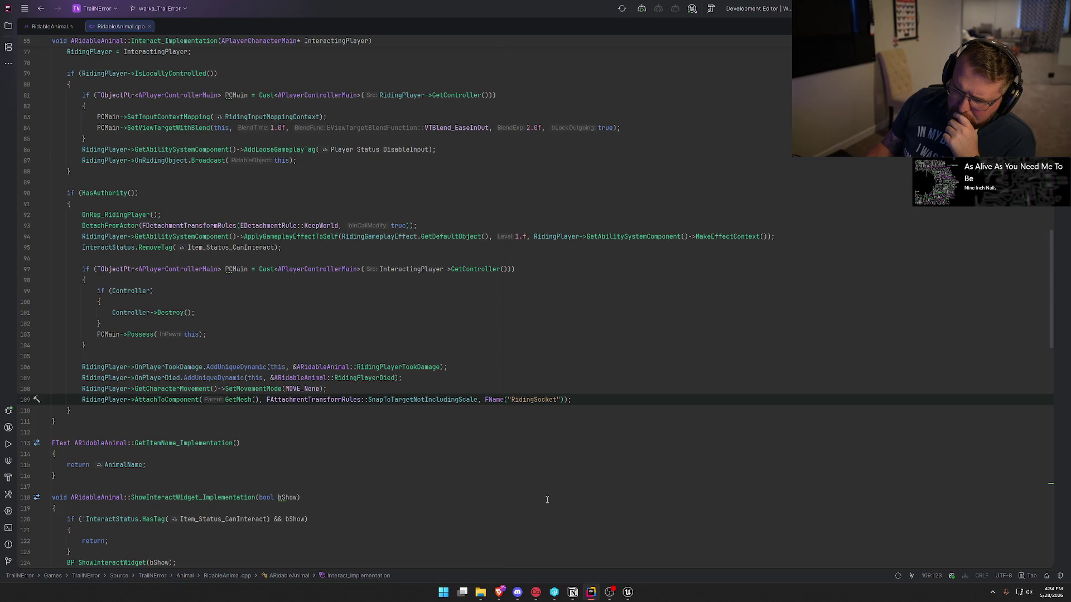
- Leave the ride attachment code and return to the bp_AI_Ox blueprint in Unreal
{"action": "left_click", "coordinate": [628, 593]}
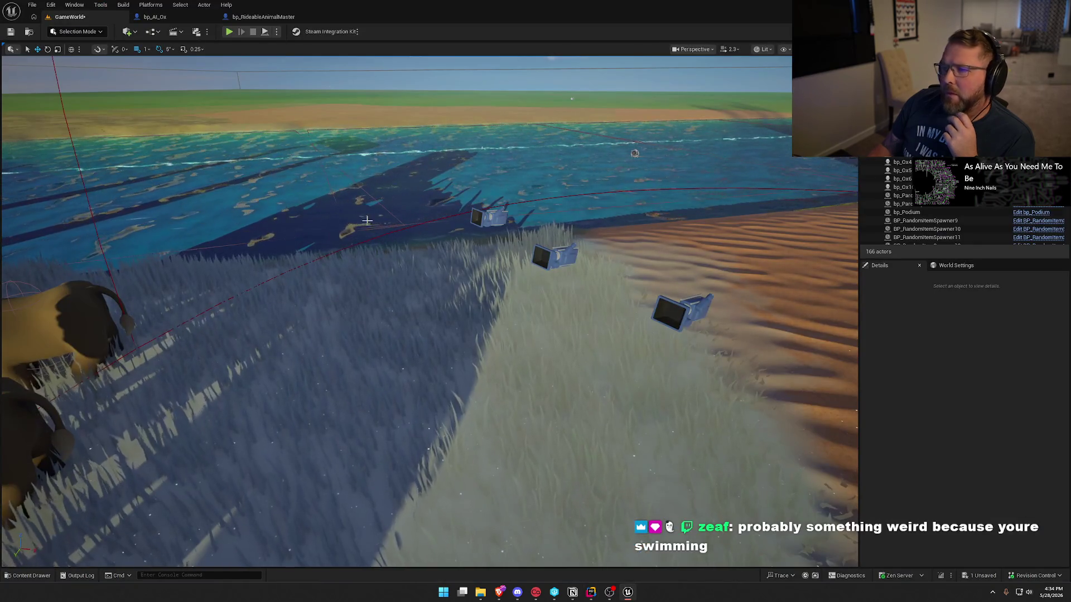
{"action": "left_click", "coordinate": [179, 22]}
- Compare Water Float and Character Movement settings, then open WaterFloat.h from the Water Float component
{"action": "left_click", "coordinate": [81, 178]}
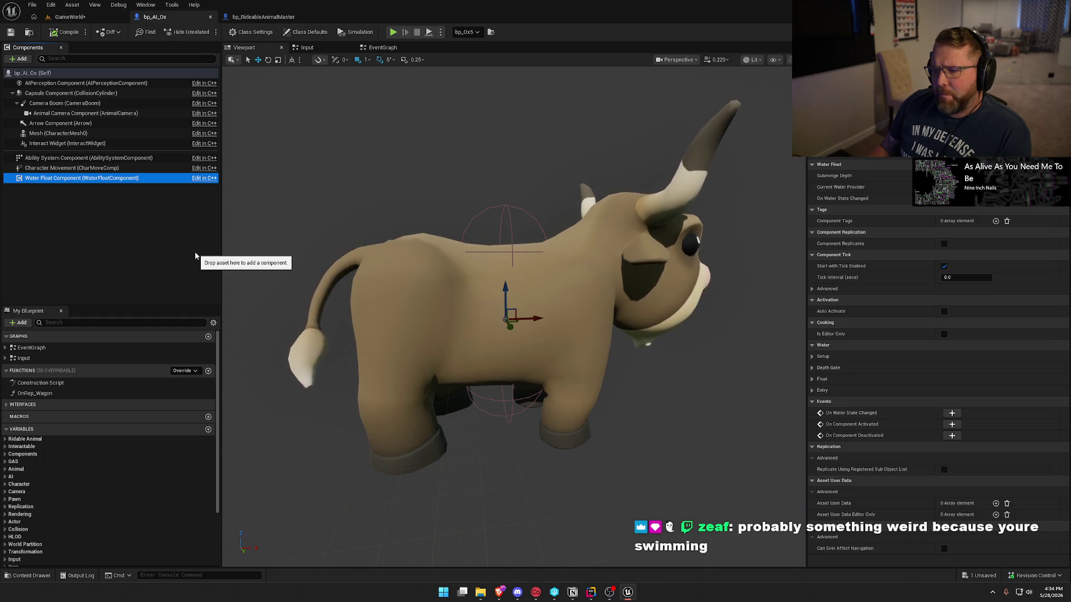
{"action": "left_click", "coordinate": [59, 168]}
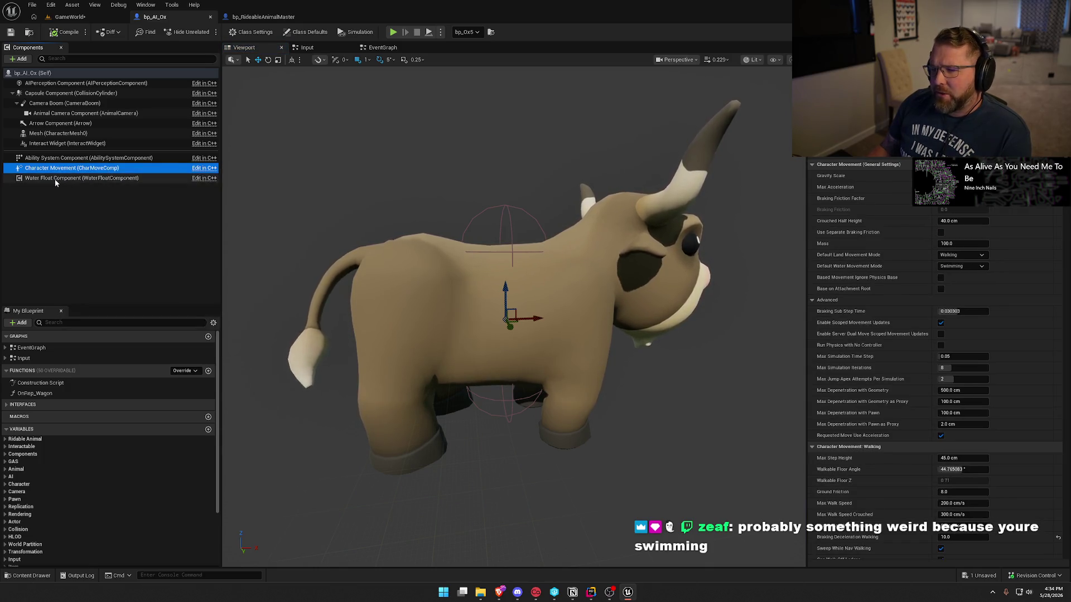
{"action": "left_click", "coordinate": [56, 179]}
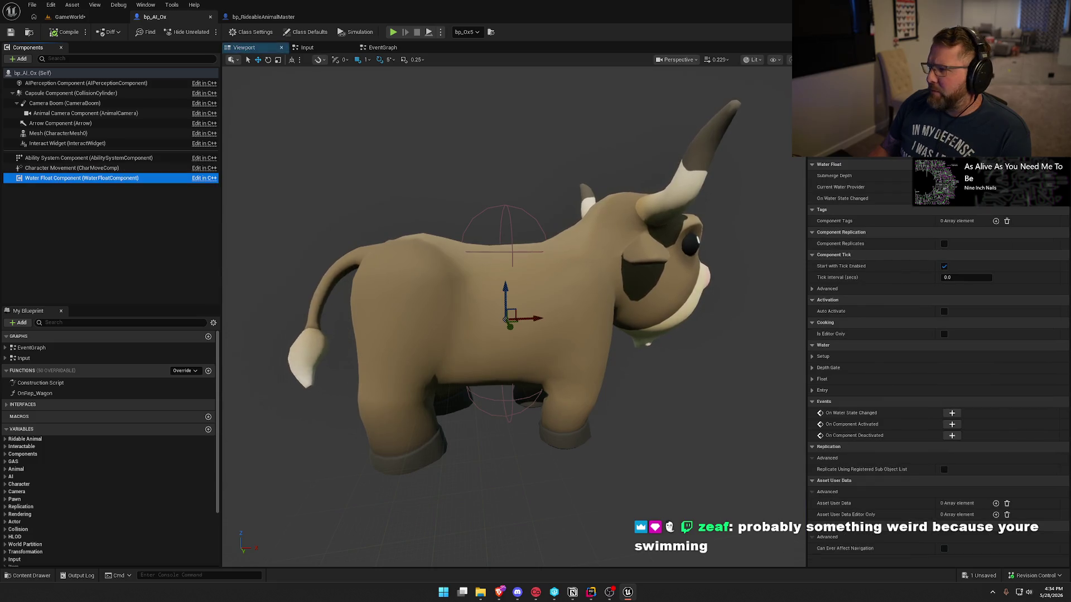
{"action": "right_click", "coordinate": [82, 178]}
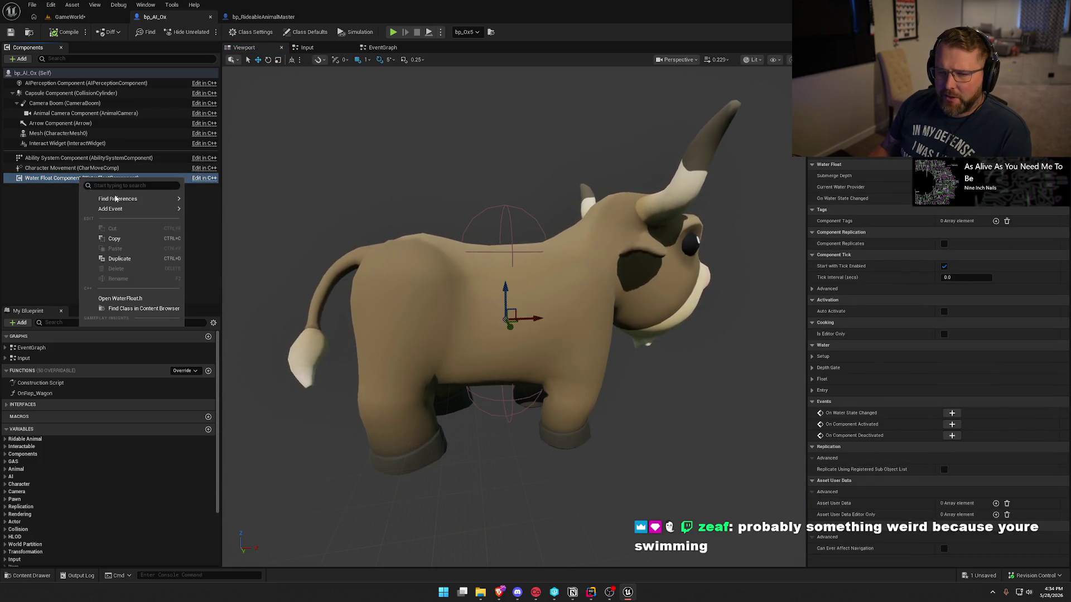
{"action": "left_click", "coordinate": [147, 299]}
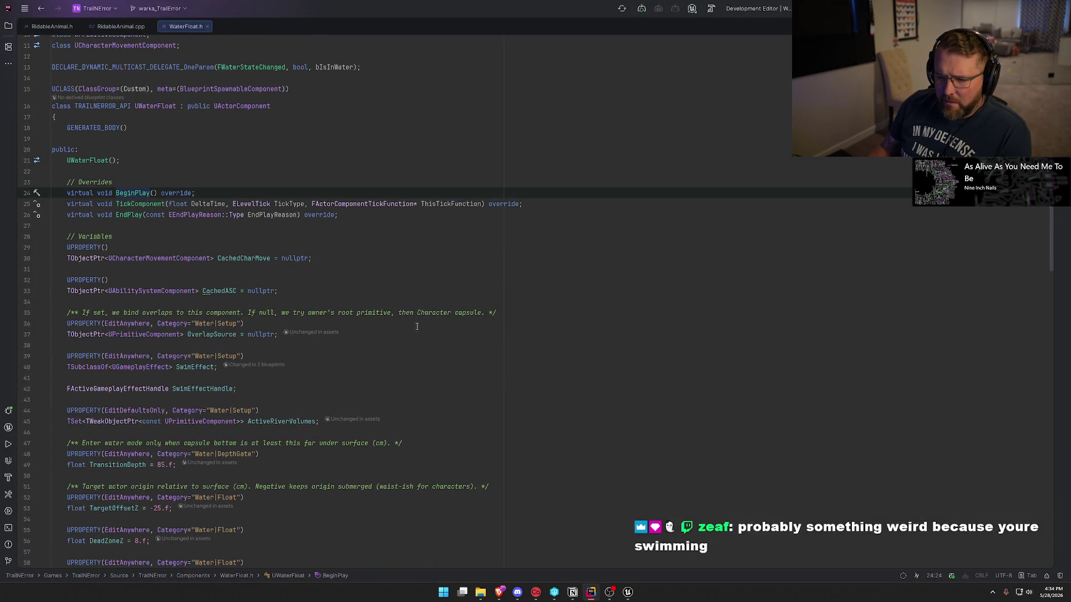
- Scroll through WaterFloat.h and jump to the OnBeginOverlap implementation in WaterFloat.cpp
{"action": "scroll", "coordinate": [368, 281], "scroll_direction": "down", "scroll_amount": 3}
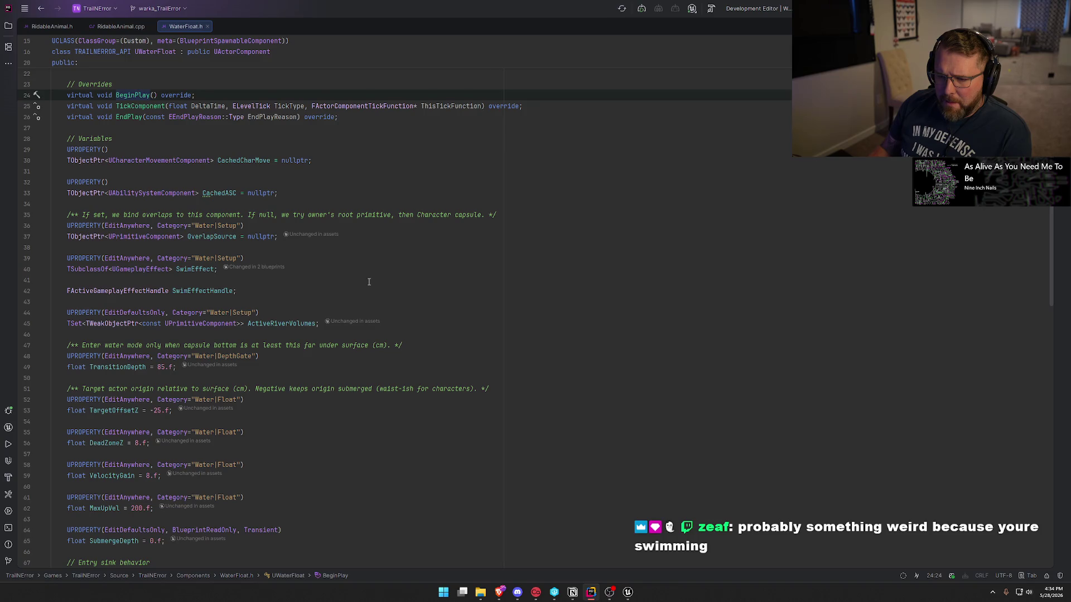
{"action": "scroll", "coordinate": [369, 282], "scroll_direction": "down", "scroll_amount": 15}
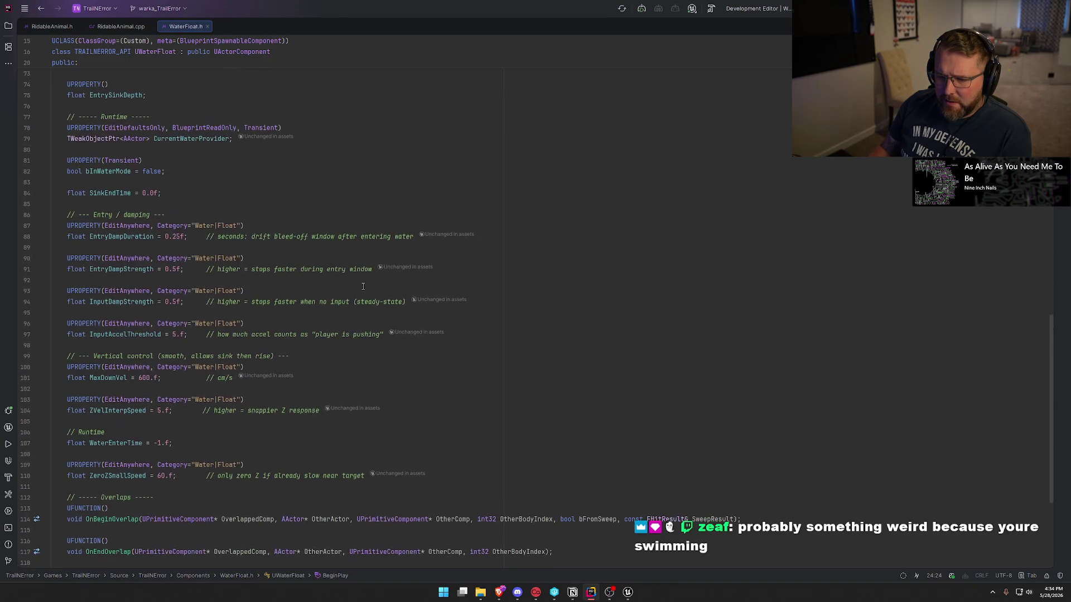
{"action": "scroll", "coordinate": [362, 286], "scroll_direction": "down", "scroll_amount": 6}
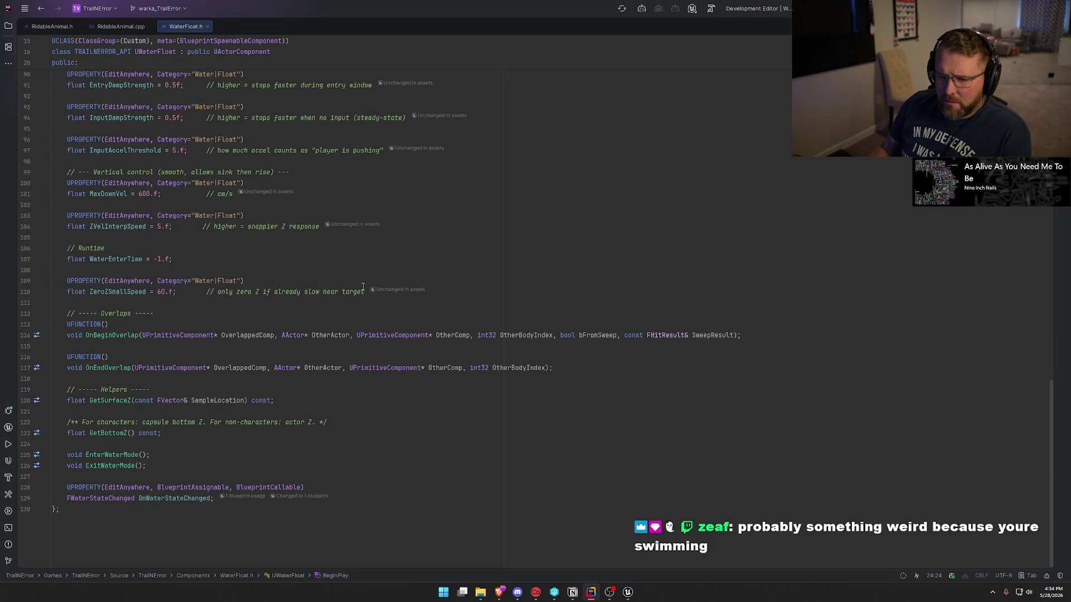
{"action": "left_click", "coordinate": [106, 336]}
{"action": "key", "text": "ctrl+b"}
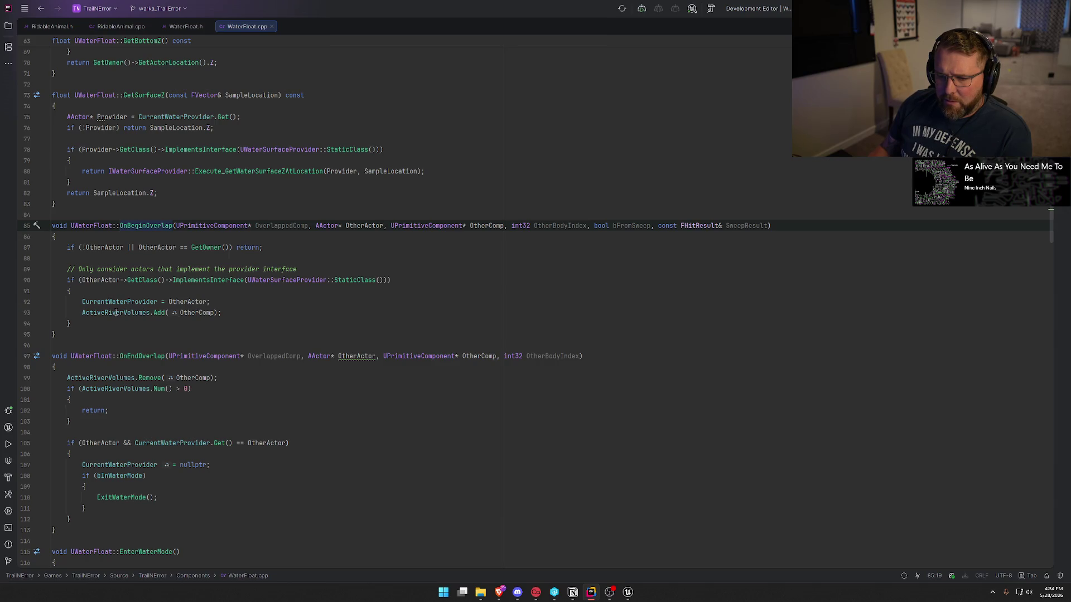
{"action": "scroll", "coordinate": [291, 379], "scroll_direction": "down", "scroll_amount": 10}
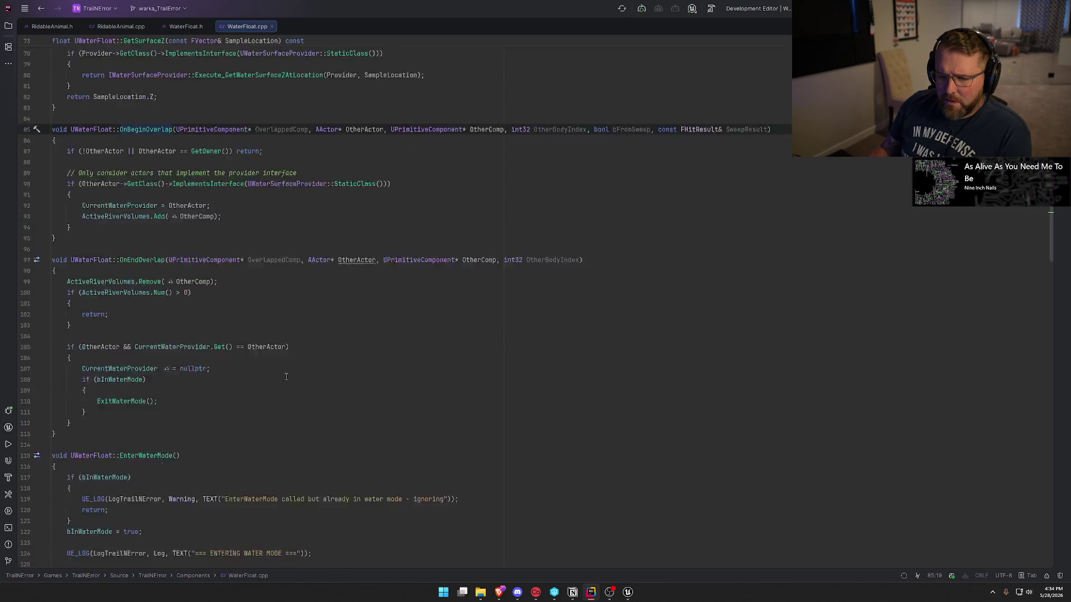
{"action": "scroll", "coordinate": [291, 380], "scroll_direction": "down", "scroll_amount": 3}
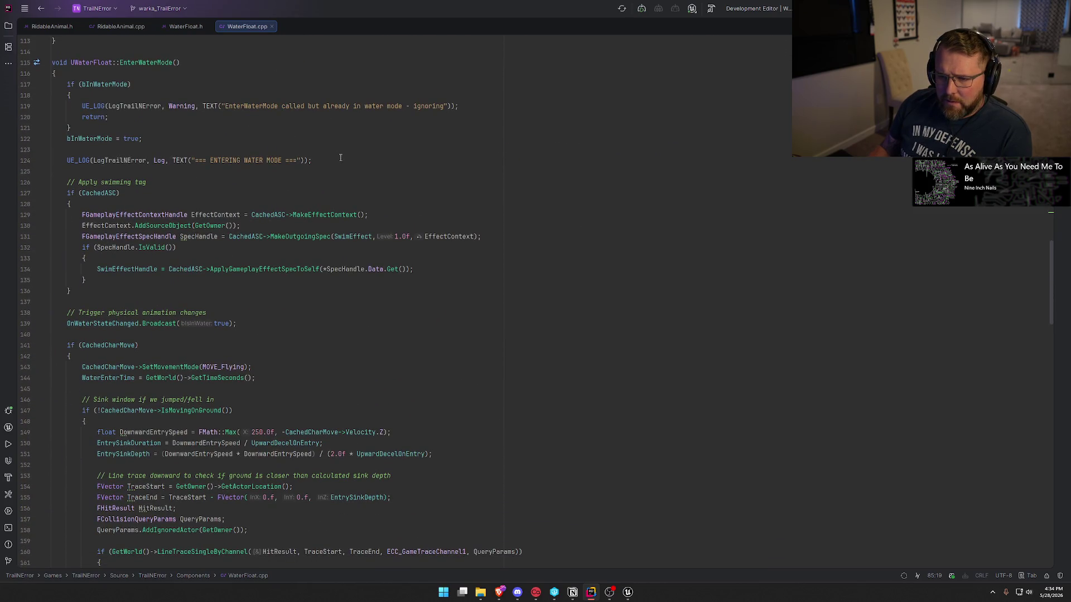
- Review EnterWaterMode's CachedASC check, OnWaterStateChanged broadcast, CachedCharMove uses and MOVE_Flying switch
{"action": "left_click", "coordinate": [130, 196]}
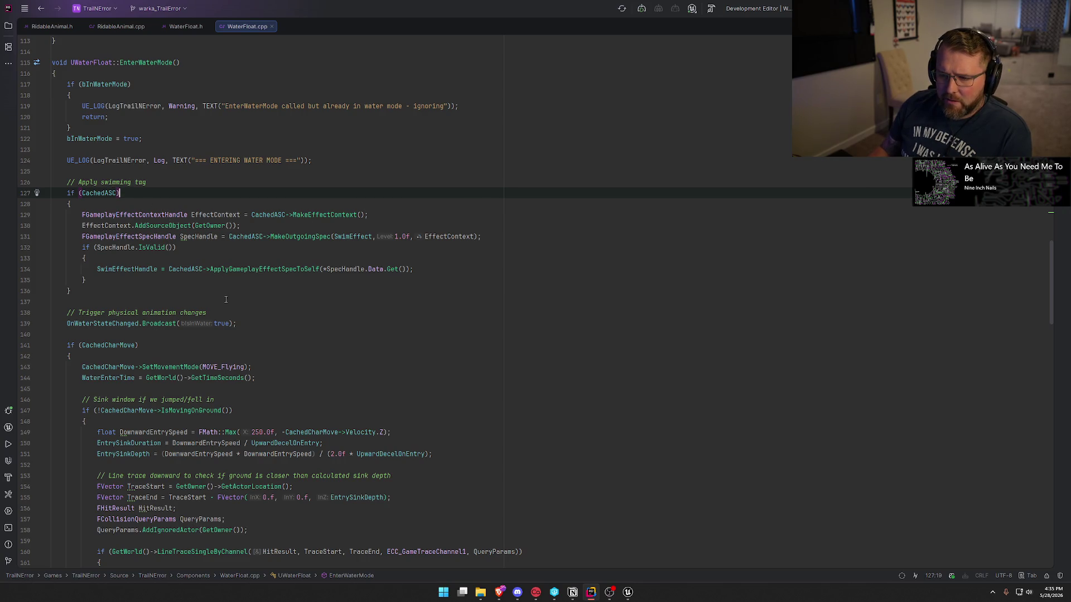
{"action": "scroll", "coordinate": [225, 299], "scroll_direction": "down", "scroll_amount": 2}
{"action": "scroll", "coordinate": [248, 290], "scroll_direction": "down", "scroll_amount": 3}
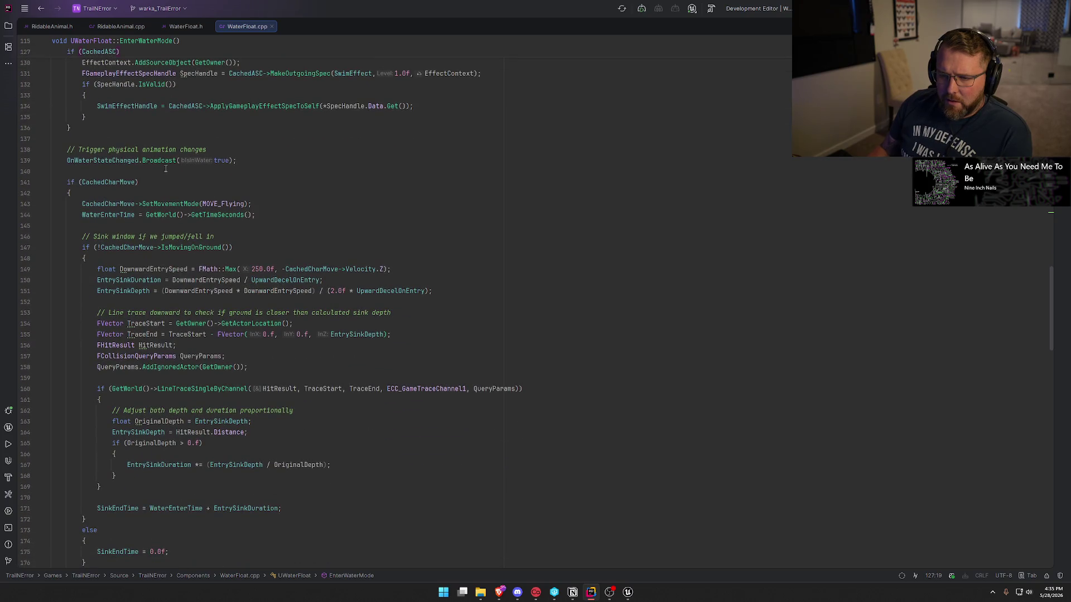
{"action": "left_click", "coordinate": [251, 160]}
{"action": "left_click", "coordinate": [180, 183]}
{"action": "left_click", "coordinate": [94, 182]}
{"action": "left_click", "coordinate": [264, 205]}
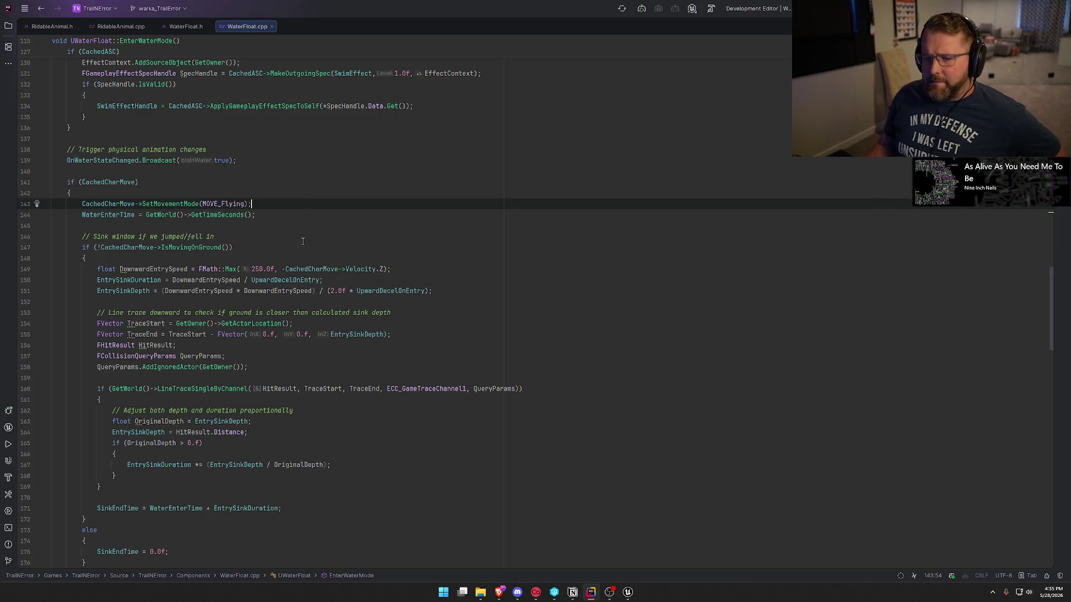
{"action": "scroll", "coordinate": [302, 241], "scroll_direction": "down", "scroll_amount": 2}
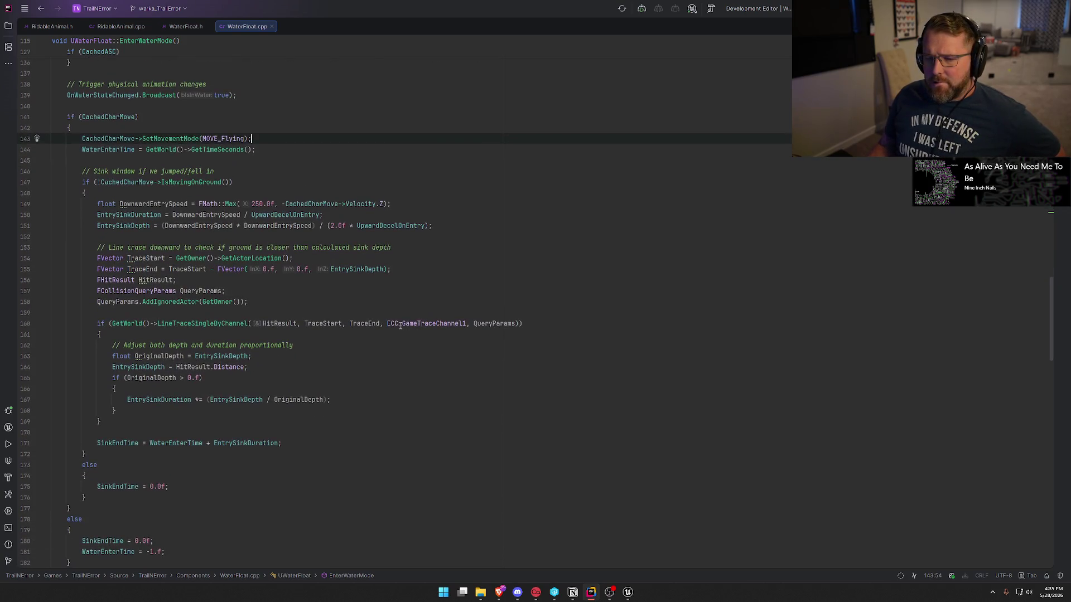
{"action": "mouse_move", "coordinate": [403, 321]}
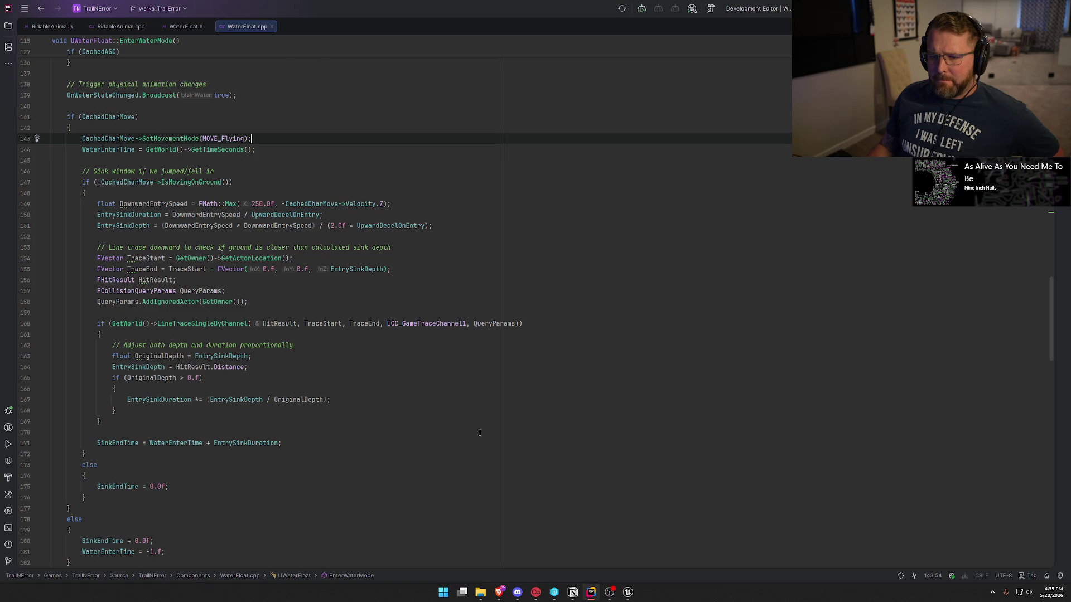
- Read through ExitWaterMode and TickComponent, then start Claude Code in a terminal
{"action": "scroll", "coordinate": [480, 432], "scroll_direction": "down", "scroll_amount": 3}
{"action": "scroll", "coordinate": [480, 432], "scroll_direction": "down", "scroll_amount": 12}
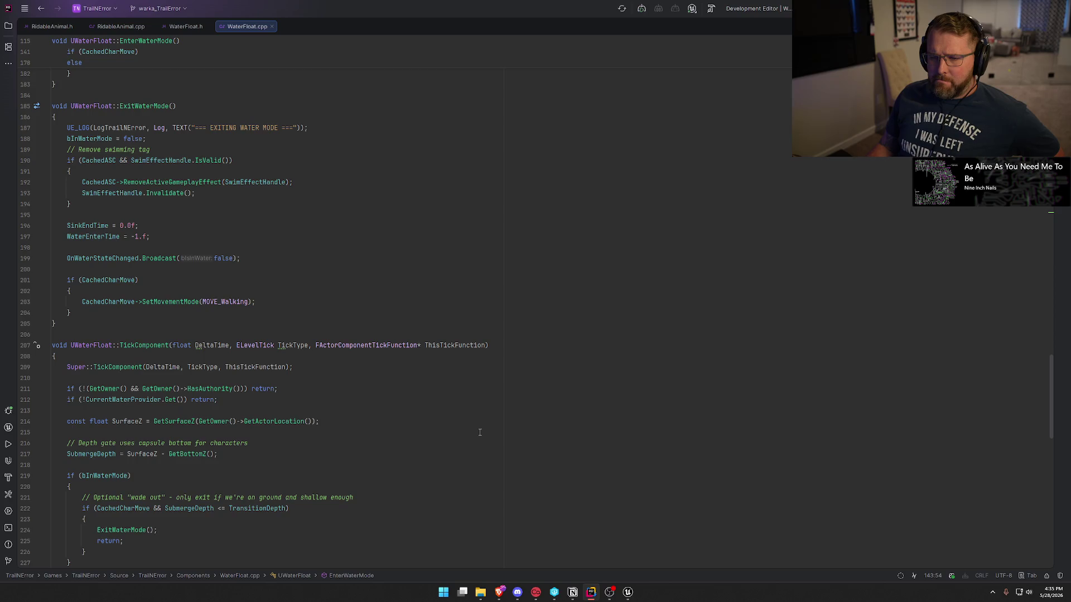
{"action": "scroll", "coordinate": [480, 432], "scroll_direction": "down", "scroll_amount": 4}
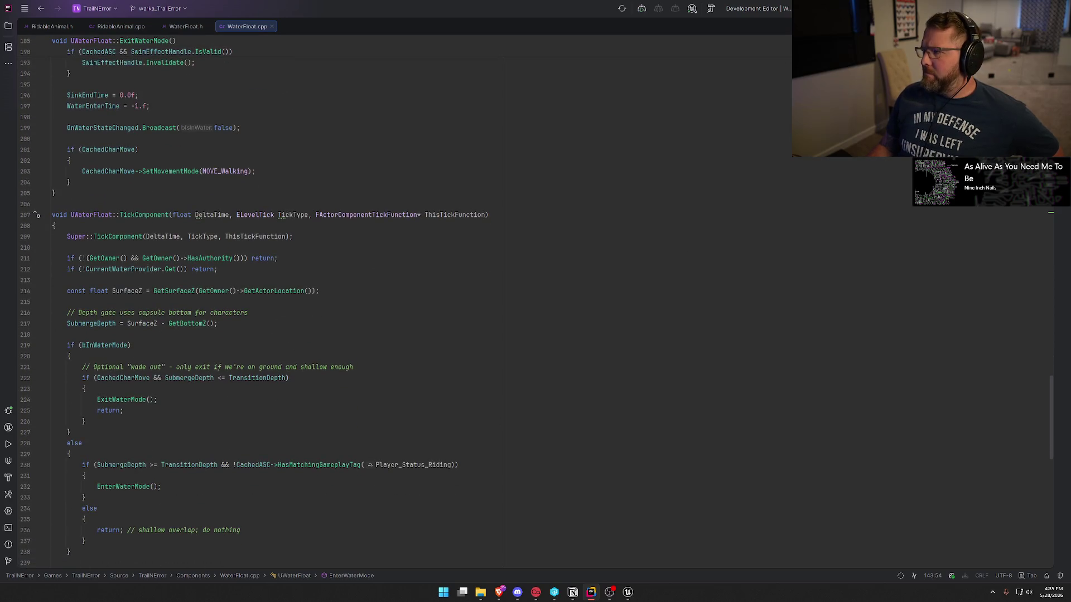
{"action": "key", "text": "ctrl+Escape"}
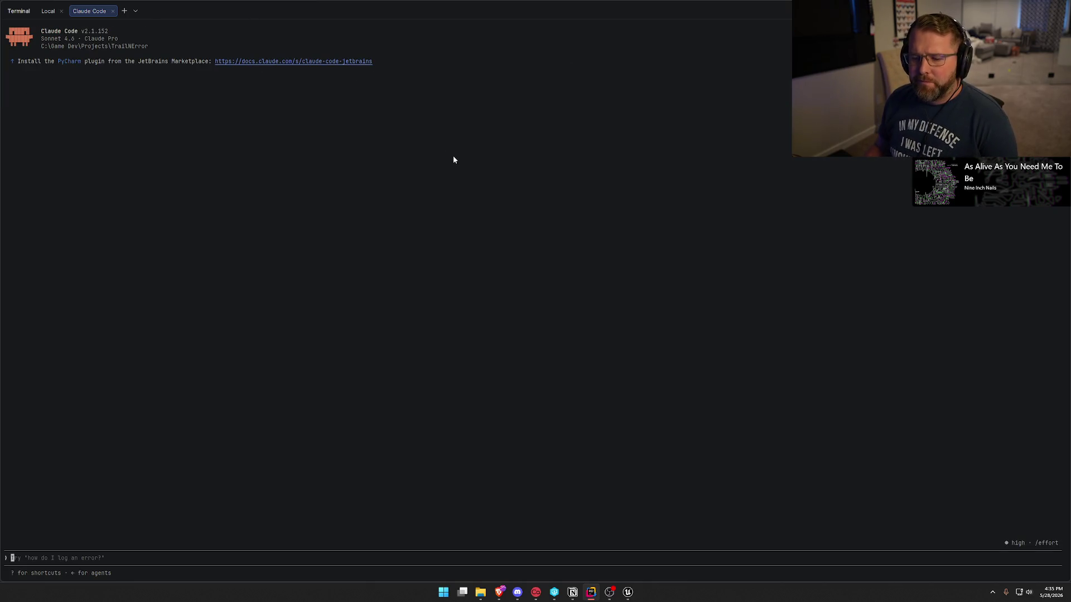
- Report that a rider of a swimming animal attaches at the actor origin, and ask if flying mode causes it
{"action": "type", "text": "when"}
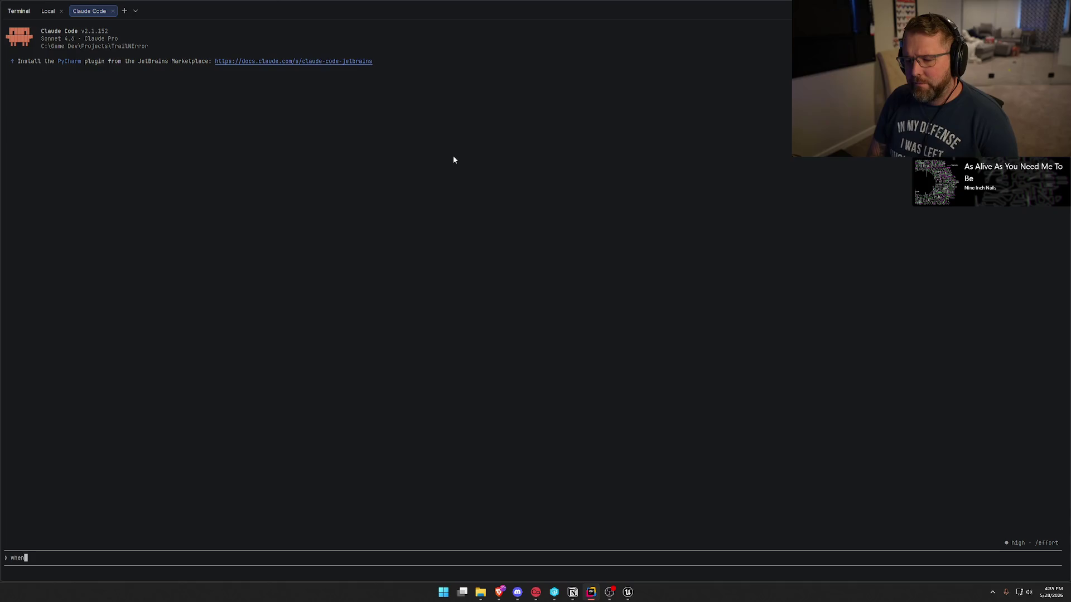
{"action": "type", "text": " i a"}
{"action": "type", "text": "ttach myh p"}
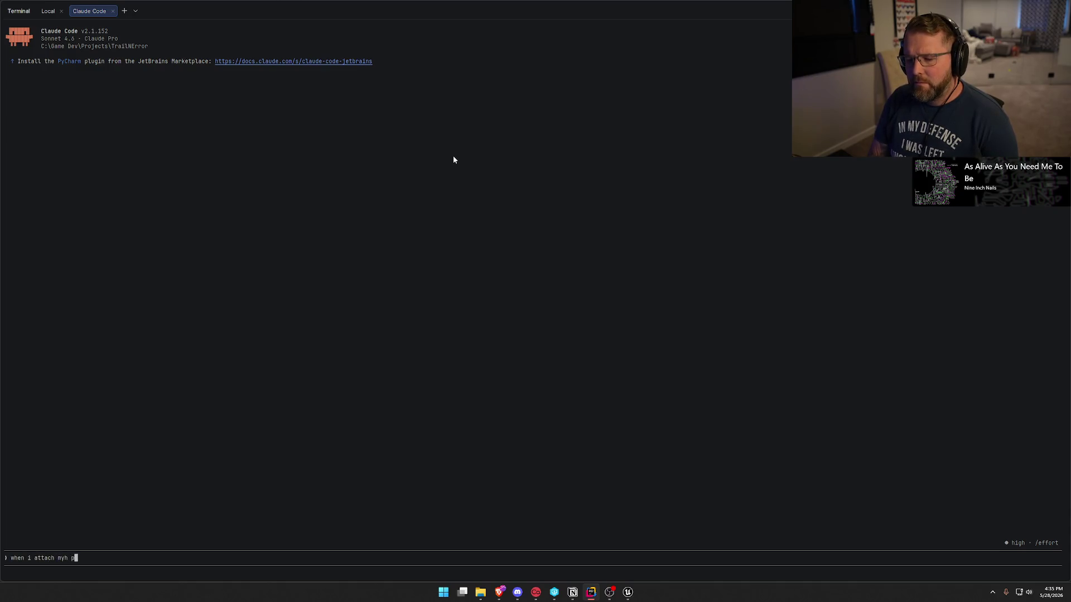
{"action": "key", "text": "BackSpace"}
{"action": "key", "text": "BackSpace"}
{"action": "key", "text": "BackSpace"}
{"action": "type", "text": "player "}
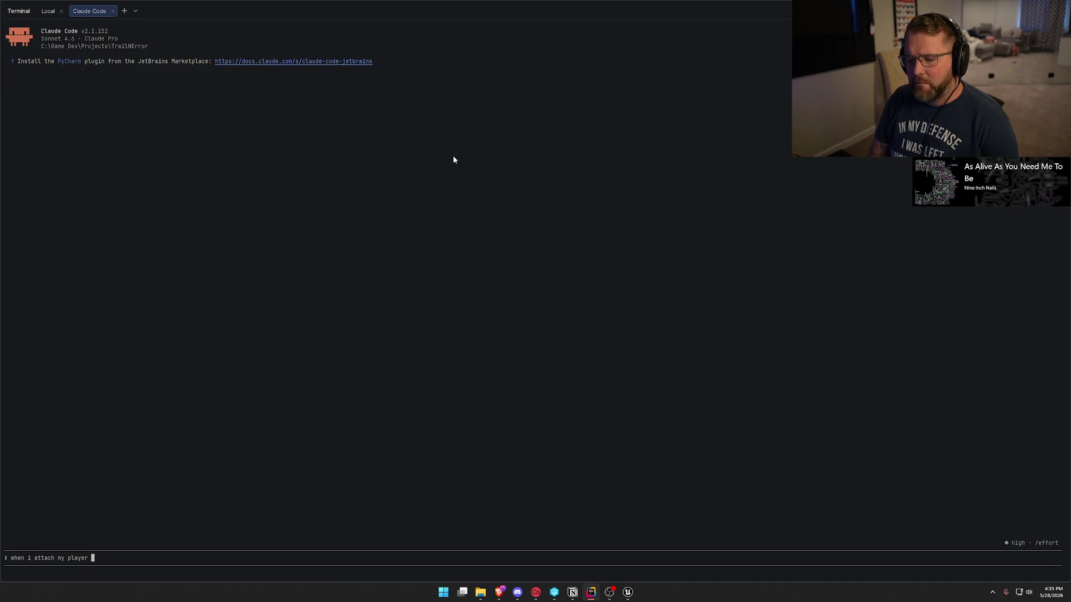
{"action": "type", "text": "to the rideable anim "}
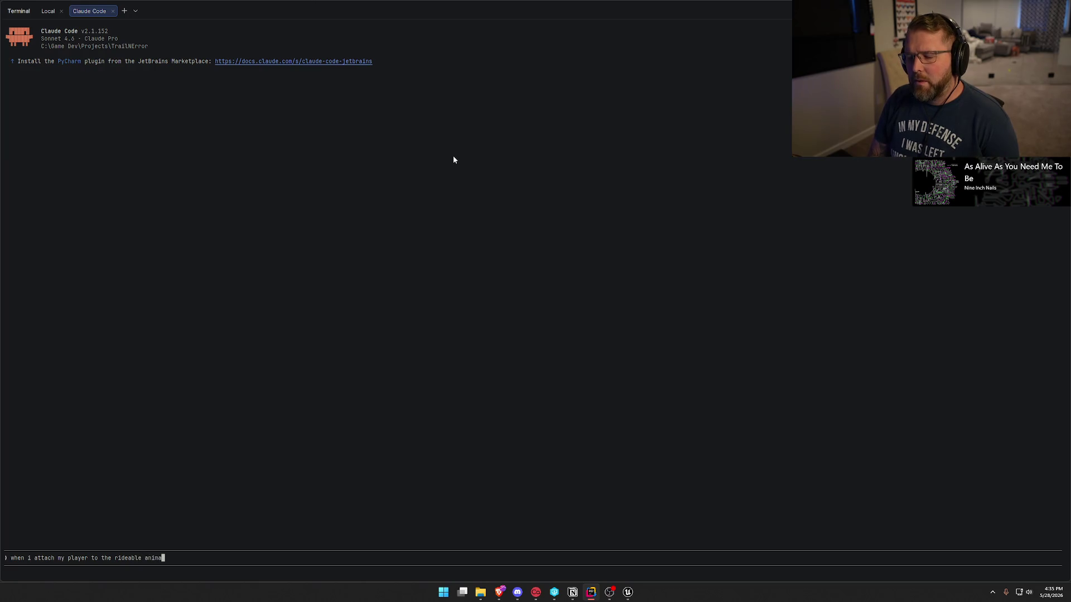
{"action": "type", "text": "l "}
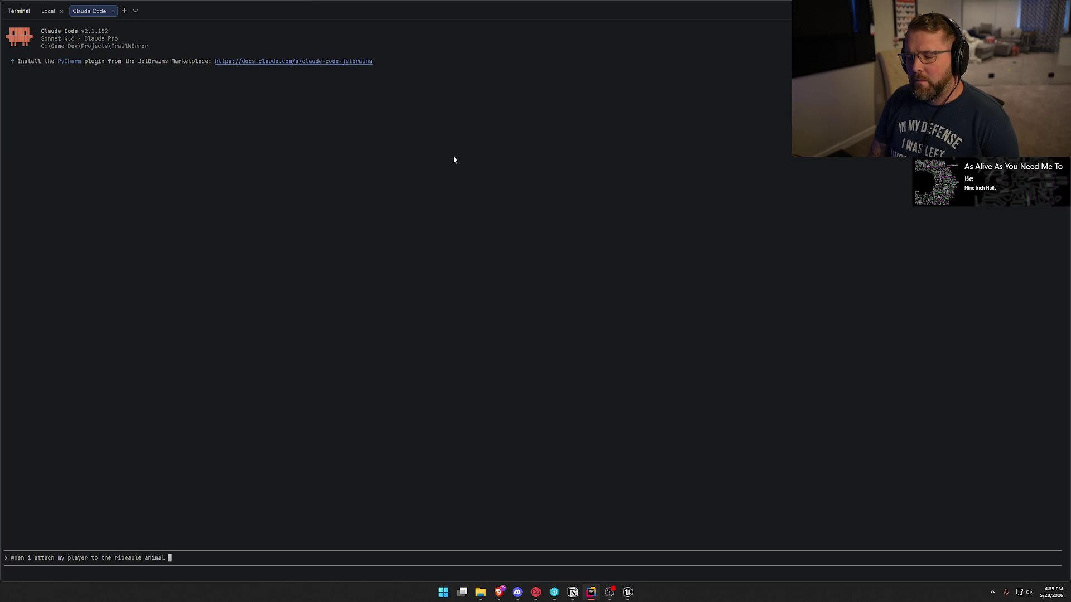
{"action": "type", "text": "it works fine"}
{"action": "type", "text": "however if that "}
{"action": "type", "text": "anima"}
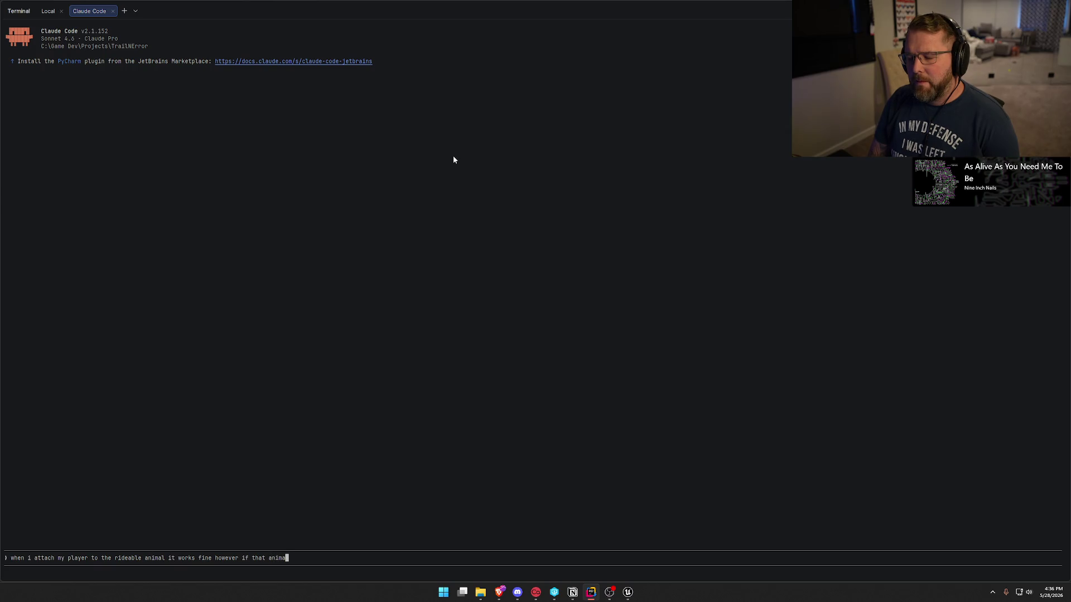
{"action": "type", "text": "l goes into "}
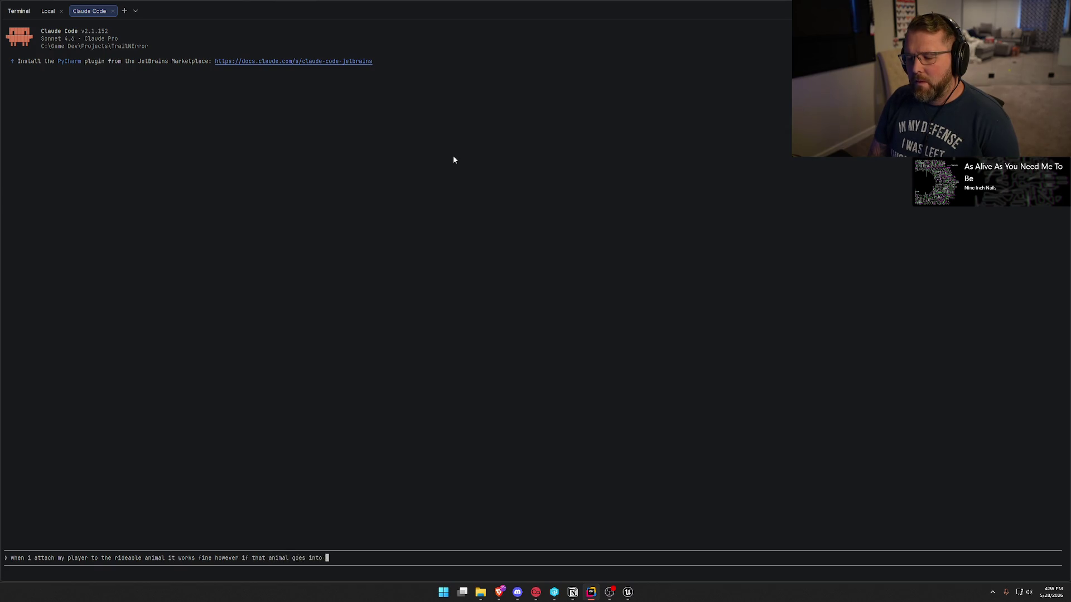
{"action": "type", "text": "the water and enter"}
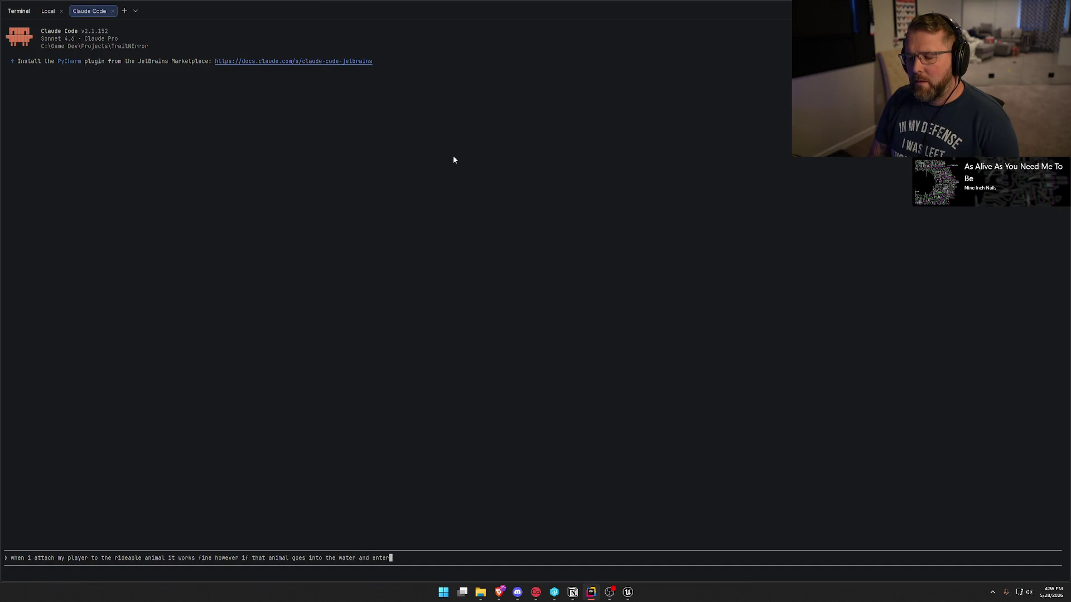
{"action": "type", "text": "s swim"}
{"action": "type", "text": "ming mode "}
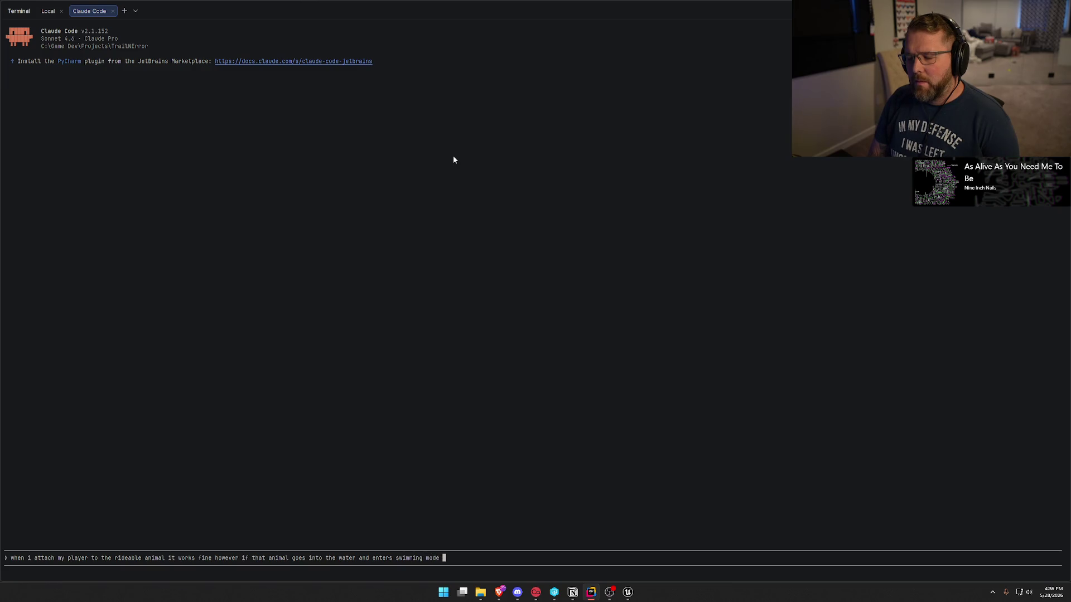
{"action": "type", "text": "when i at"}
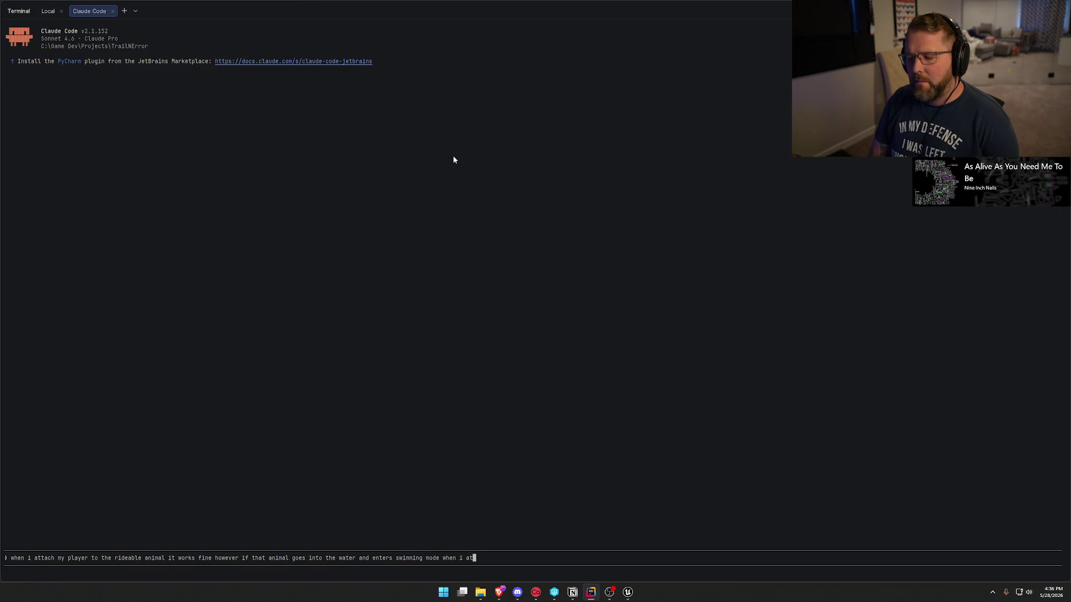
{"action": "type", "text": "tach the player to the"}
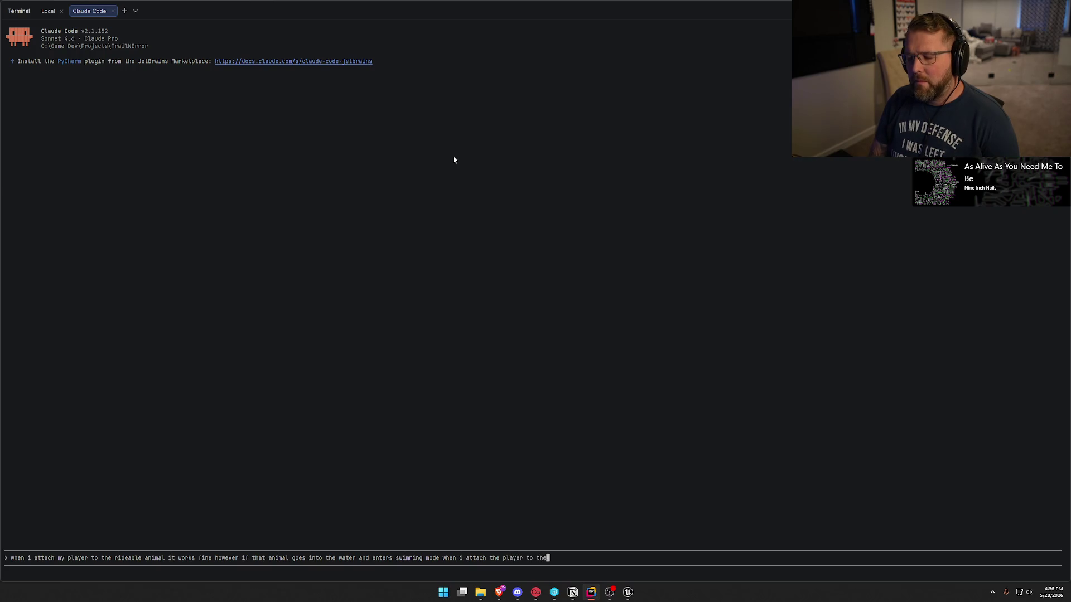
{"action": "type", "text": " animal it doesnt attach at the "}
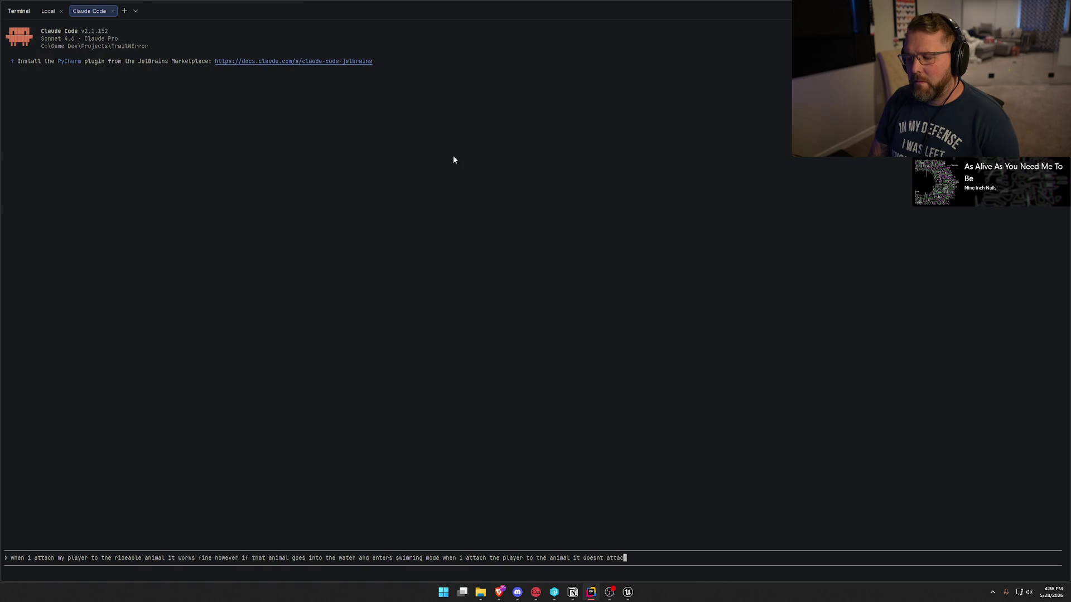
{"action": "type", "text": "rid"}
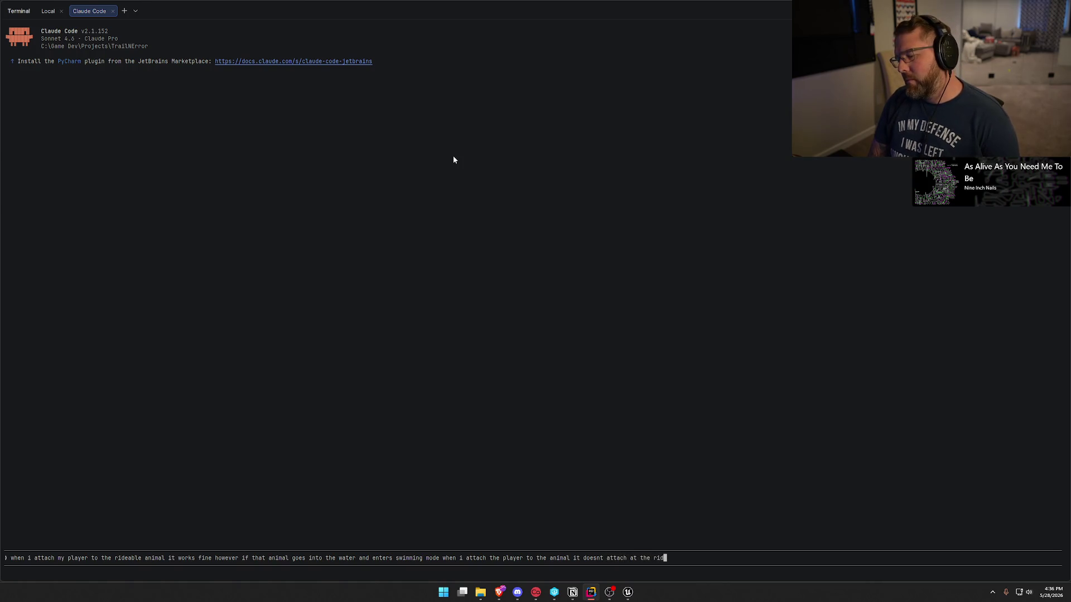
{"action": "type", "text": "e socket pp"}
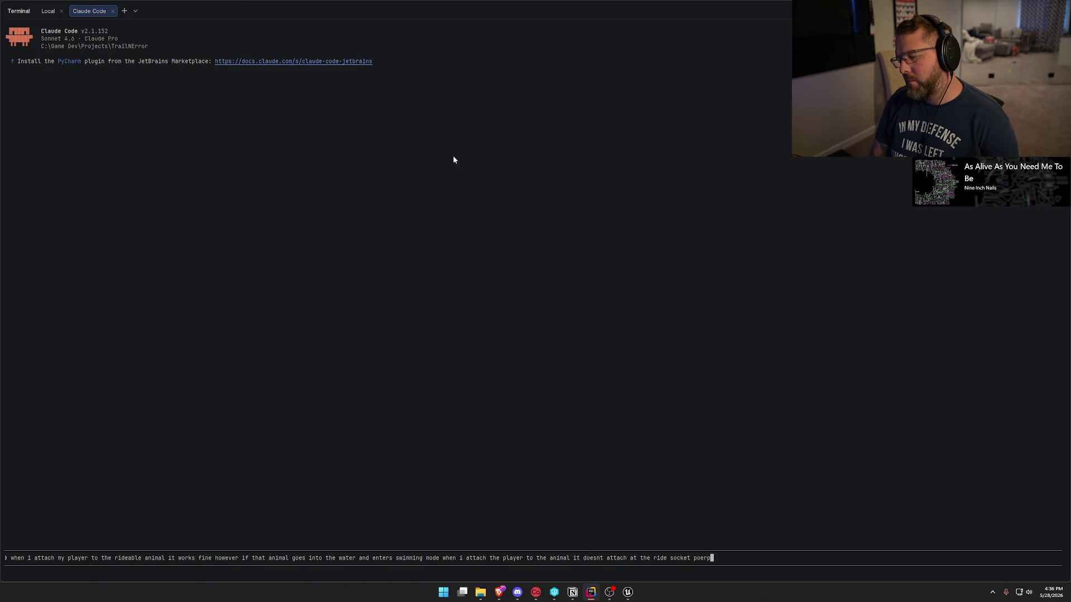
{"action": "key", "text": "BackSpace"}
{"action": "type", "text": "roperly...it attachs"}
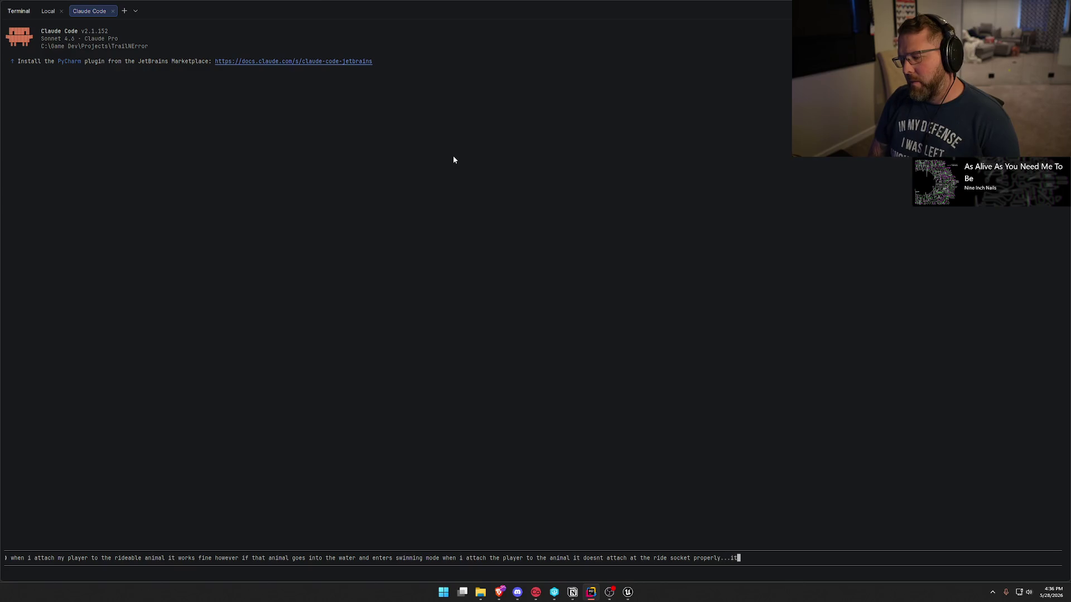
{"action": "type", "text": "es a"}
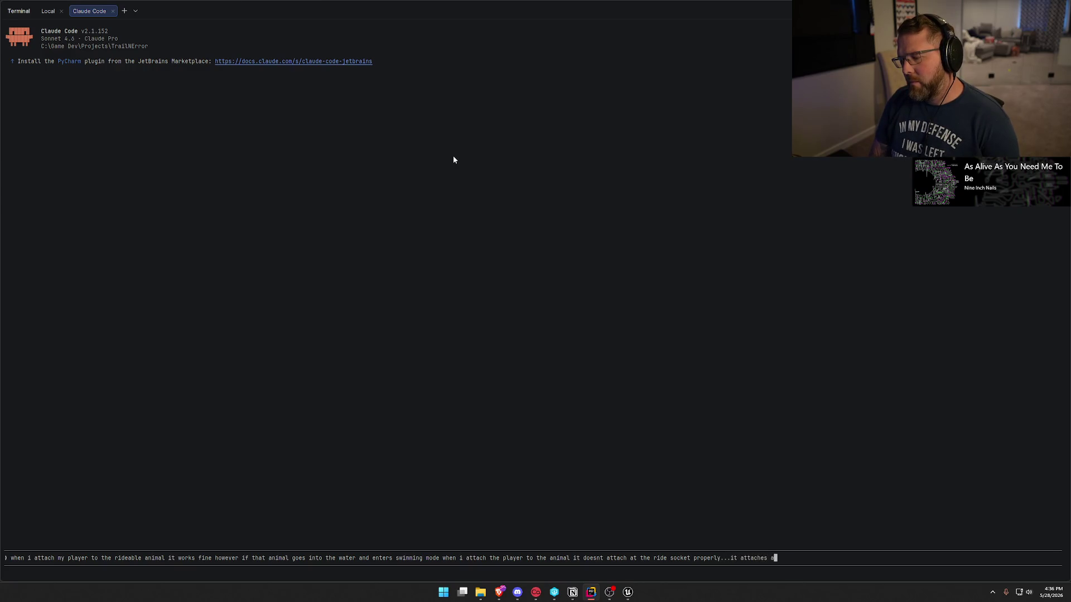
{"action": "type", "text": "t what appears to be the actor "}
{"action": "type", "text": "roo"}
{"action": "key", "text": "BackSpace"}
{"action": "key", "text": "BackSpace"}
{"action": "key", "text": "BackSpace"}
{"action": "type", "text": "origin. "}
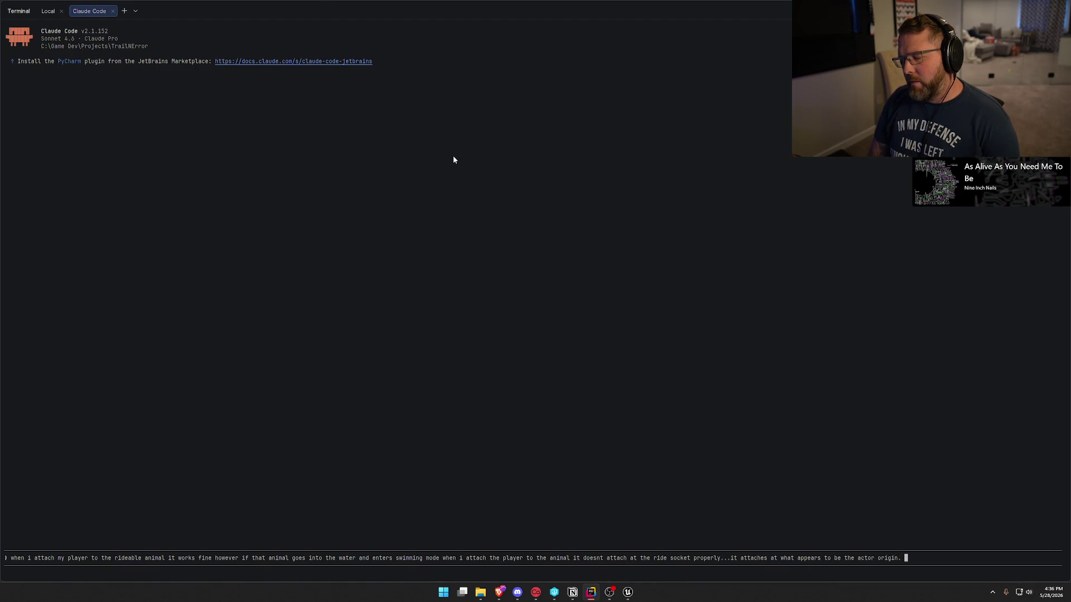
{"action": "type", "text": "wo"}
{"action": "key", "text": "BackSpace"}
{"action": "key", "text": "BackSpace"}
{"action": "type", "text": "ould "}
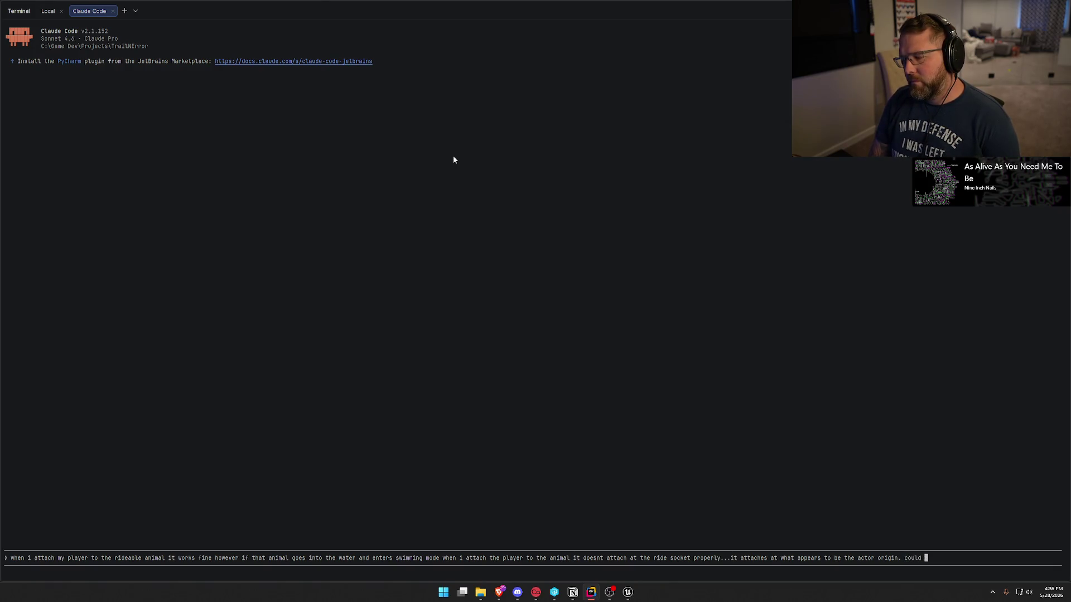
{"action": "type", "text": "changing the movemnt mode of the "}
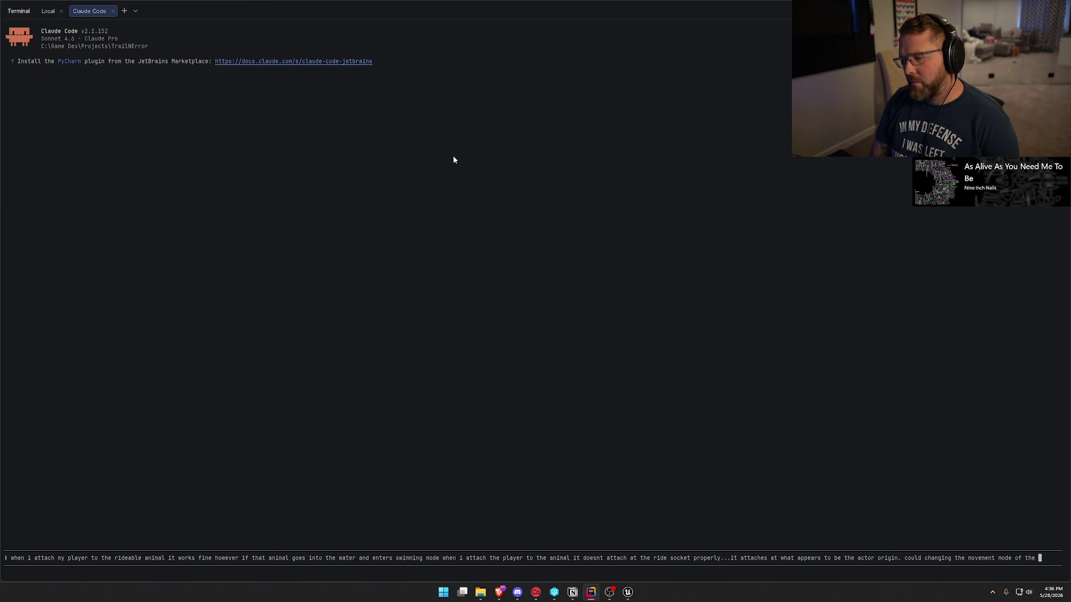
{"action": "type", "text": "animal to "}
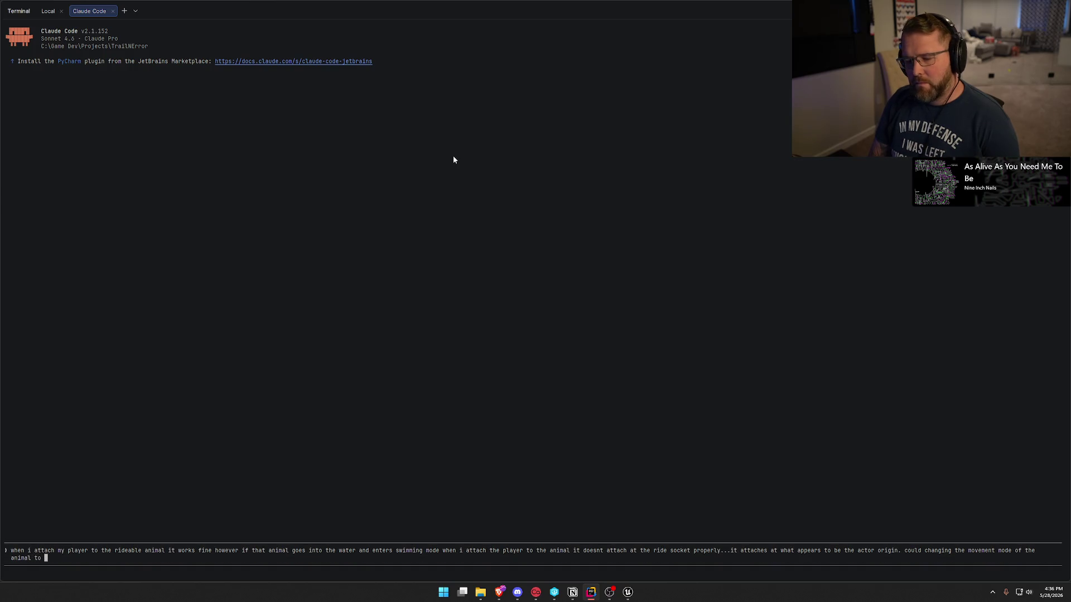
{"action": "type", "text": "flying "}
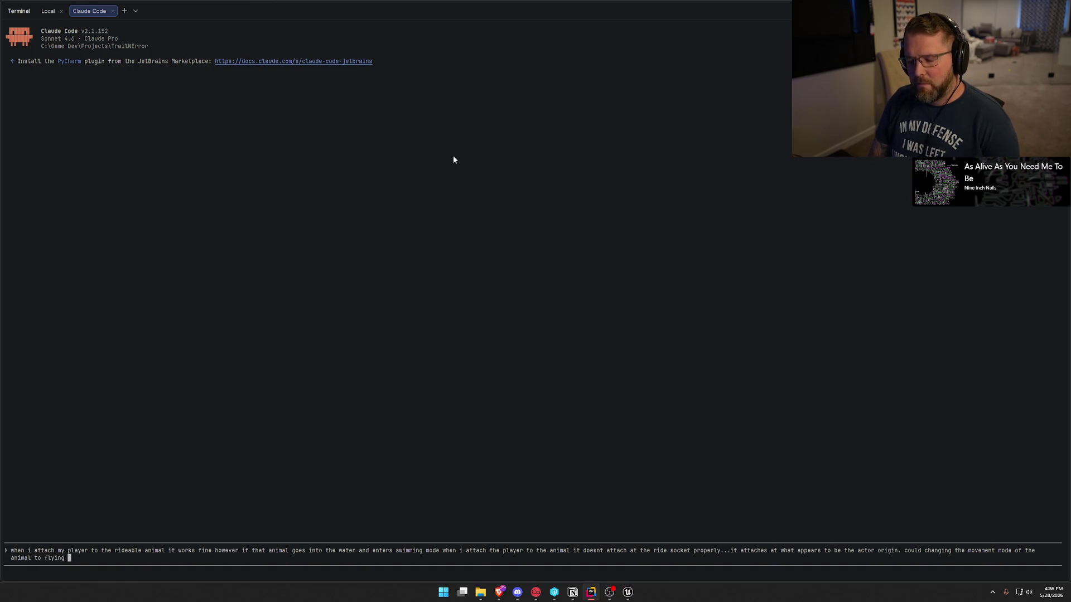
{"action": "type", "text": "ffect that?"}
{"action": "key", "text": "Return"}
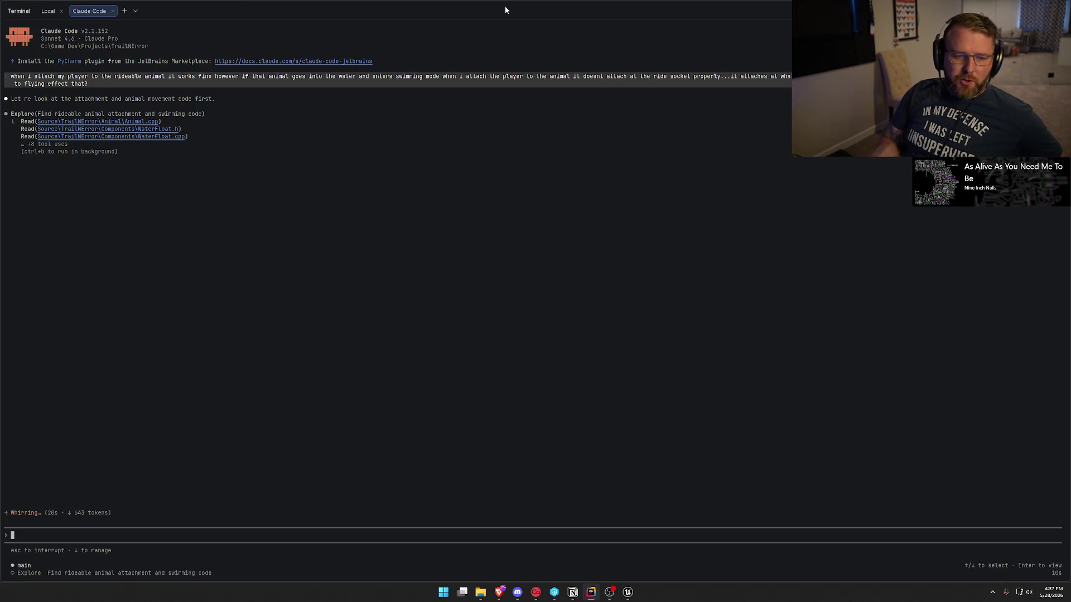
- Switch over to Discord while Claude Code keeps exploring the code
{"action": "key", "text": "alt+Tab"}
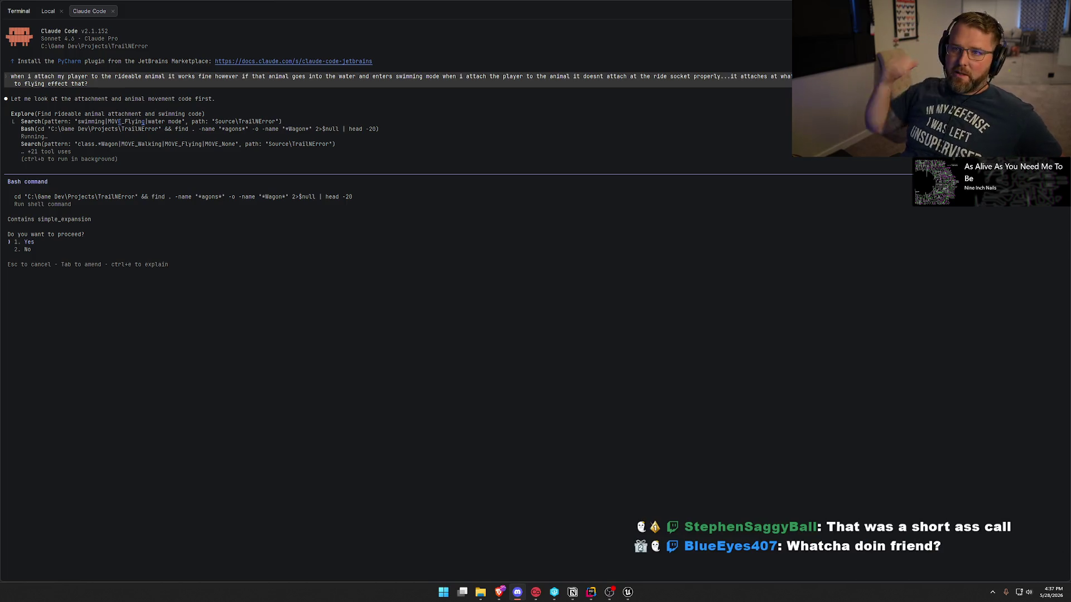
- Approve Claude Code's wagon file search so it can finish its diagnosis
{"action": "left_click", "coordinate": [481, 350]}
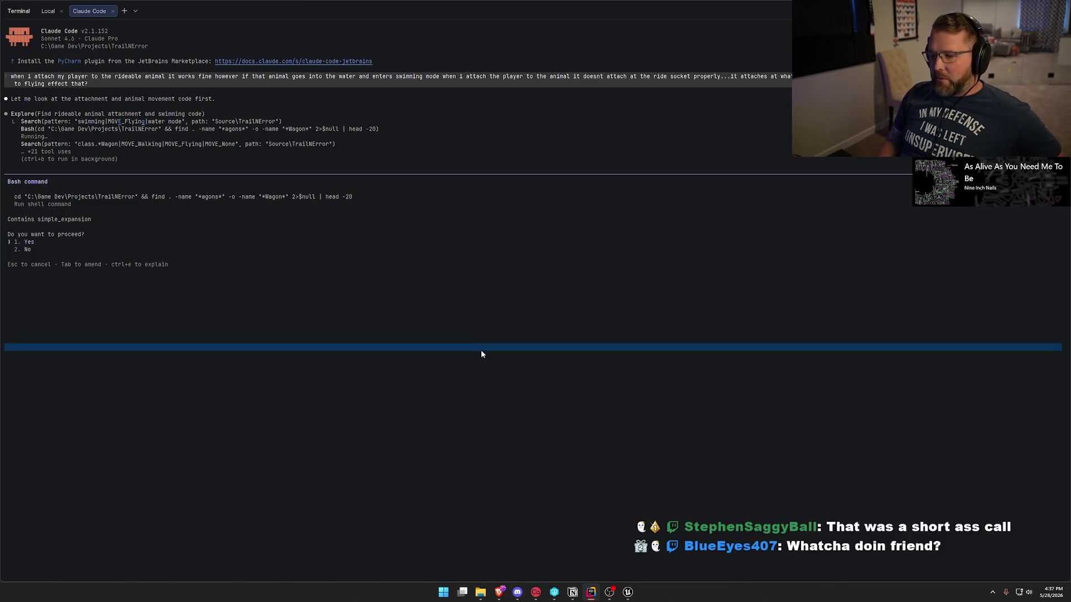
{"action": "key", "text": "Return"}
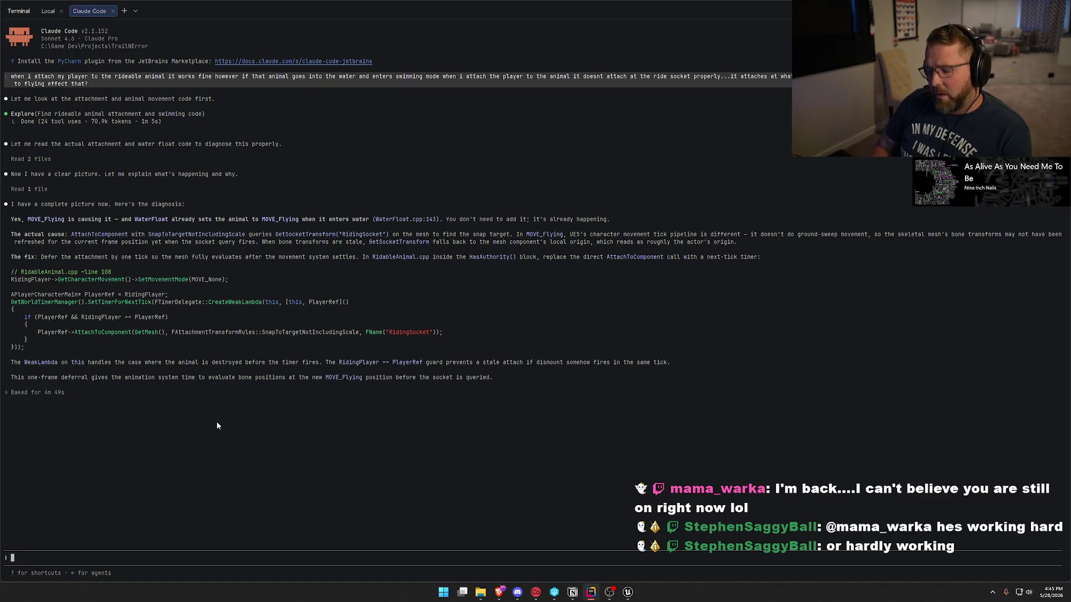
- Follow up that the bug appears when mounting an animal already in the water and already flying
{"action": "type", "text": "but what if the animal is l"}
{"action": "type", "text": "read"}
{"action": "key", "text": "BackSpace"}
{"action": "key", "text": "BackSpace"}
{"action": "key", "text": "BackSpace"}
{"action": "type", "text": "already in the water "}
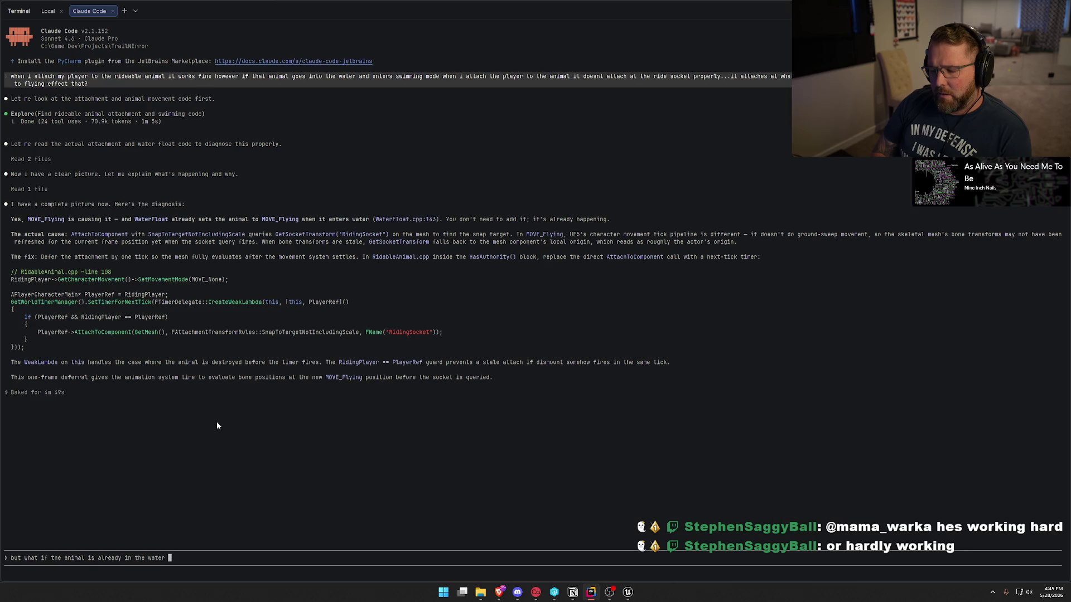
{"action": "type", "text": "(so it should be flying already) and then i a"}
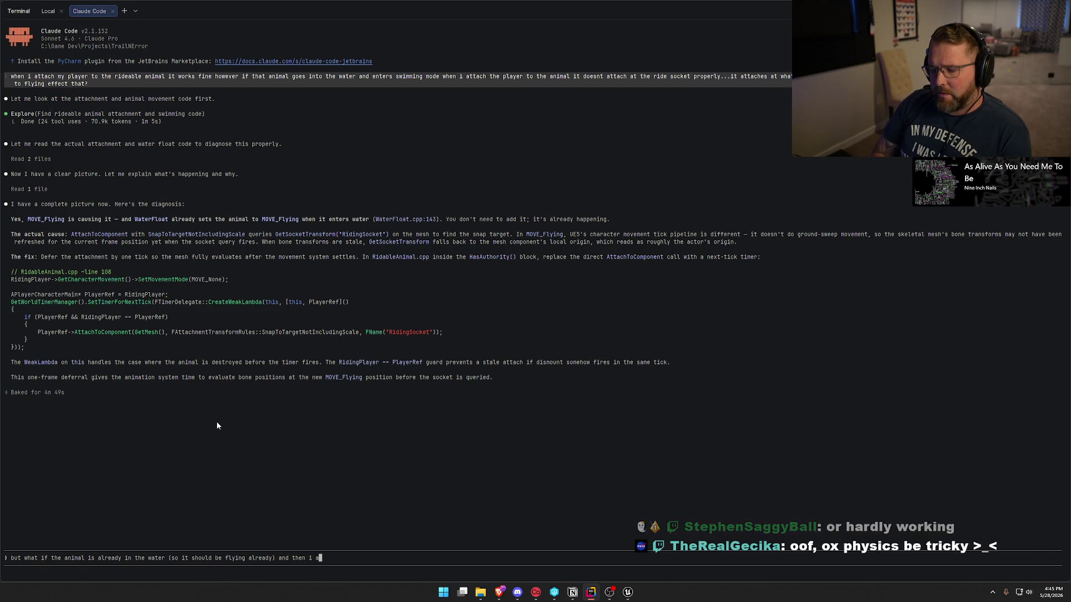
{"action": "type", "text": "ttempt to ride it after that "}
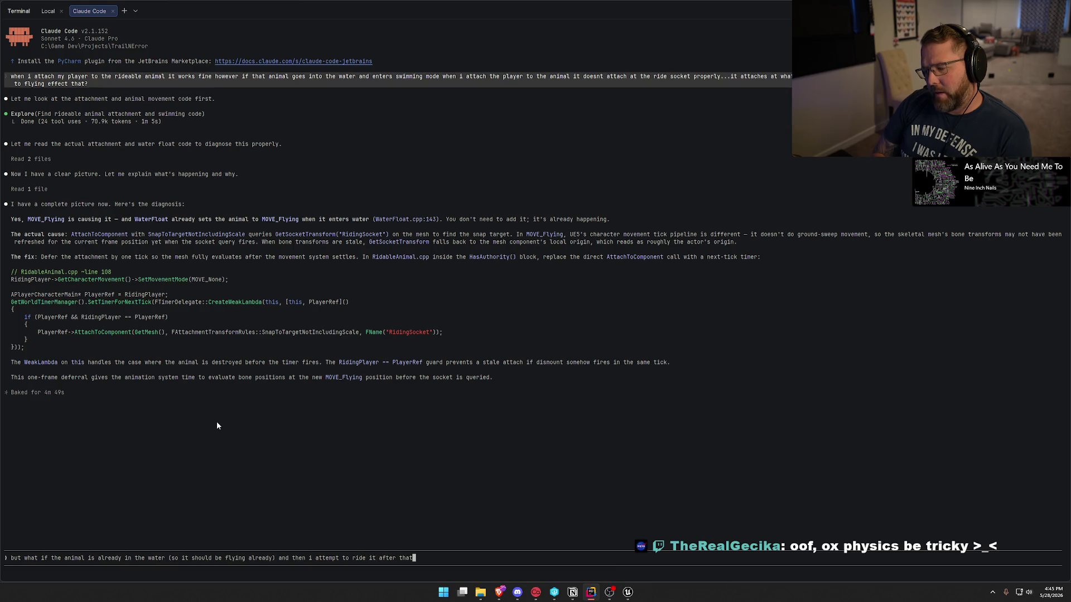
{"action": "type", "text": "by swimming "}
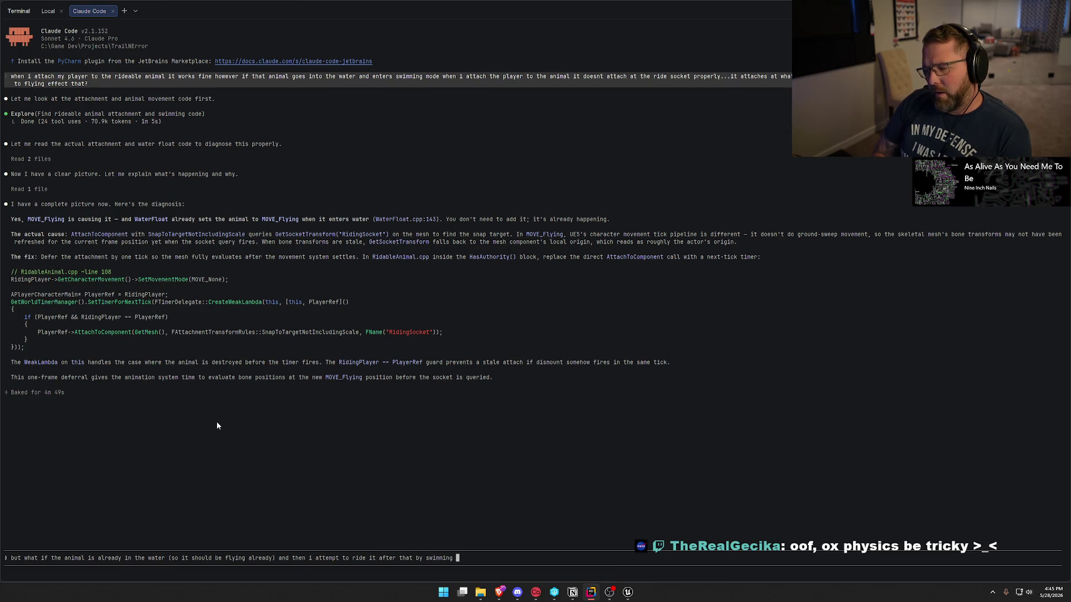
{"action": "type", "text": "over to it and gettingon"}
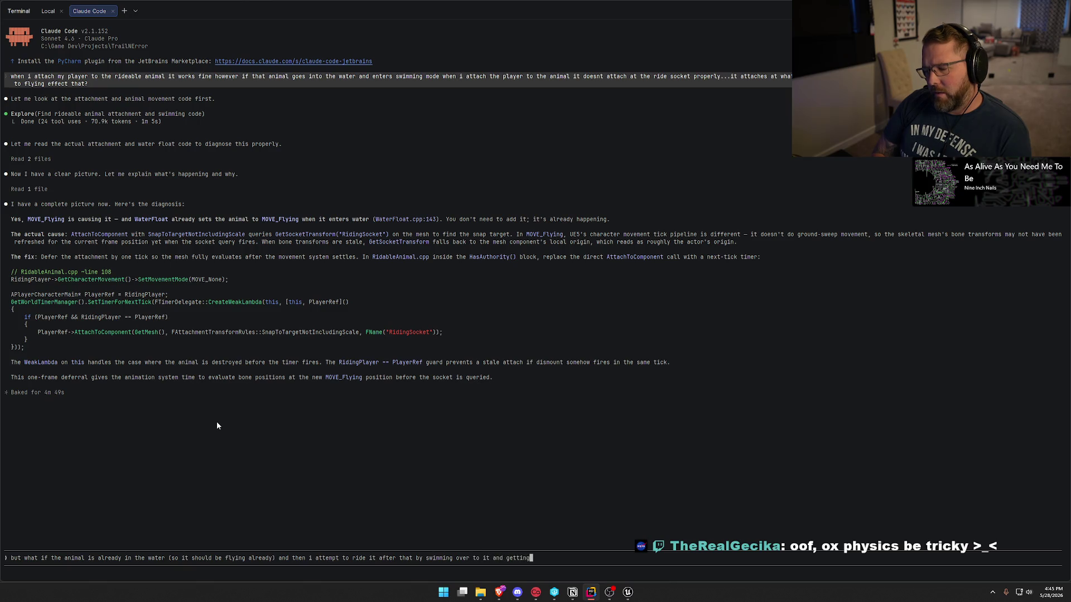
{"action": "key", "text": "BackSpace"}
{"action": "key", "text": "BackSpace"}
{"action": "type", "text": "on...that is whw"}
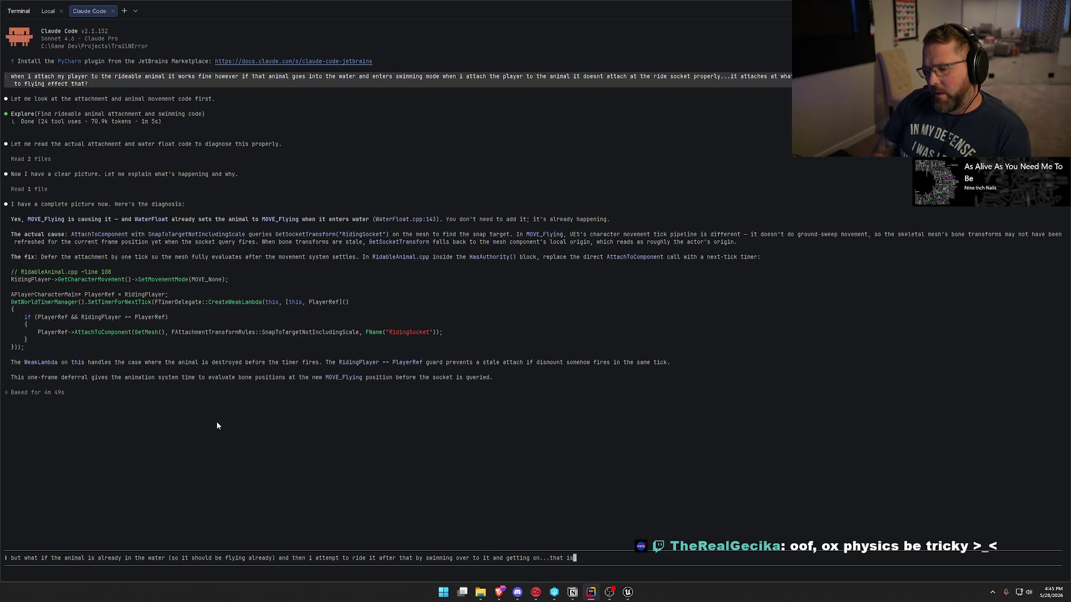
{"action": "key", "text": "BackSpace"}
{"action": "type", "text": "erethe issue su"}
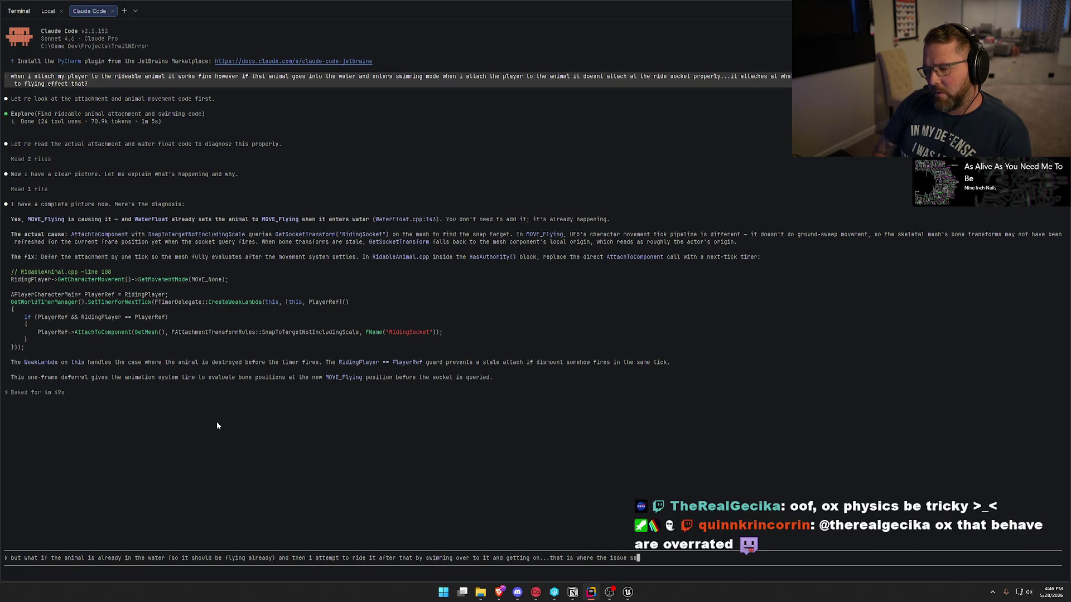
{"action": "type", "text": "ems to happen"}
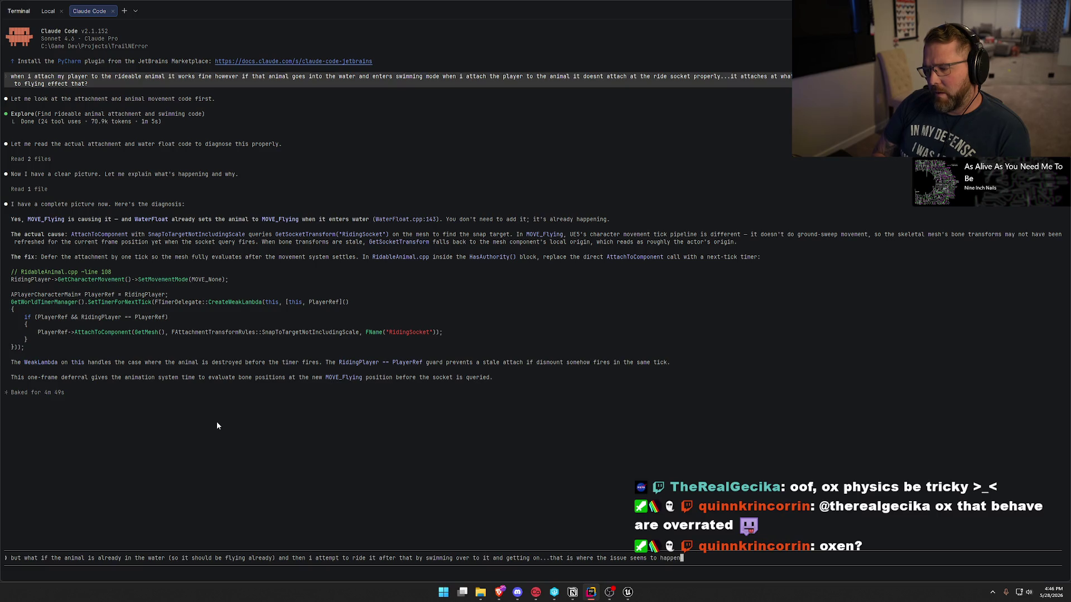
{"action": "key", "text": "Return"}
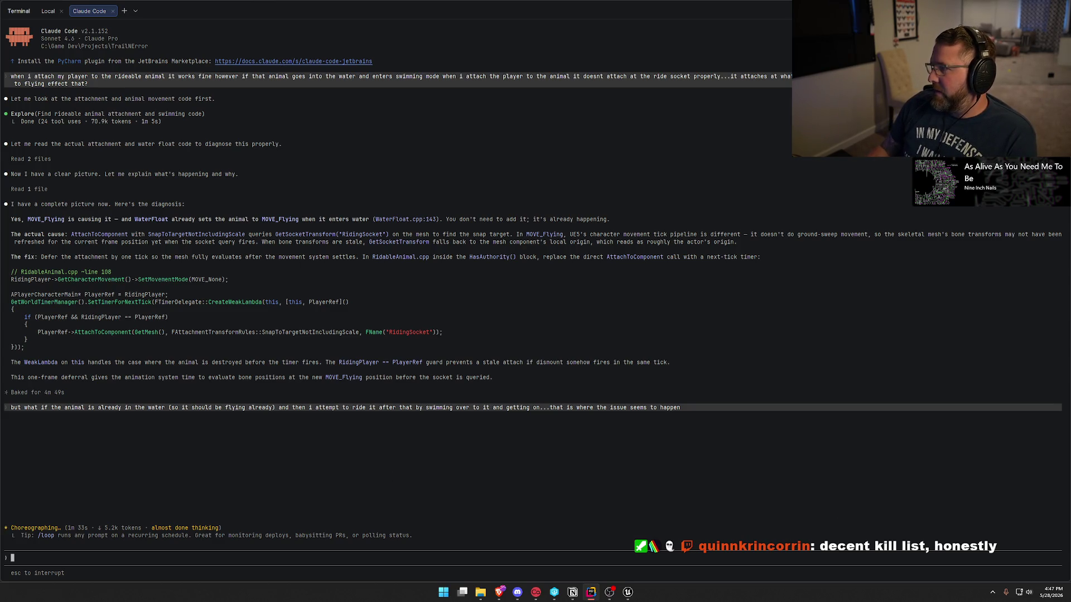
- Switch to the Notion To Do board while Claude Code thinks
{"action": "key", "text": "alt+Tab"}
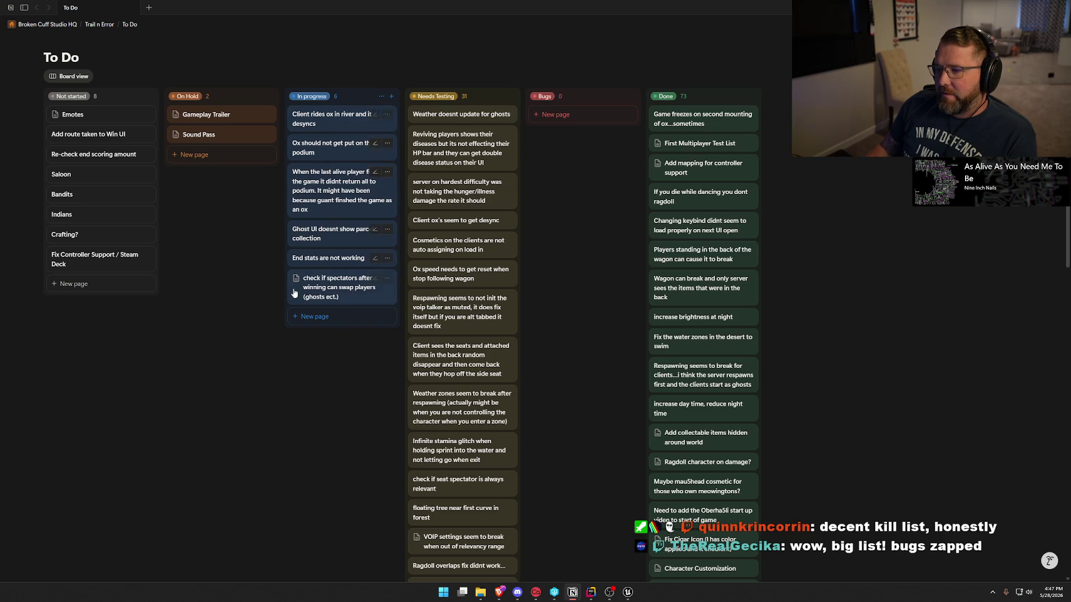
- Scroll through the Notion To Do board, then return to the Claude Code session
{"action": "scroll", "coordinate": [478, 246], "scroll_direction": "down", "scroll_amount": 10}
{"action": "key", "text": "alt+Tab"}
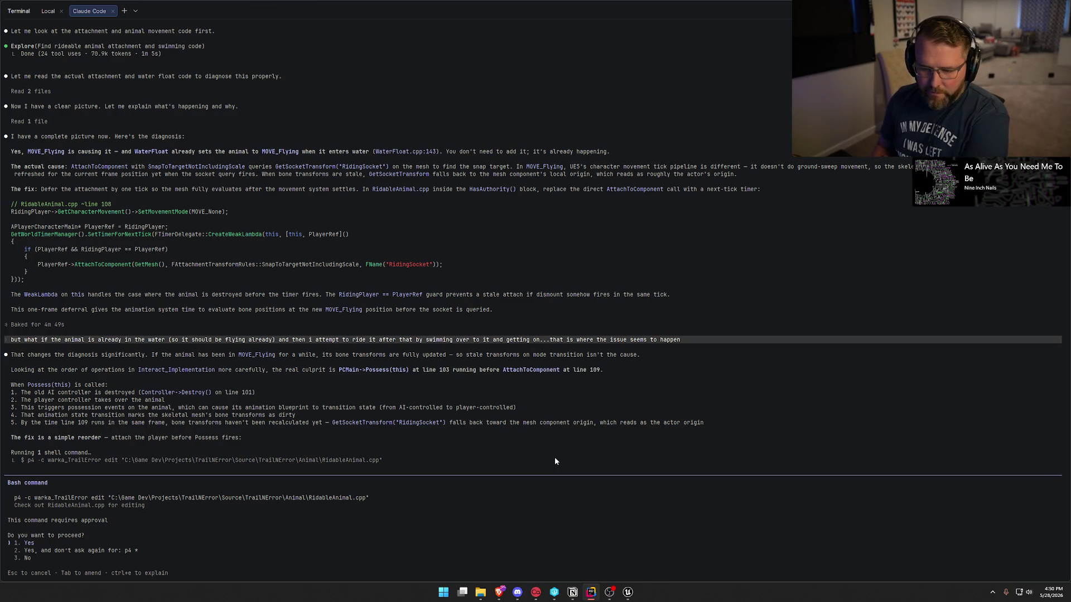
- Open a Terminal window on another monitor, then approve the p4 edit of RidableAnimal.cpp
{"action": "key", "text": "super"}
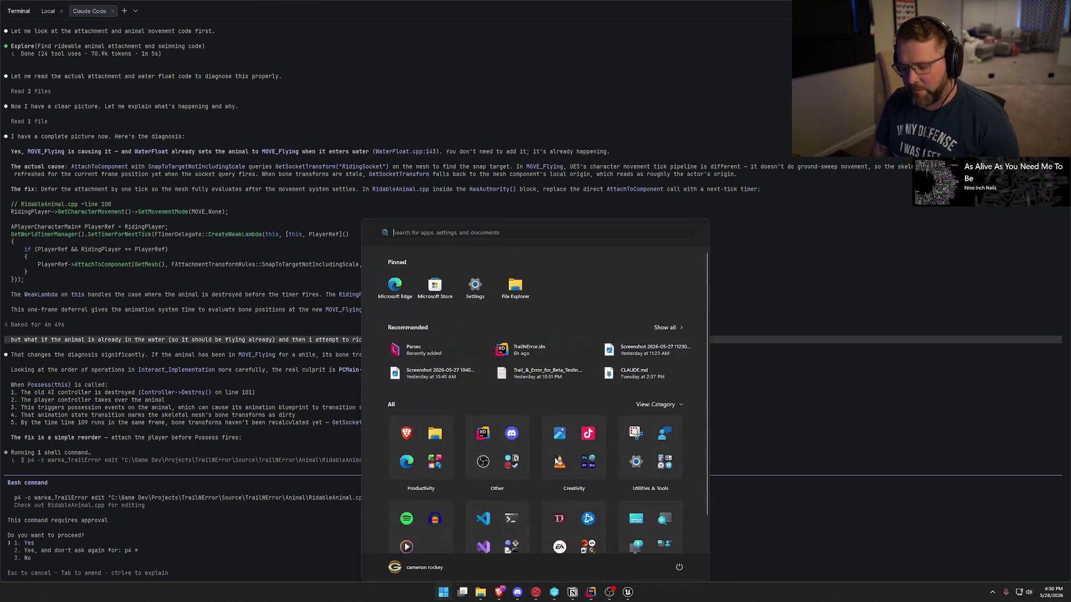
{"action": "type", "text": "terminal"}
{"action": "key", "text": "Return"}
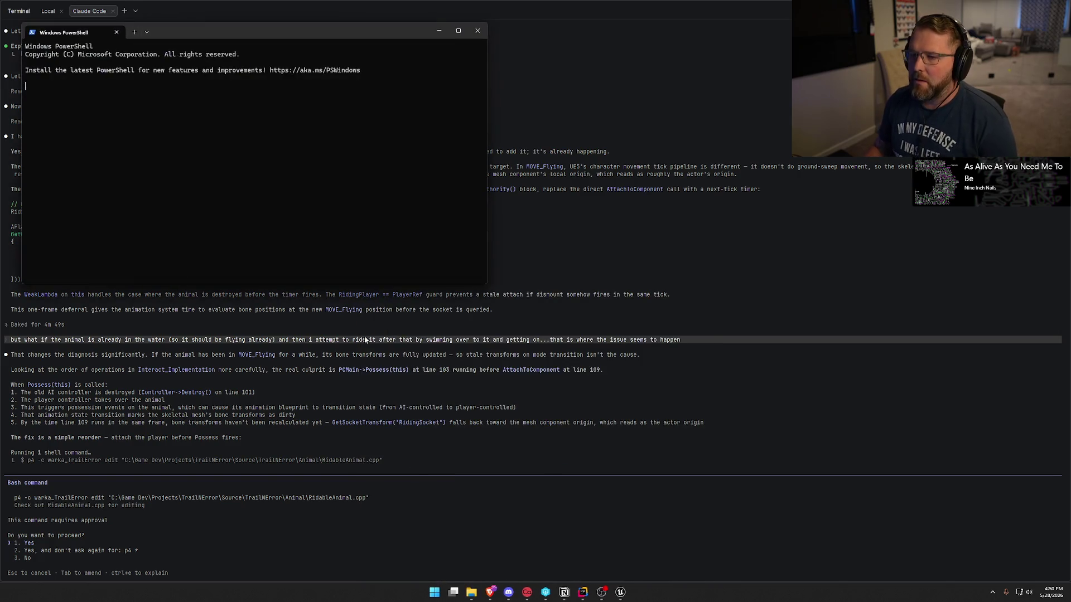
{"action": "left_click_drag", "start_coordinate": [249, 32], "coordinate": [0, 33]}
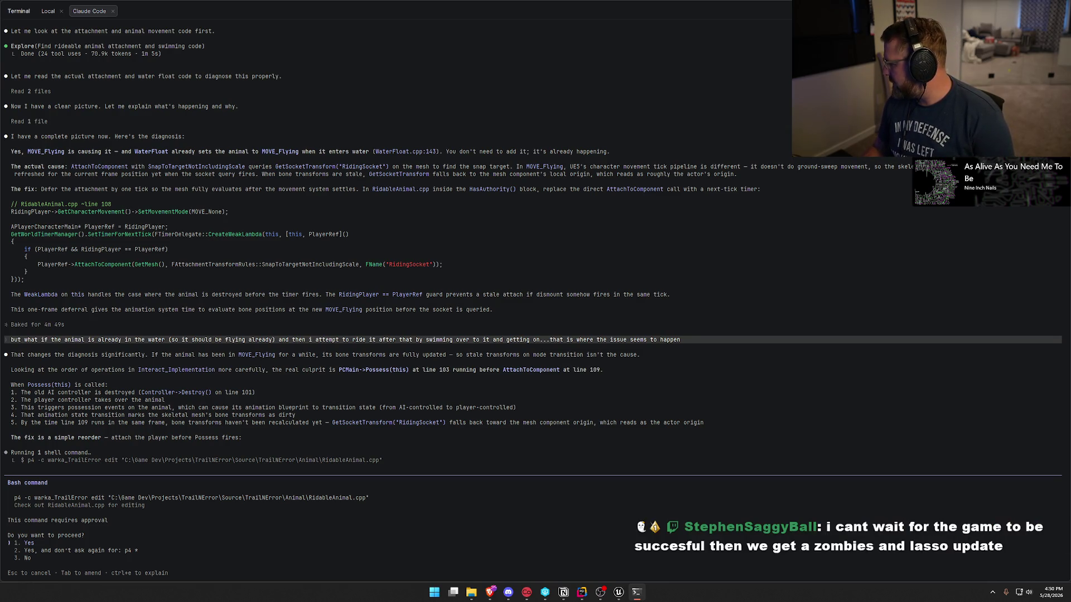
{"action": "key", "text": "alt+Tab"}
{"action": "key", "text": "alt+Tab"}
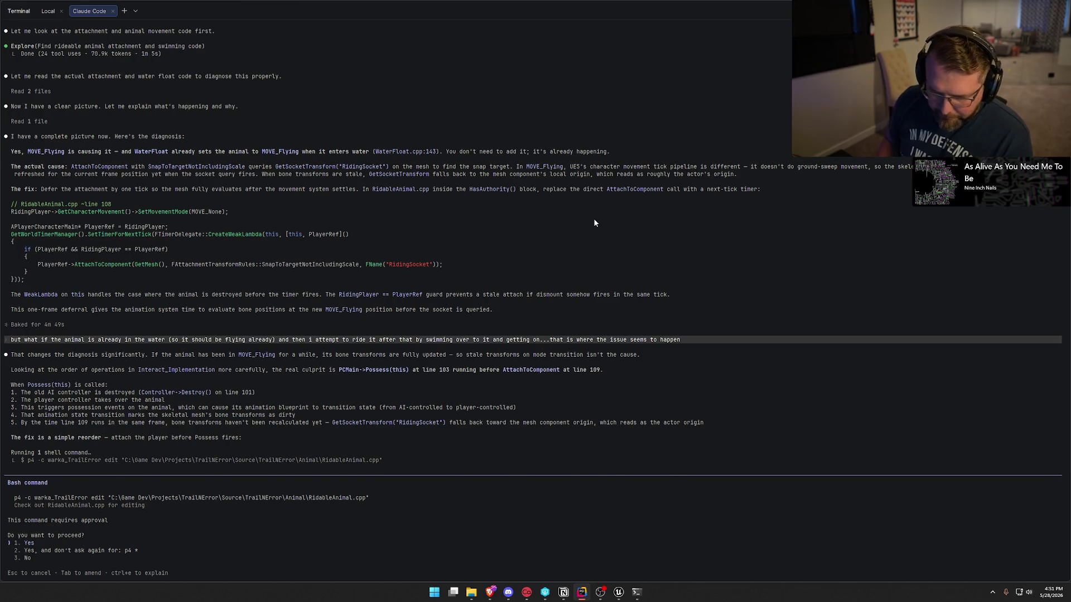
{"action": "key", "text": "Return"}
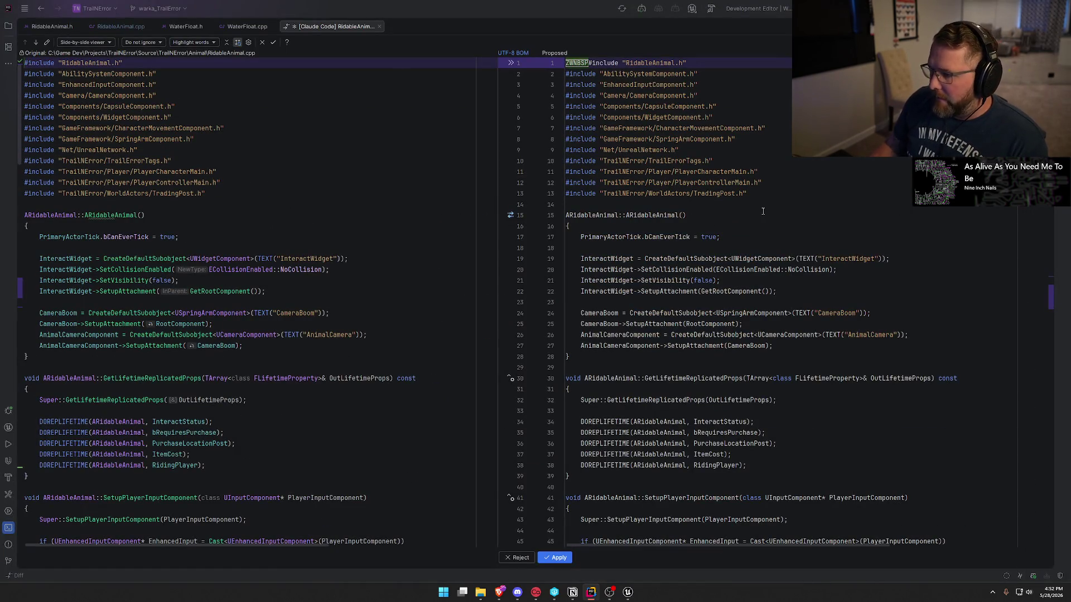
- Review the diff moving the RidingSocket attach ahead of Possess and apply it
{"action": "key", "text": "F7"}
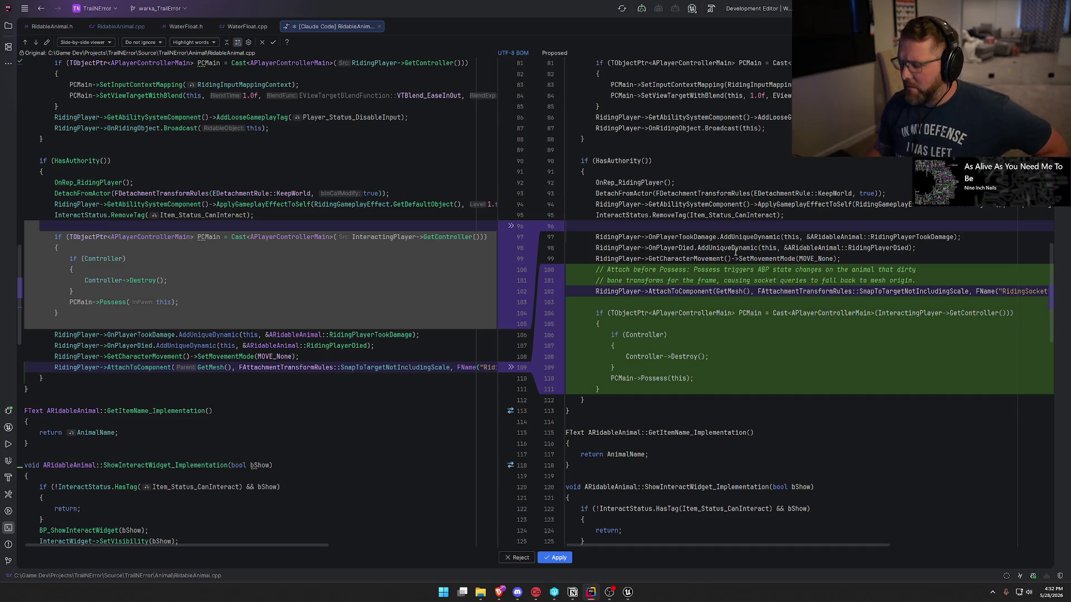
{"action": "scroll", "coordinate": [735, 252], "scroll_direction": "down", "scroll_amount": 2}
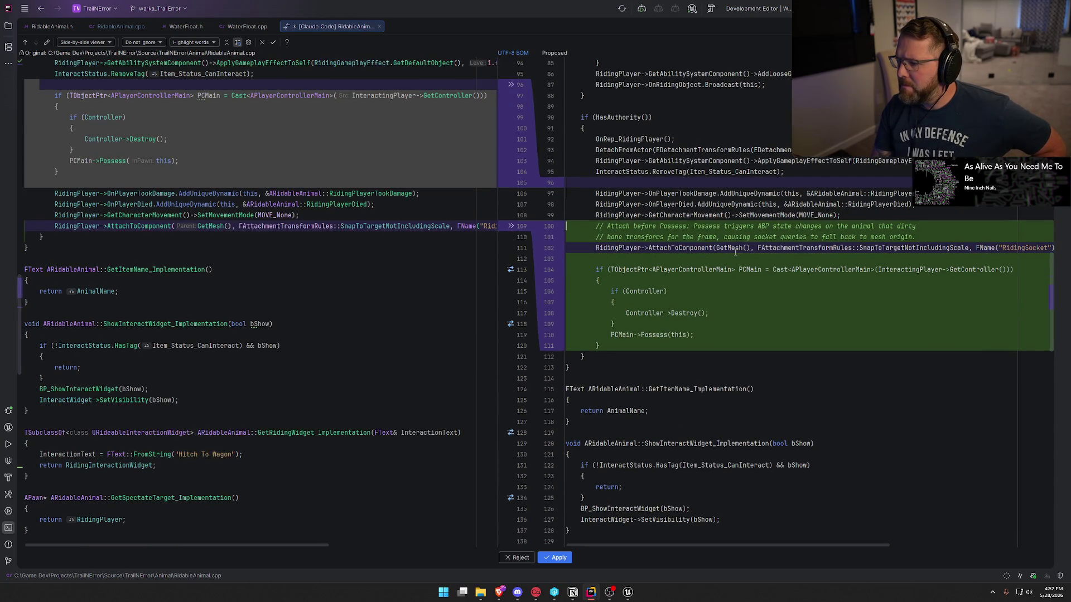
{"action": "left_click", "coordinate": [556, 558]}
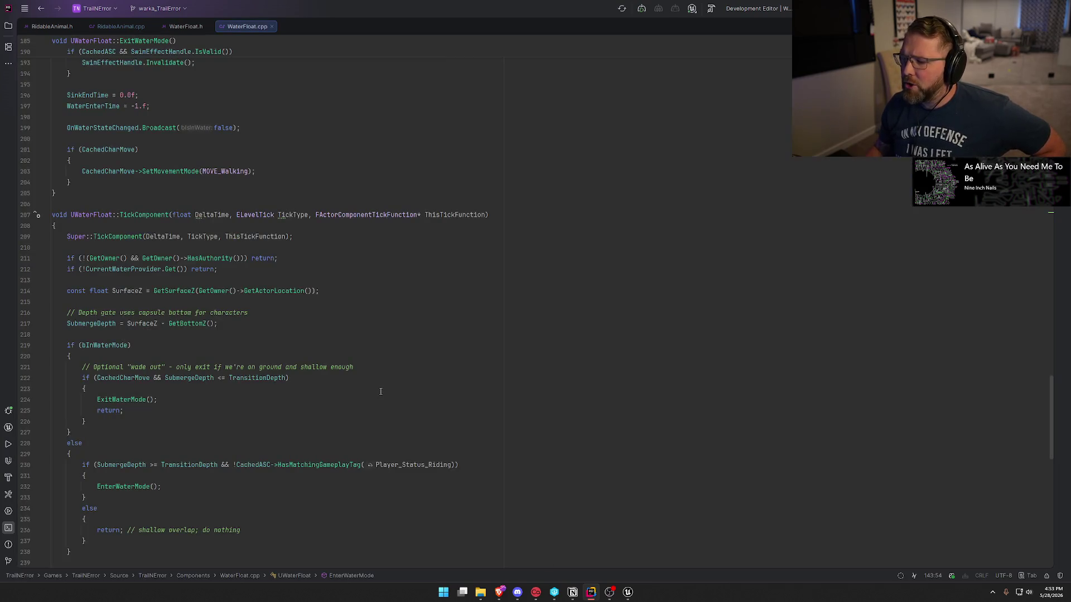
- Close WaterFloat.cpp and WaterFloat.h, and delete the two-line comment above the RidingSocket attach
{"action": "middle_click", "coordinate": [255, 26]}
{"action": "left_click", "coordinate": [207, 26]}
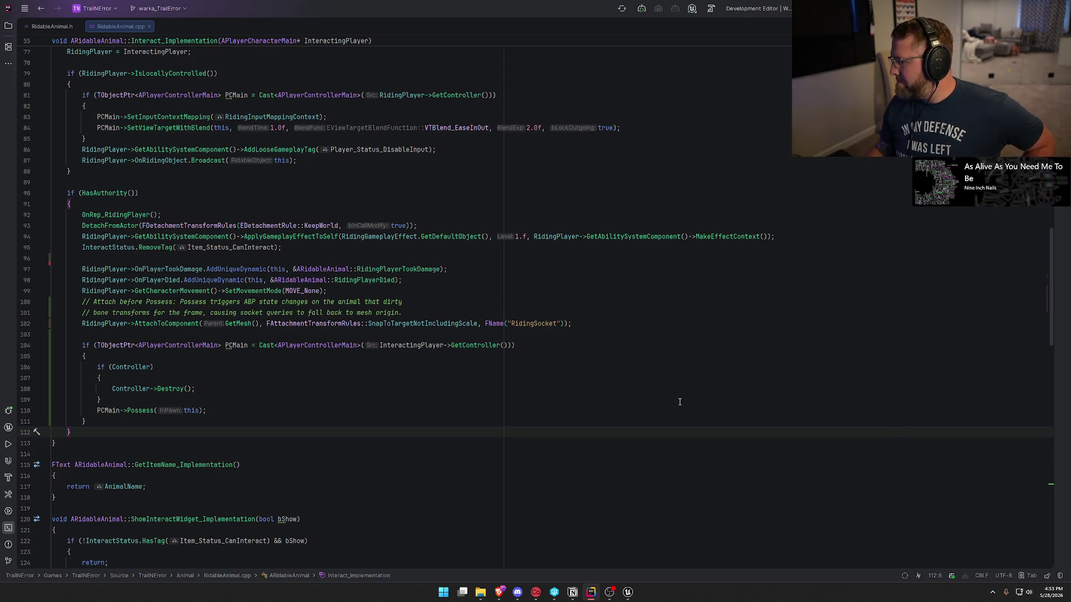
{"action": "left_click", "coordinate": [428, 316]}
{"action": "key", "text": "shift+Up"}
{"action": "key", "text": "BackSpace"}
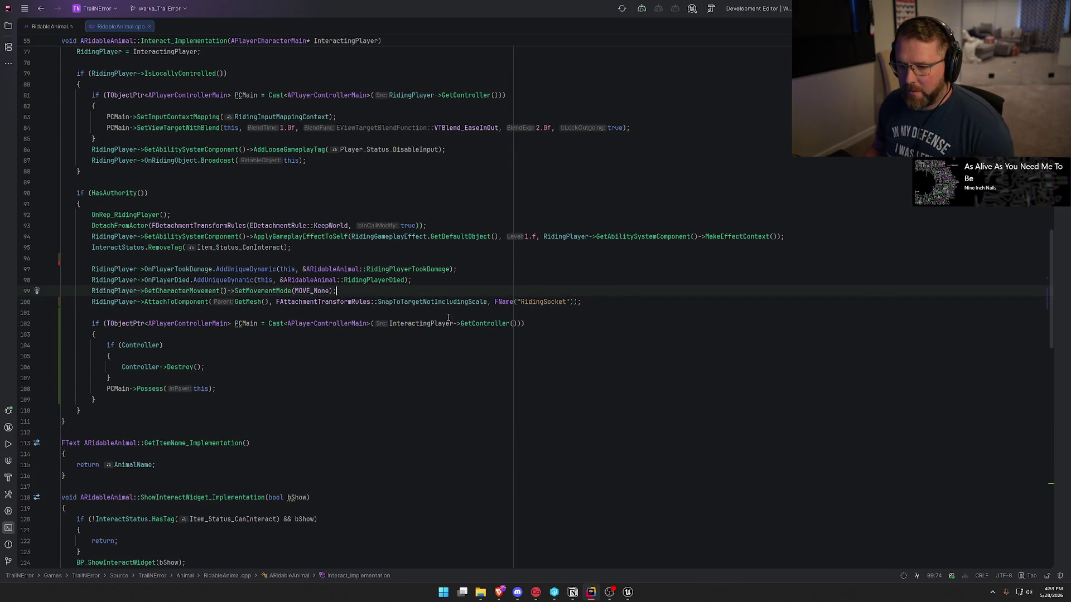
{"action": "left_click", "coordinate": [629, 592]}
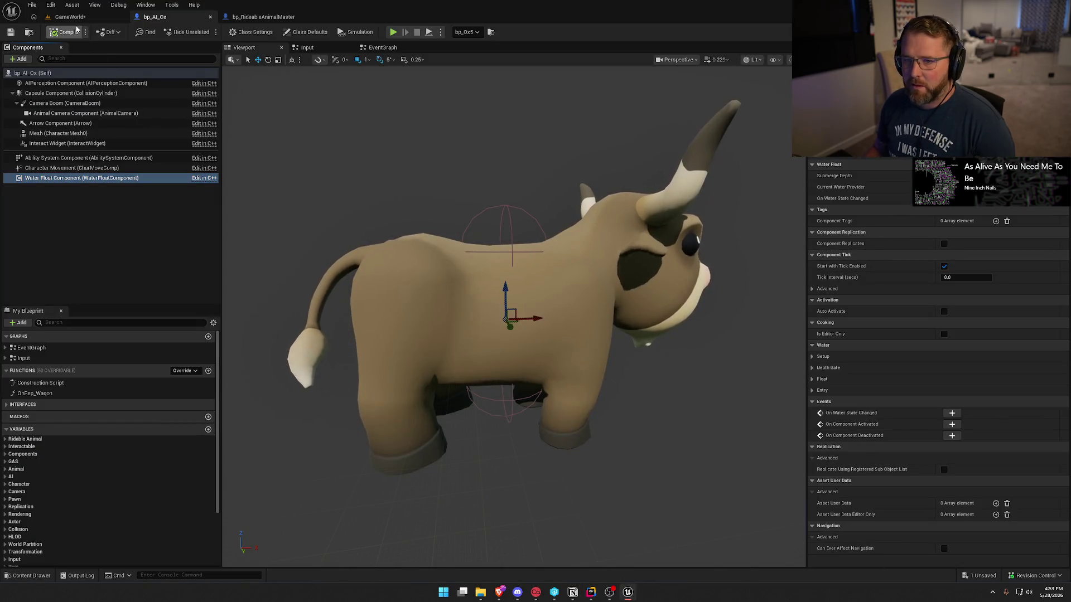
- Live-compile the updated C++ changes from the GameWorld level
{"action": "left_click", "coordinate": [70, 16]}
{"action": "key", "text": "ctrl+alt+F11"}
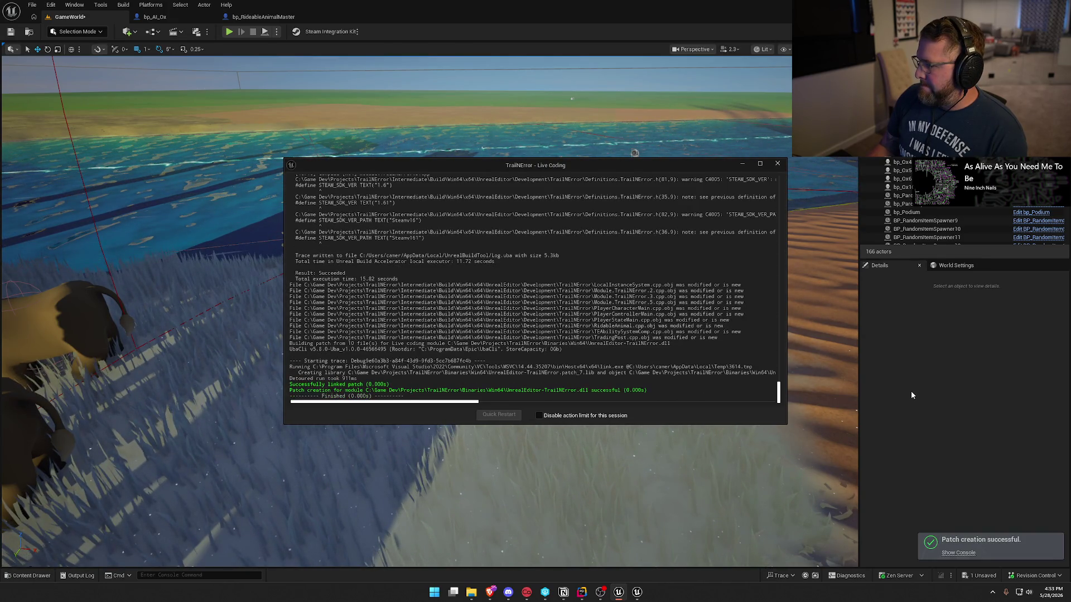
{"action": "left_click", "coordinate": [777, 164]}
- Play the level, mount an ox, ride it into the water and dismount there
{"action": "left_click", "coordinate": [229, 31]}
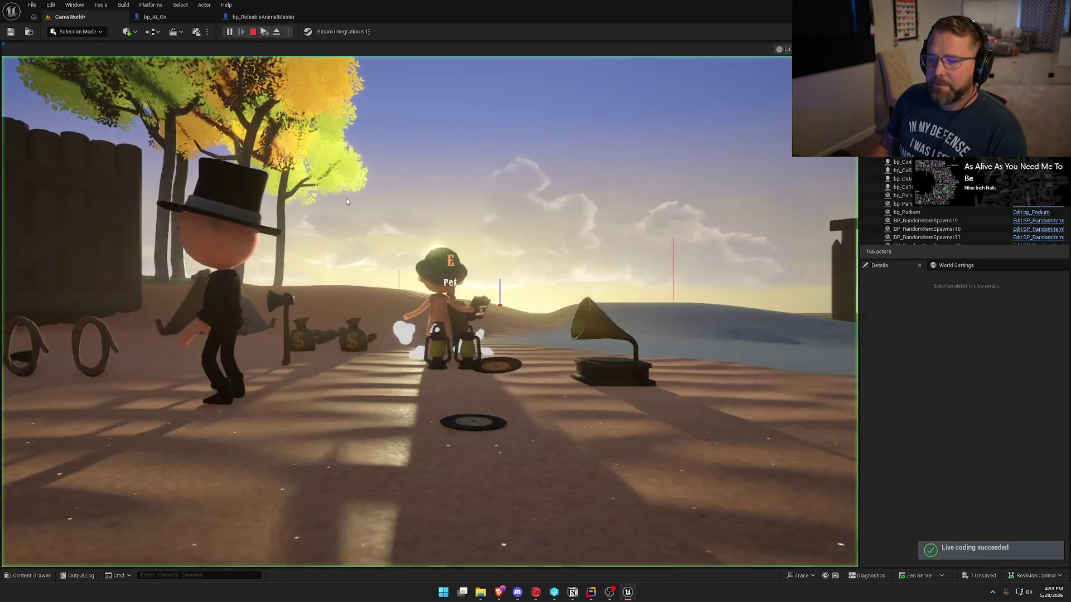
{"action": "left_click", "coordinate": [345, 198]}
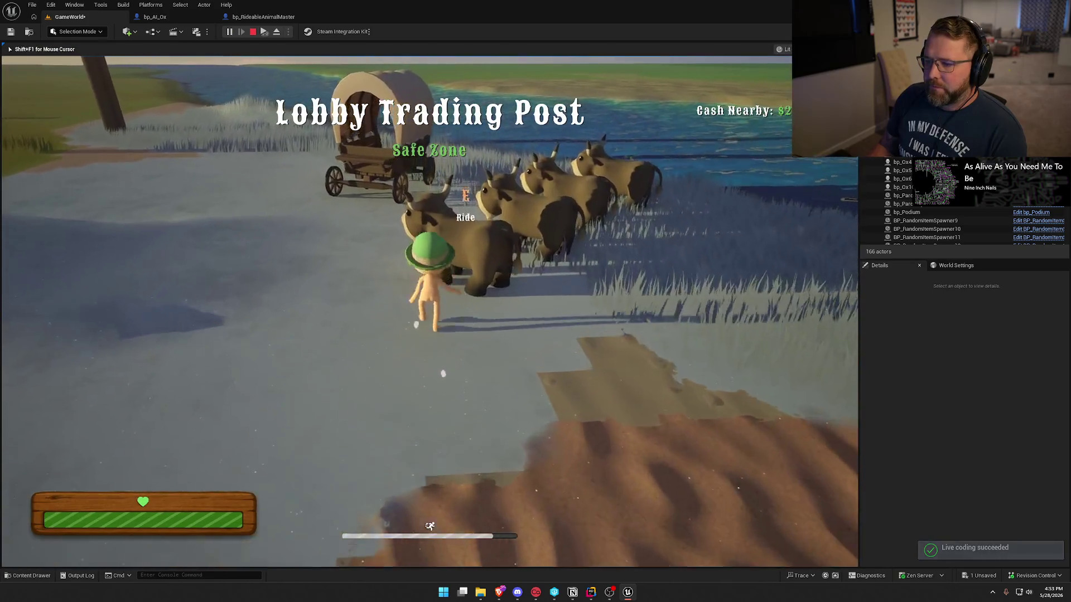
{"action": "key", "text": "e"}
{"action": "key", "text": "e"}
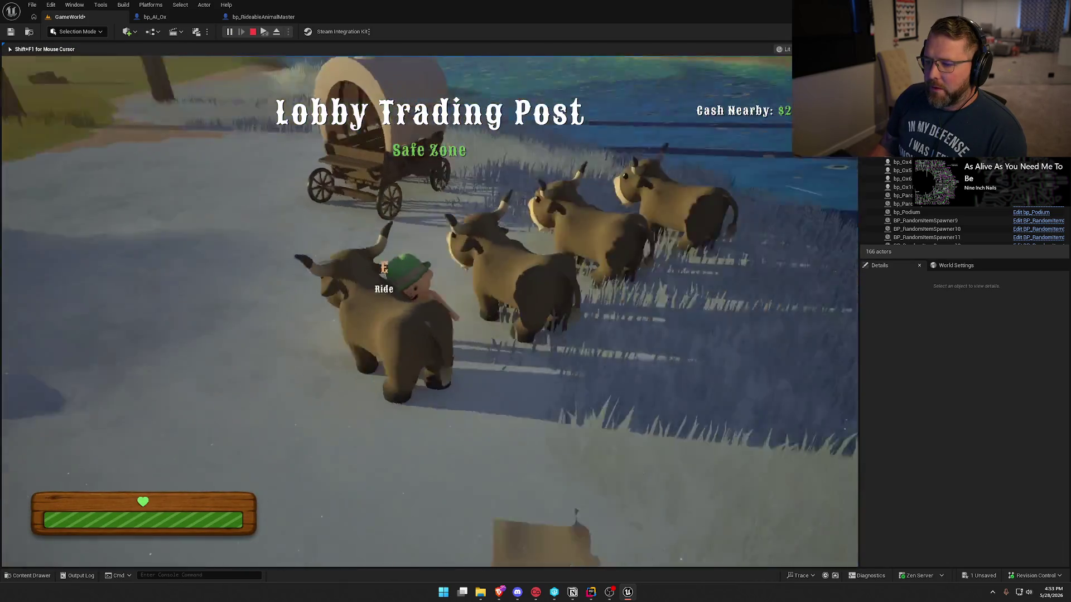
{"action": "key", "text": "e"}
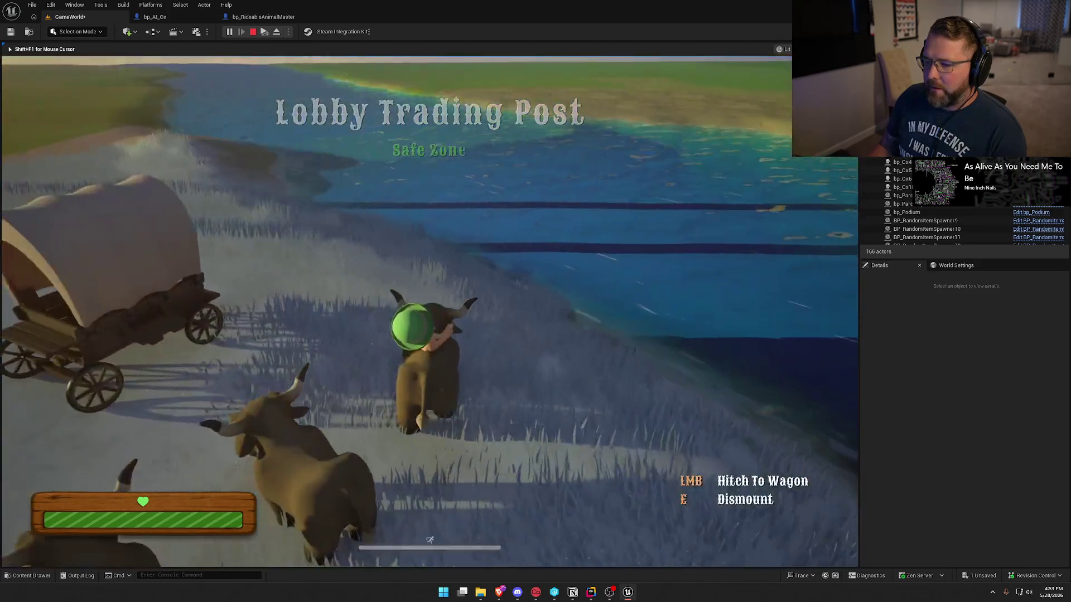
{"action": "key", "text": "w"}
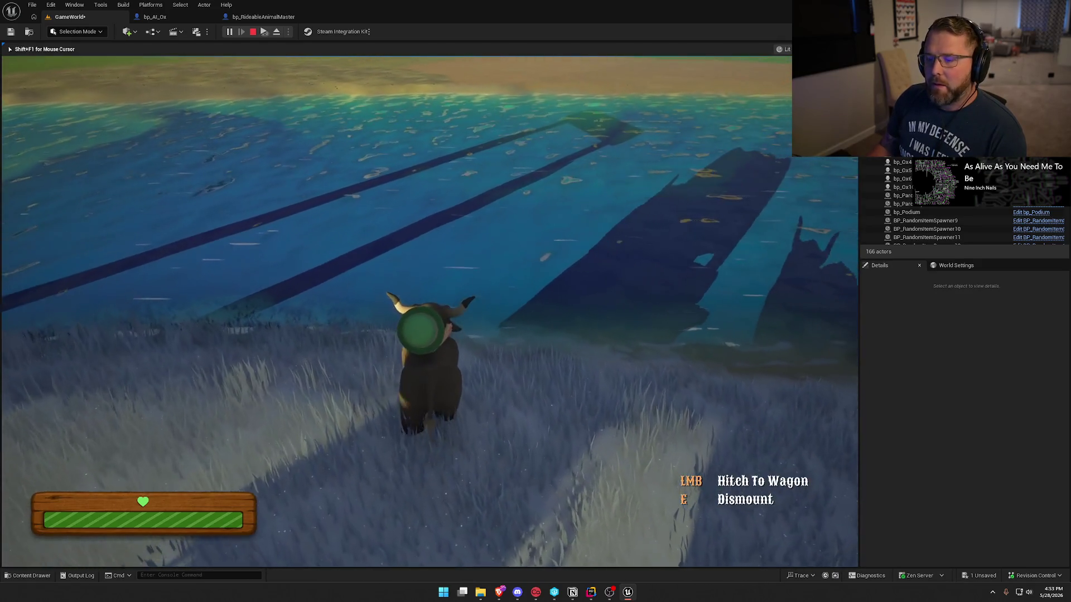
{"action": "key", "text": "w"}
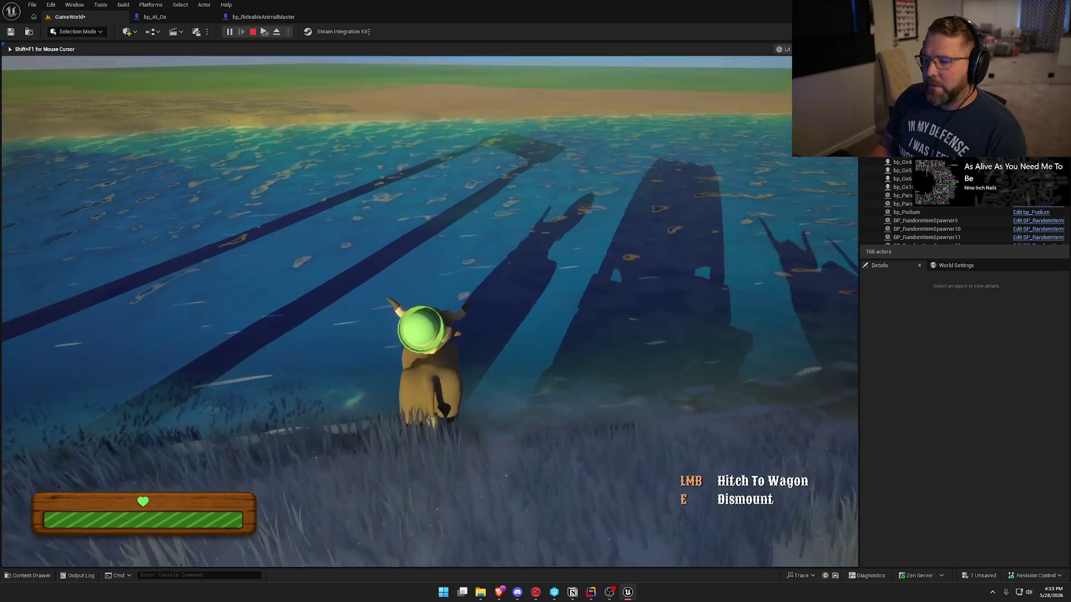
{"action": "key", "text": "w"}
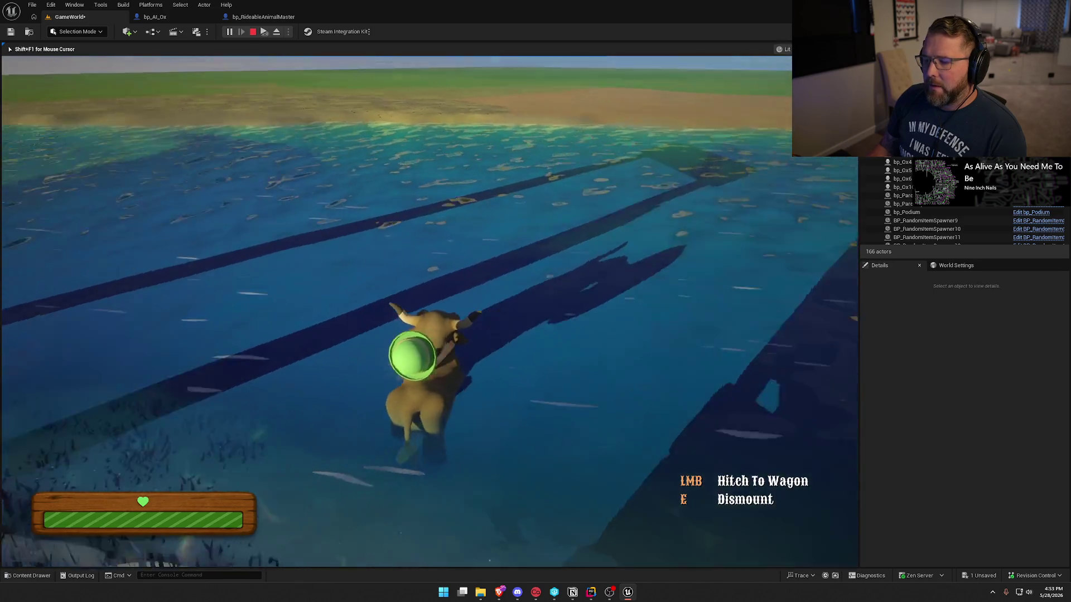
{"action": "key", "text": "e"}
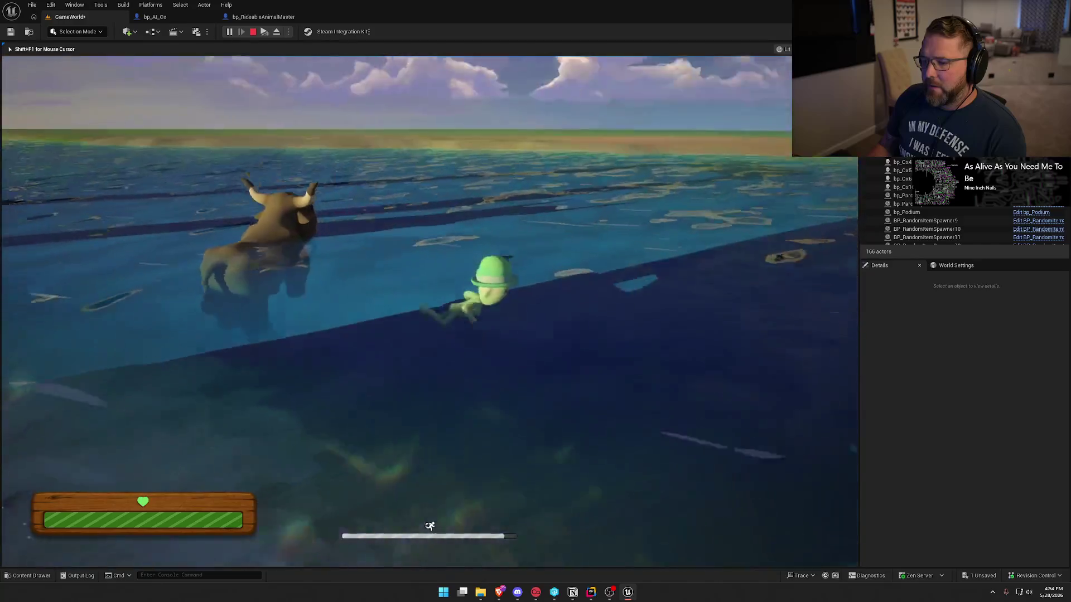
- Remount the ox in the water, ride it back toward the wagon, then stop playing
{"action": "key", "text": "w"}
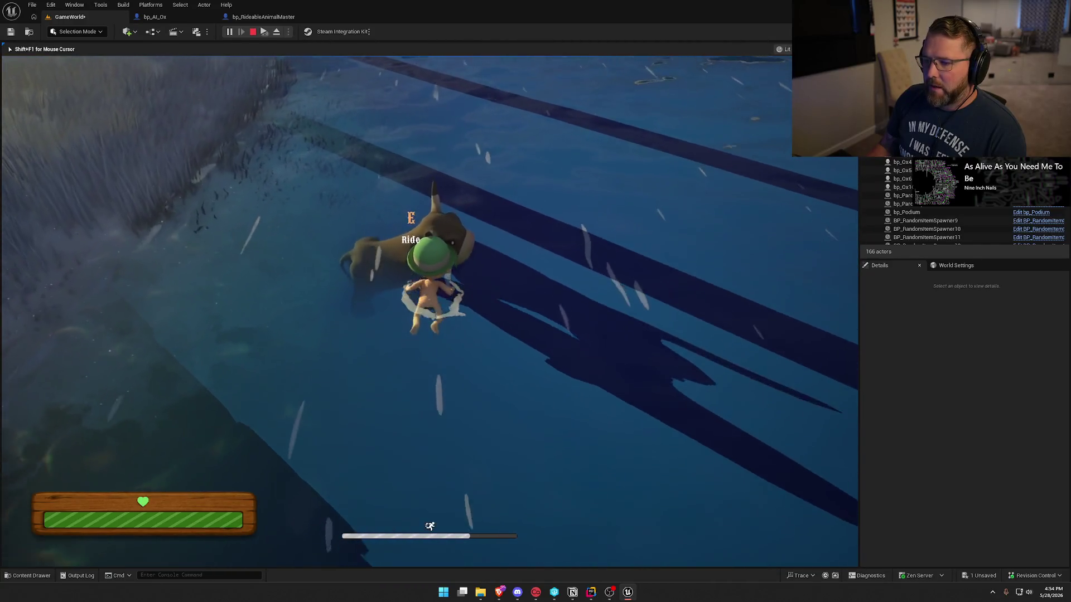
{"action": "key", "text": "w"}
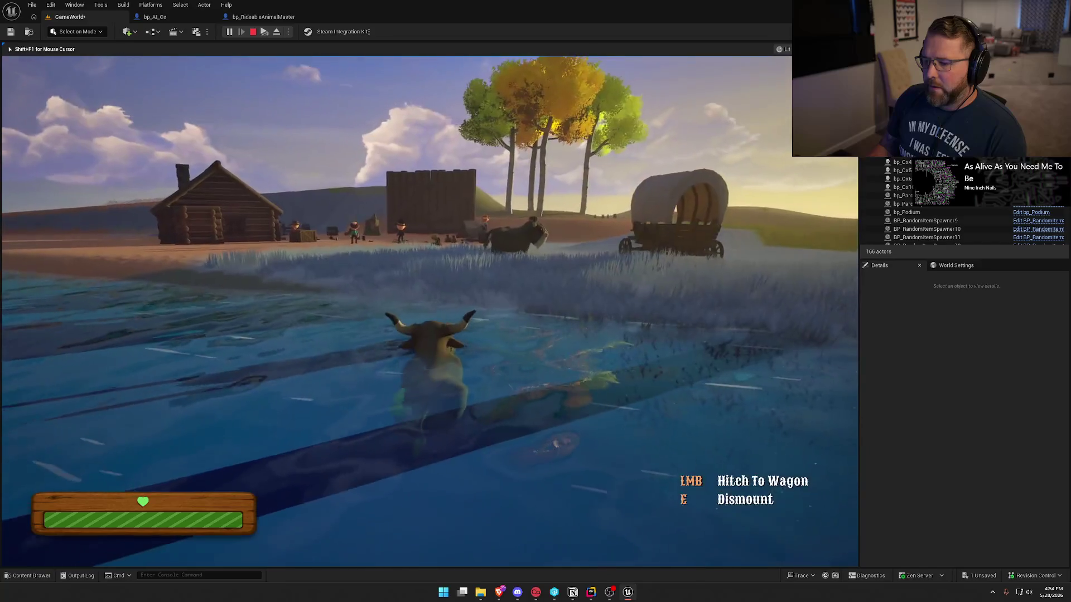
{"action": "key", "text": "w"}
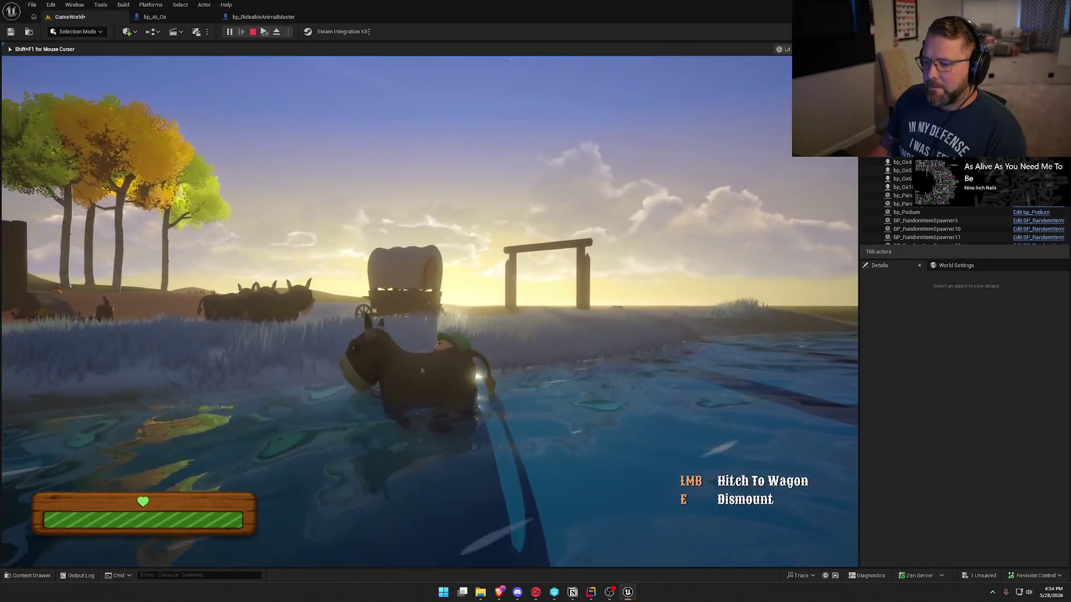
{"action": "key", "text": "w"}
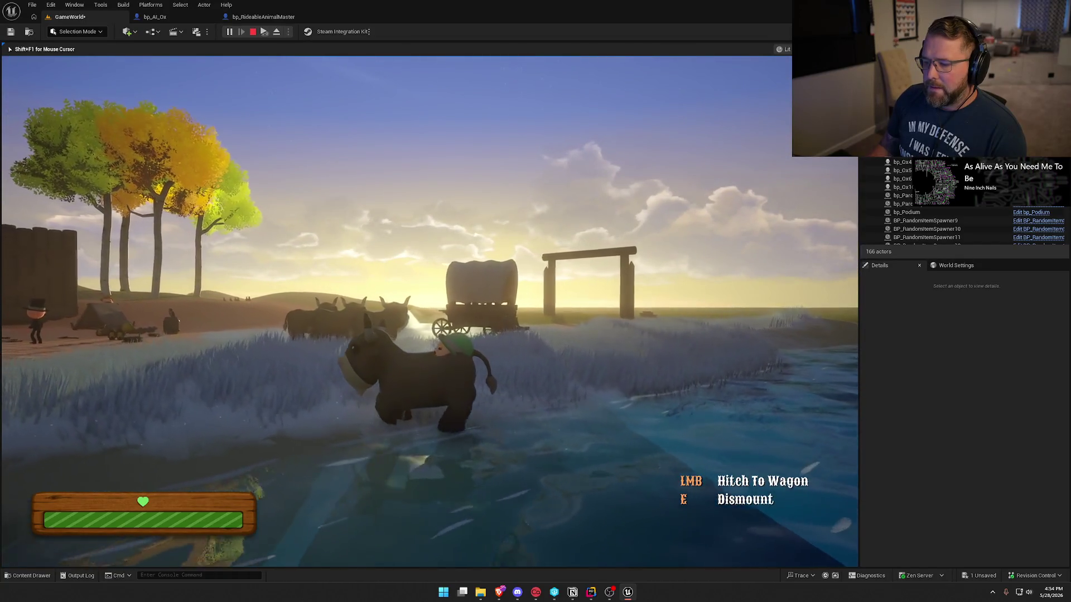
{"action": "key", "text": "w"}
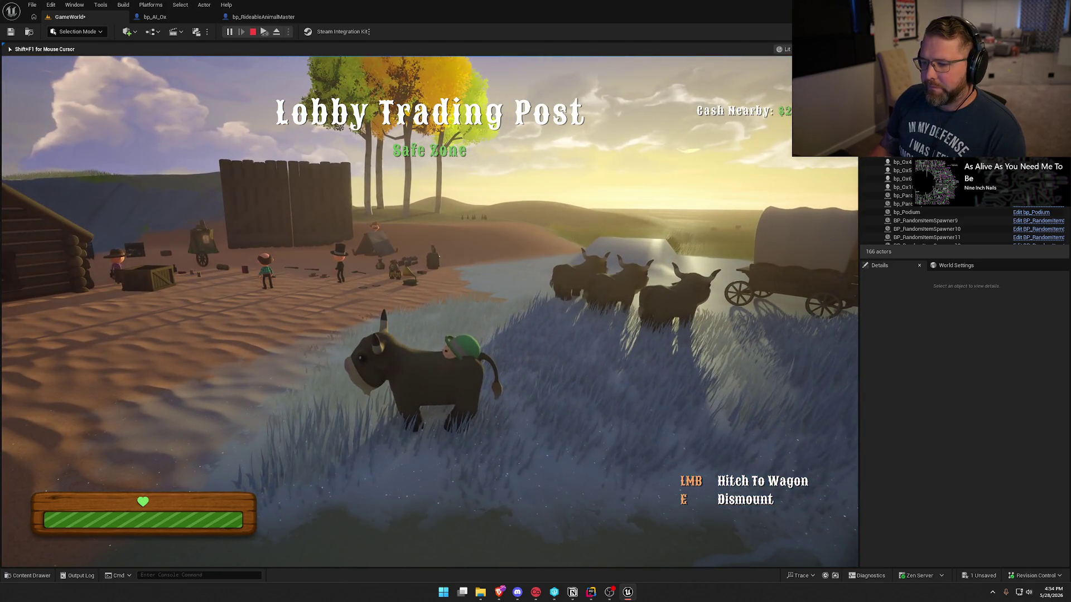
{"action": "key", "text": "Escape"}
{"action": "key", "text": "alt+Tab"}
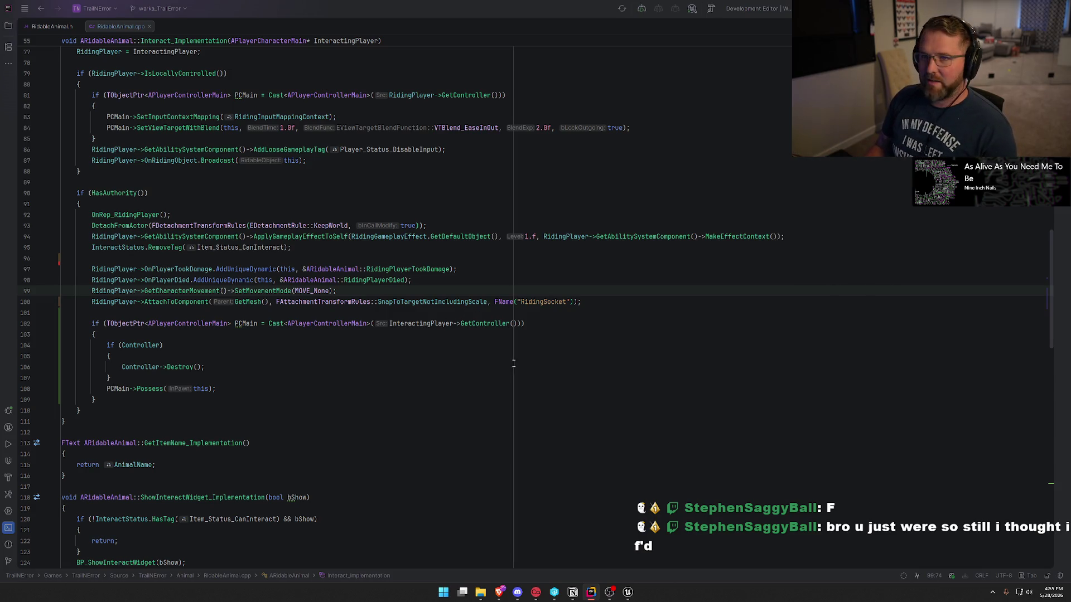
- Switch from Rider back to the Unreal editor after reviewing Interact_Implementation
{"action": "left_click", "coordinate": [628, 592]}
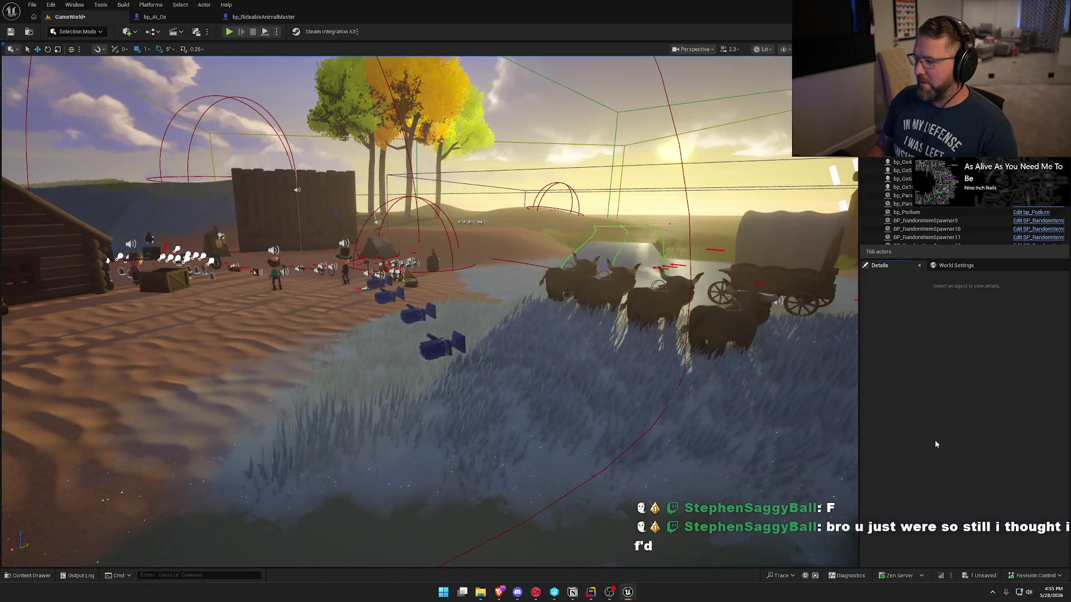
- Live-compile the RidableAnimal.cpp patch, close the Live Coding log, and start a new Play session
{"action": "left_click", "coordinate": [941, 576]}
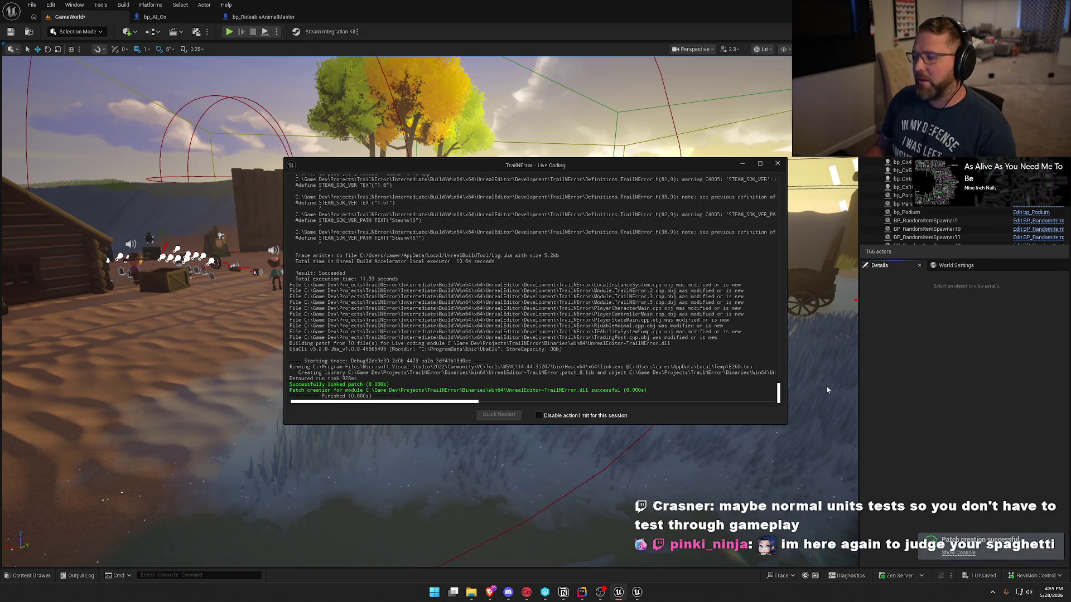
{"action": "left_click", "coordinate": [790, 230]}
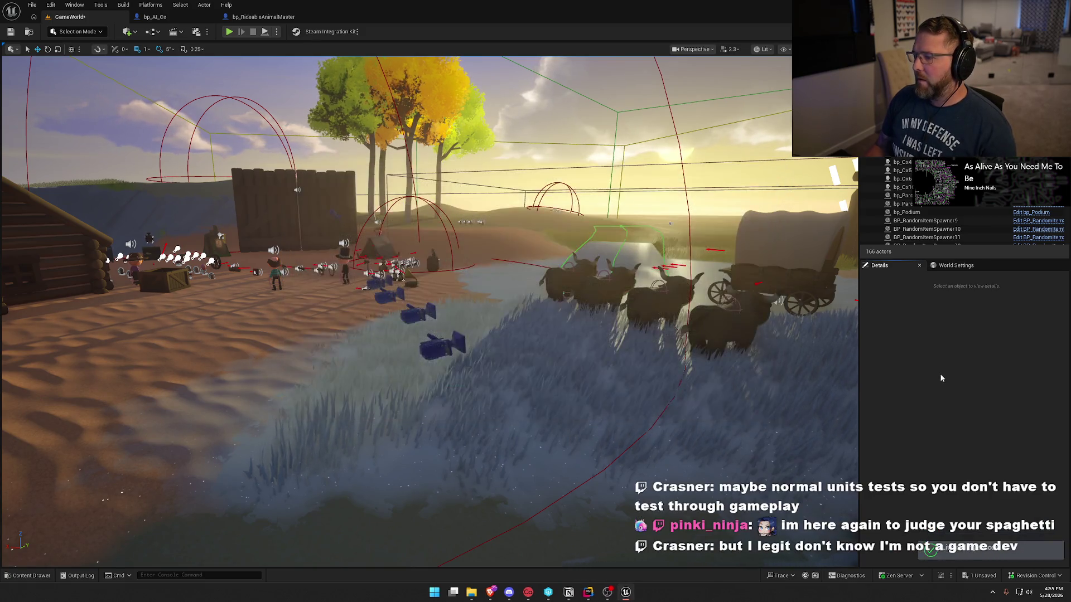
{"action": "left_click", "coordinate": [229, 33]}
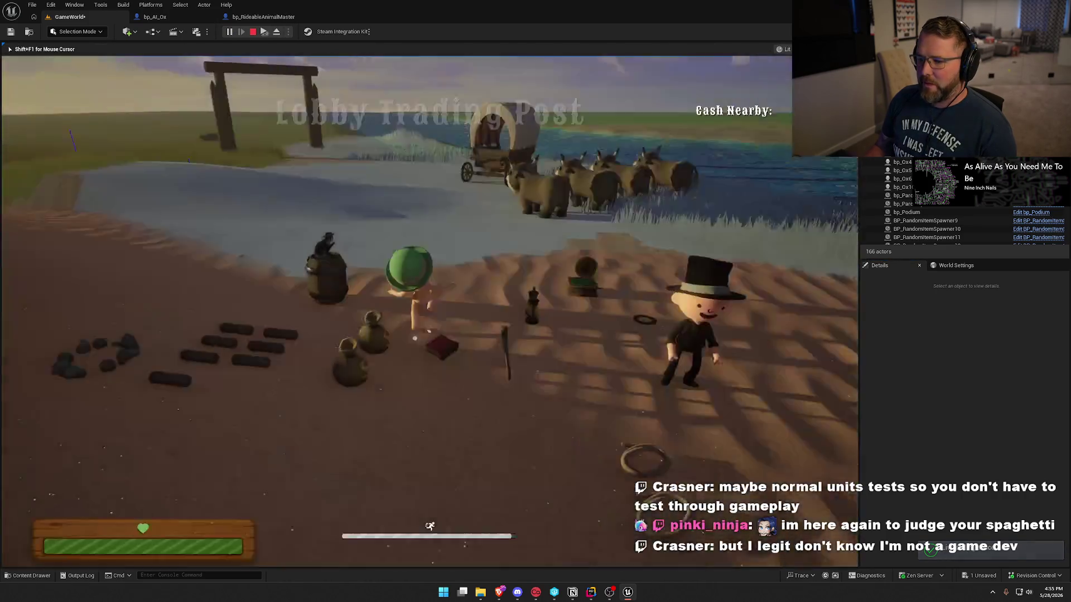
- Run to the oxen, mount one, and ride it into the shallow water
{"action": "key", "text": "w"}
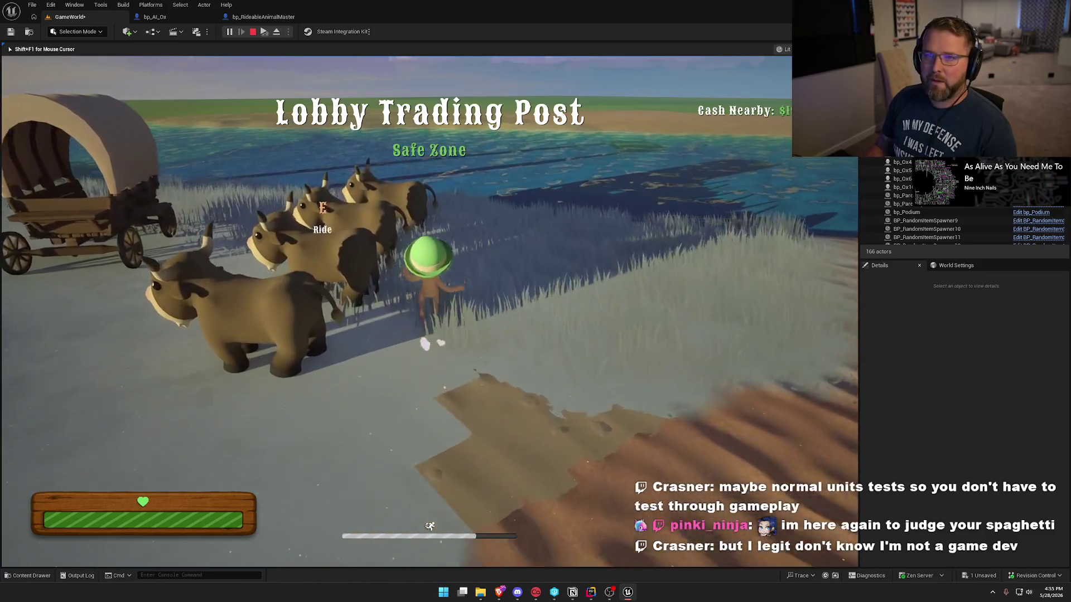
{"action": "key", "text": "e"}
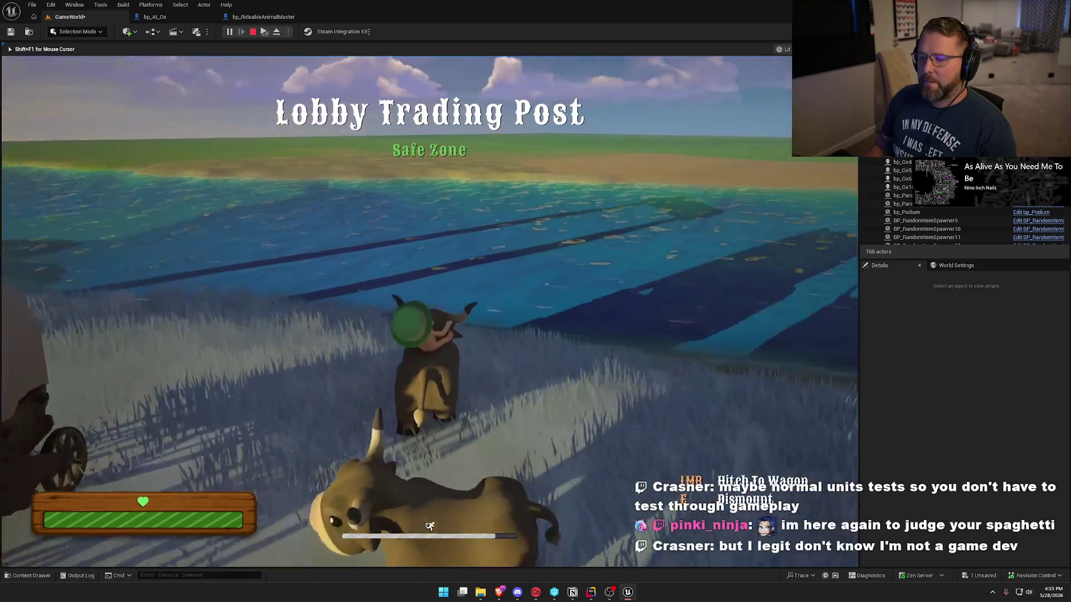
{"action": "key", "text": "w"}
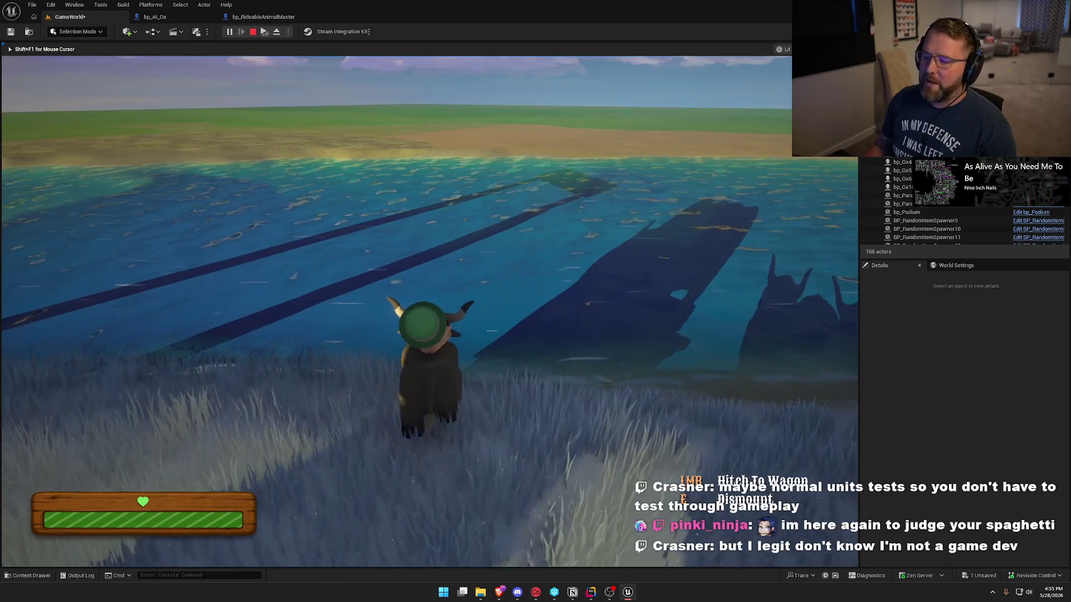
{"action": "key", "text": "w"}
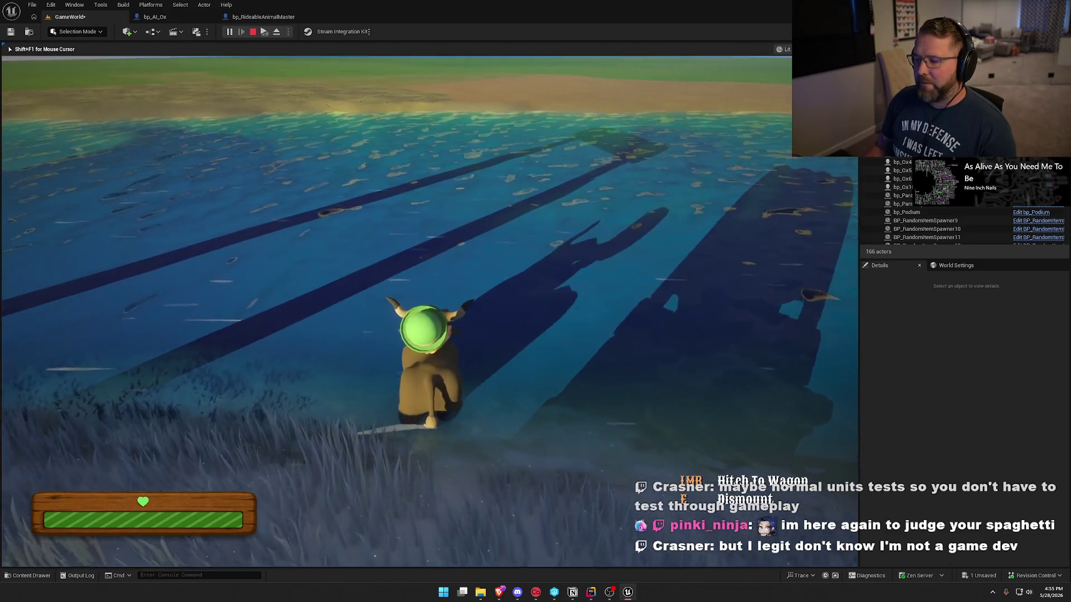
{"action": "key", "text": "w"}
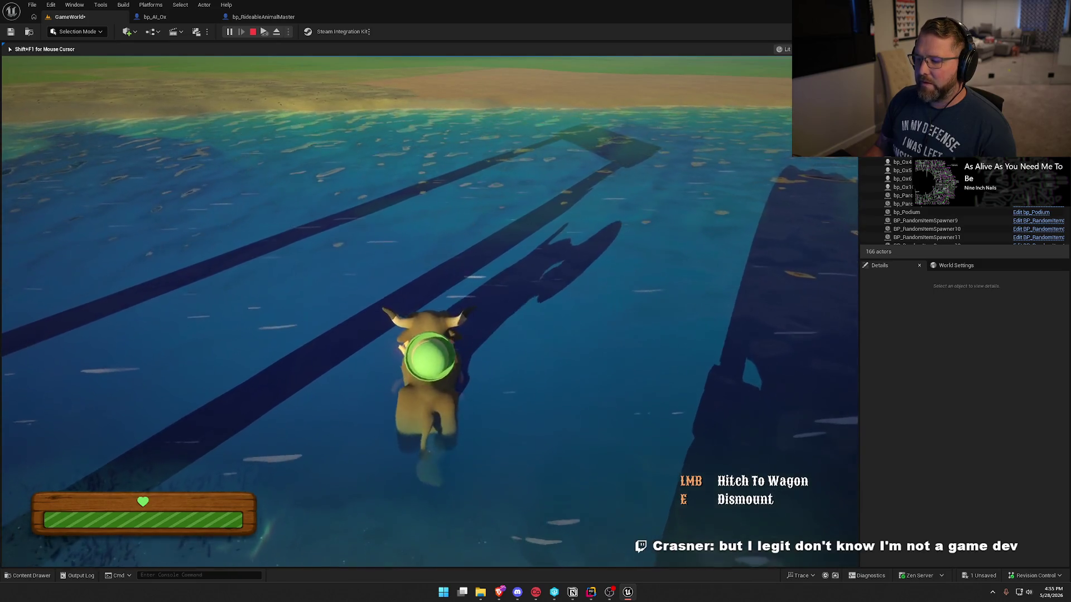
- Dismount in the water, swim and walk around near the ox, then remount it
{"action": "key", "text": "e"}
{"action": "key", "text": "shift+w"}
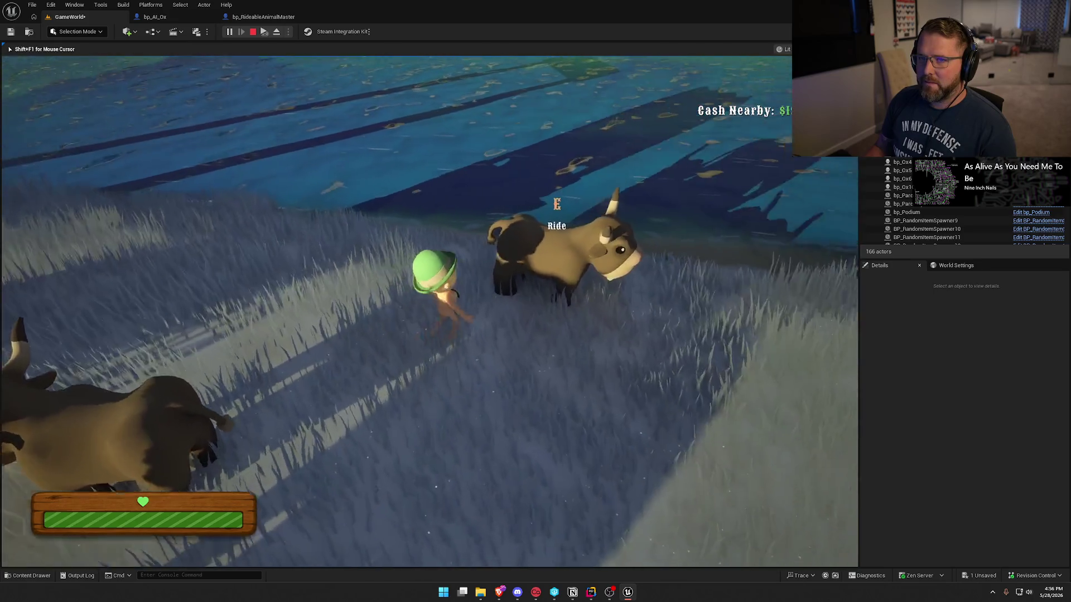
{"action": "key", "text": "e"}
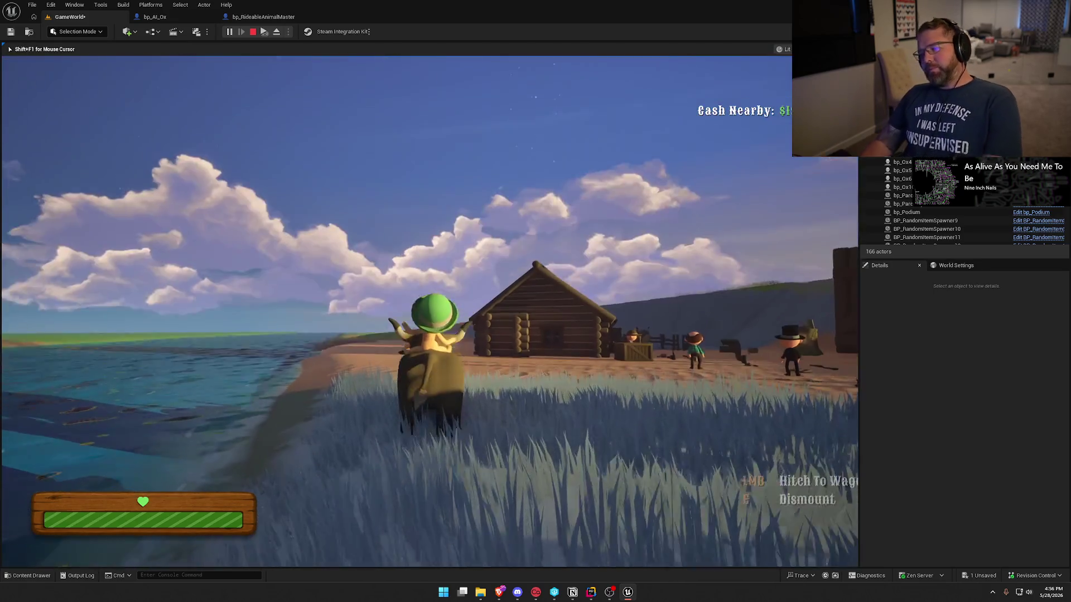
{"action": "key", "text": "a"}
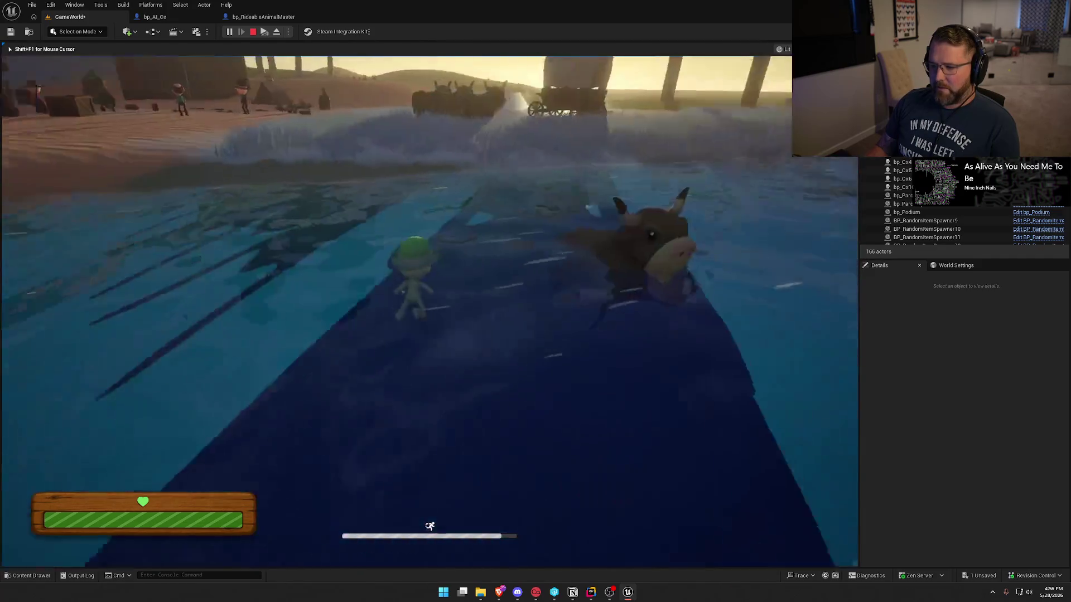
{"action": "key", "text": "a"}
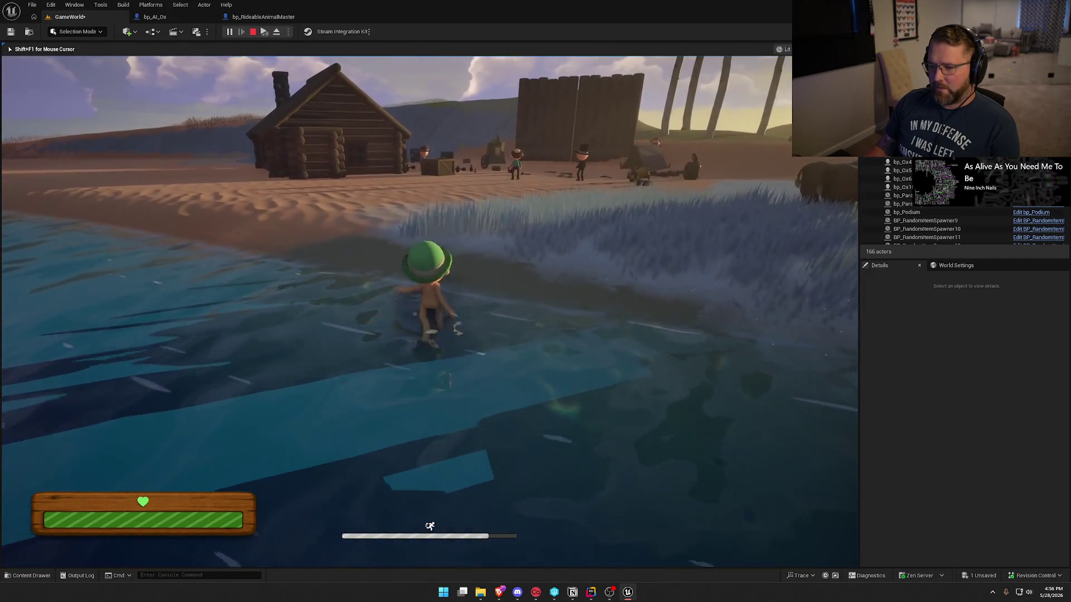
{"action": "key", "text": "w"}
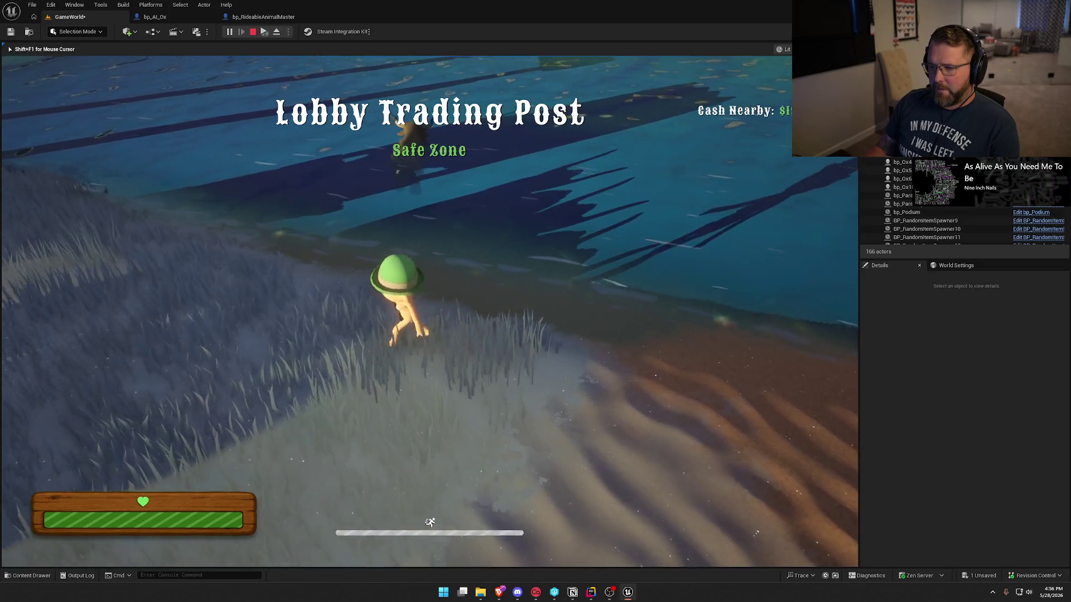
{"action": "key", "text": "w"}
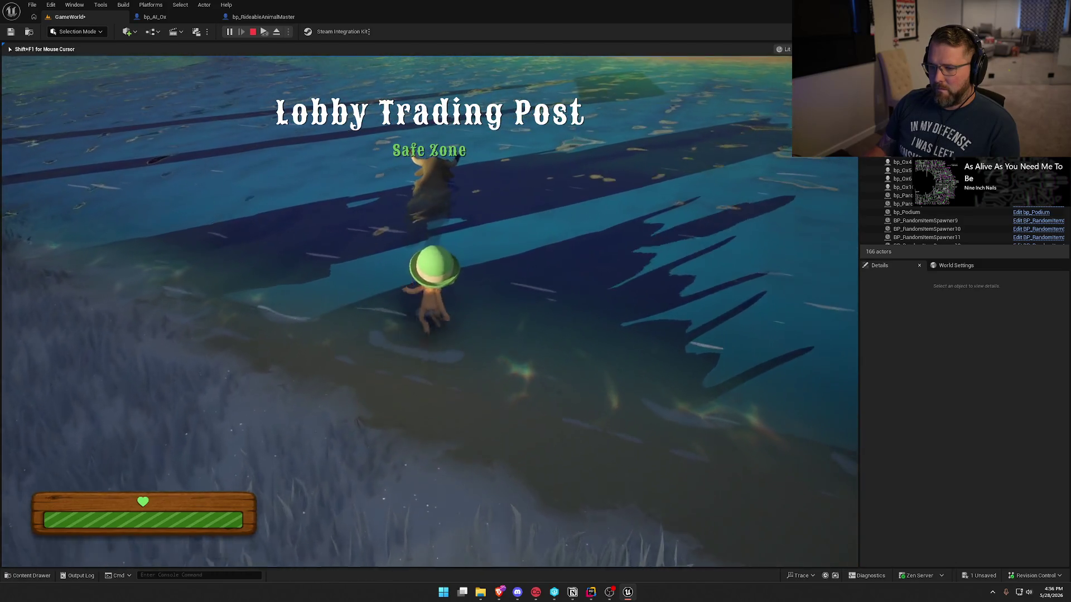
{"action": "key", "text": "e"}
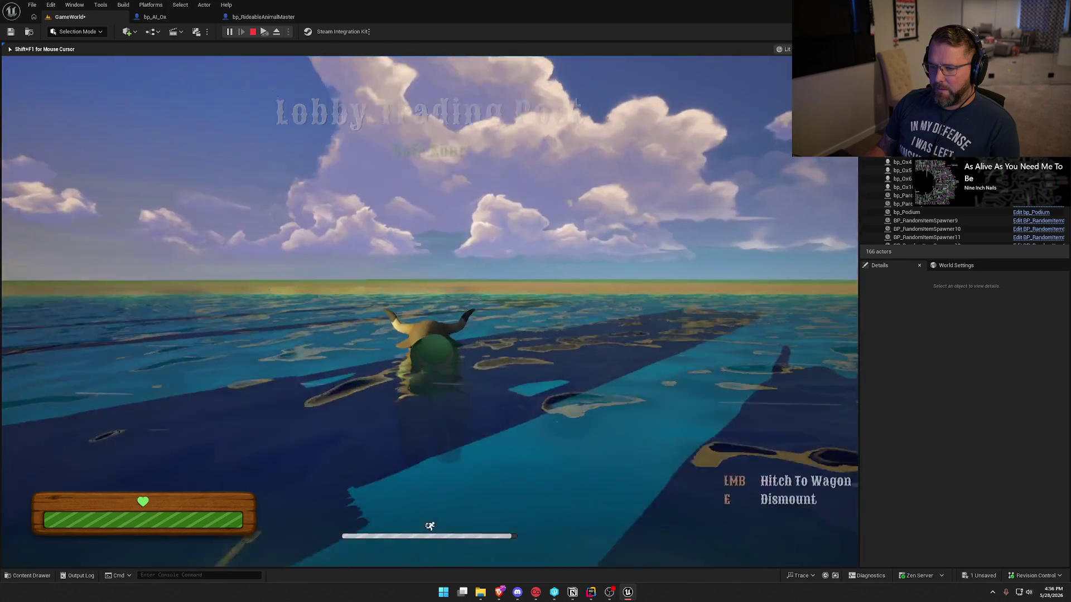
- Ride the ox through the water, up the grassy shore and onto the sand
{"action": "key", "text": "w"}
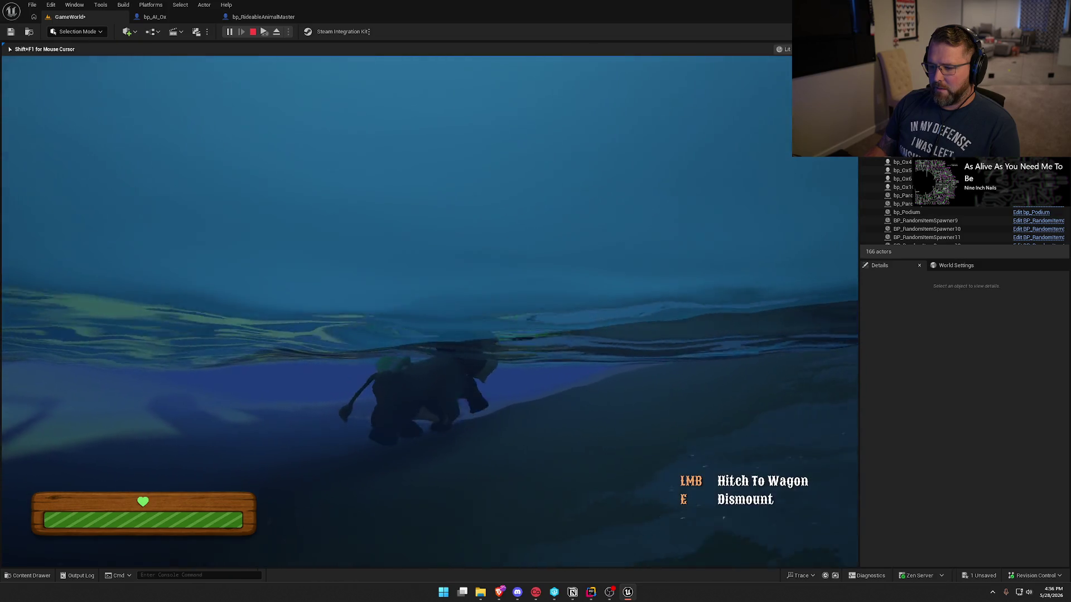
{"action": "key", "text": "w"}
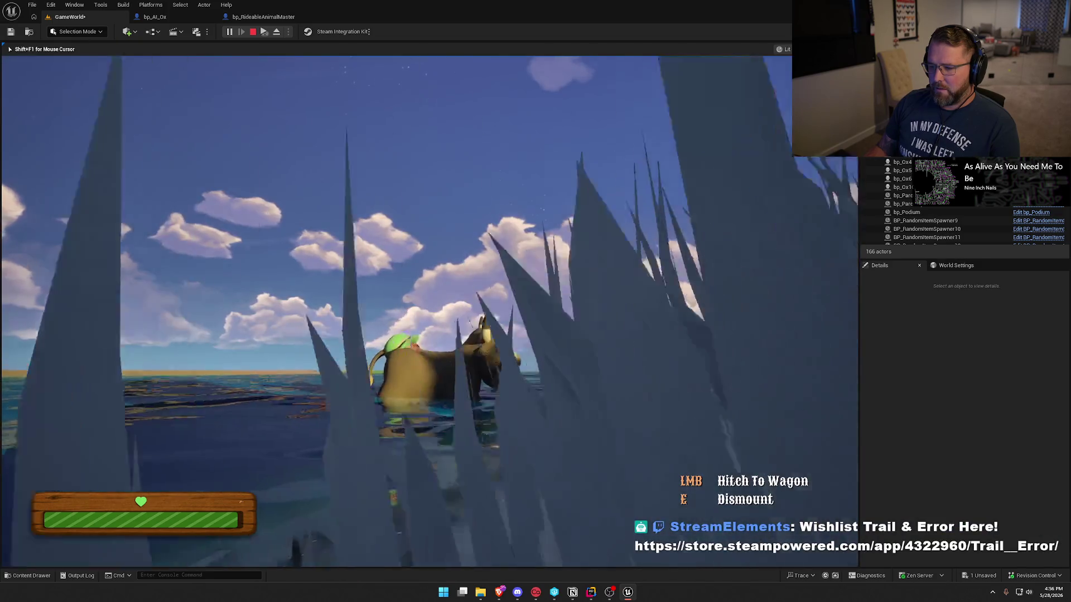
{"action": "key", "text": "w"}
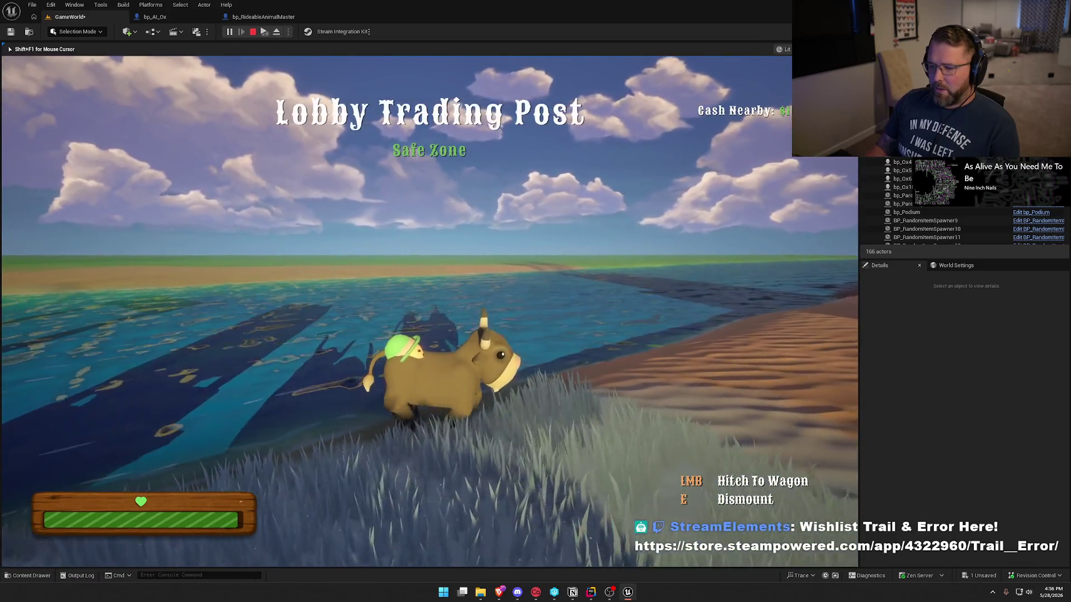
{"action": "key", "text": "w"}
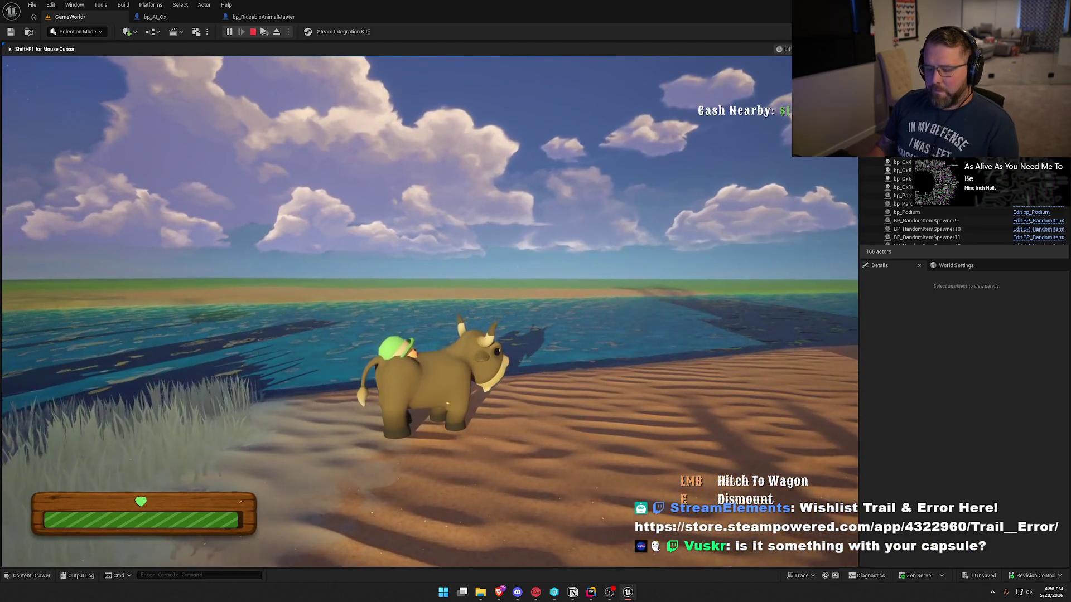
{"action": "key", "text": "grave"}
- Enable 'show collision' in the game view, then dismount and remount the ox
{"action": "type", "text": "show collision"}
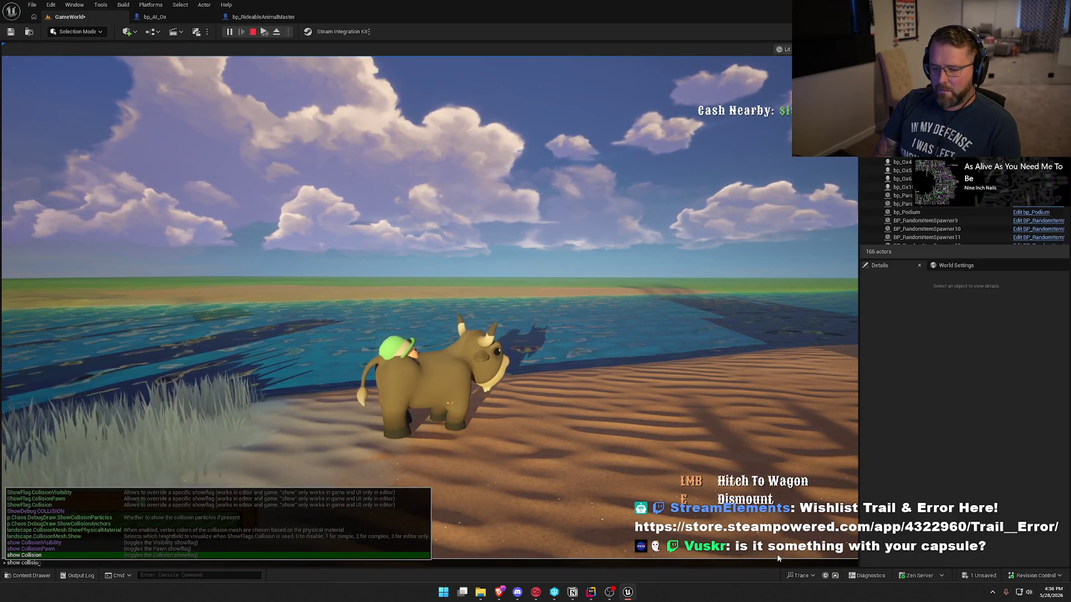
{"action": "key", "text": "Return"}
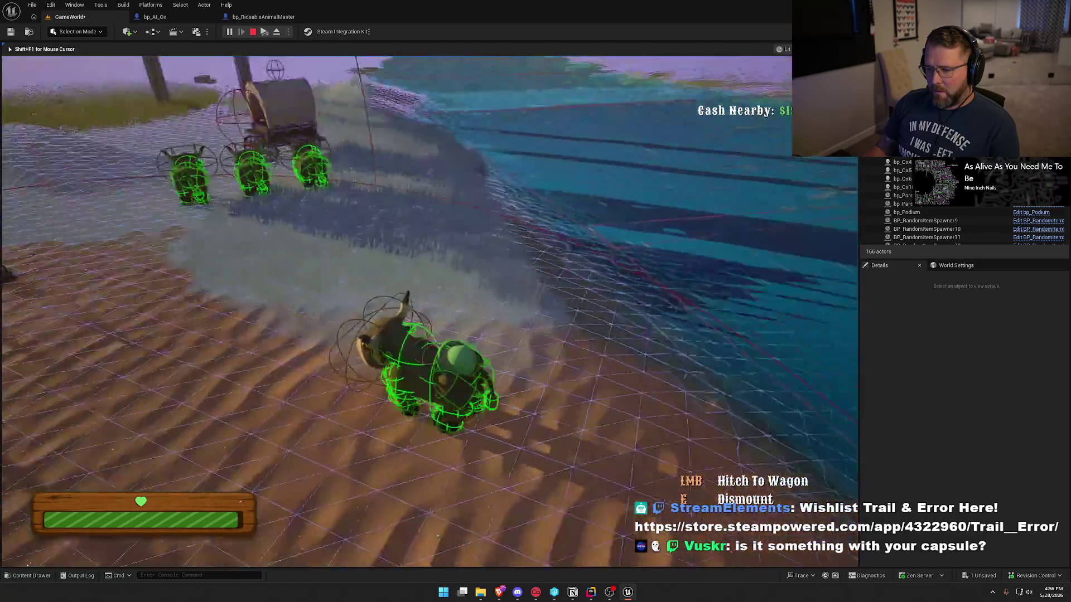
{"action": "key", "text": "e"}
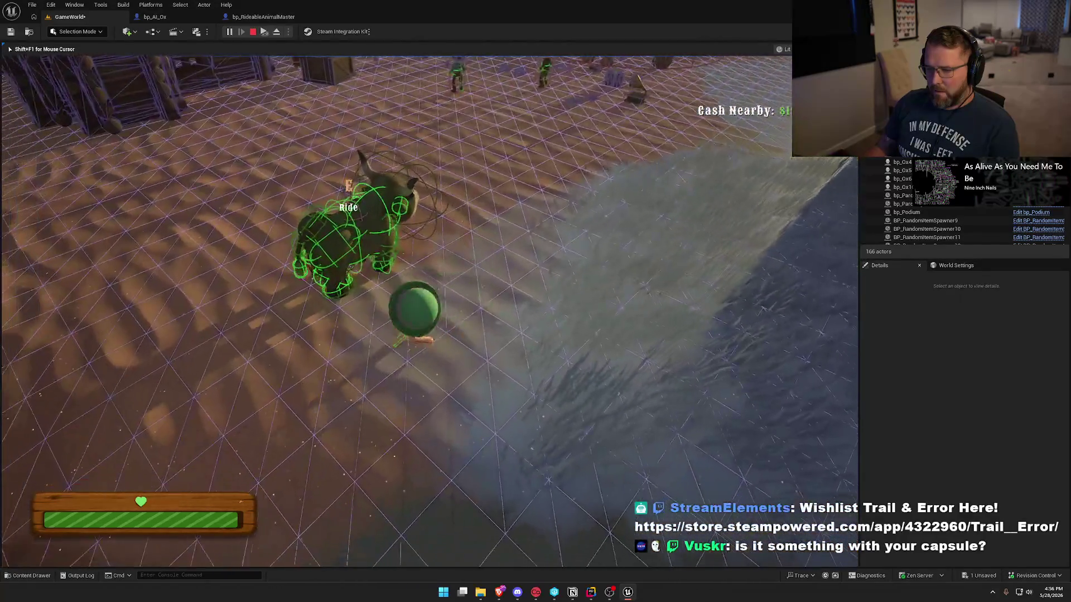
{"action": "key", "text": "e"}
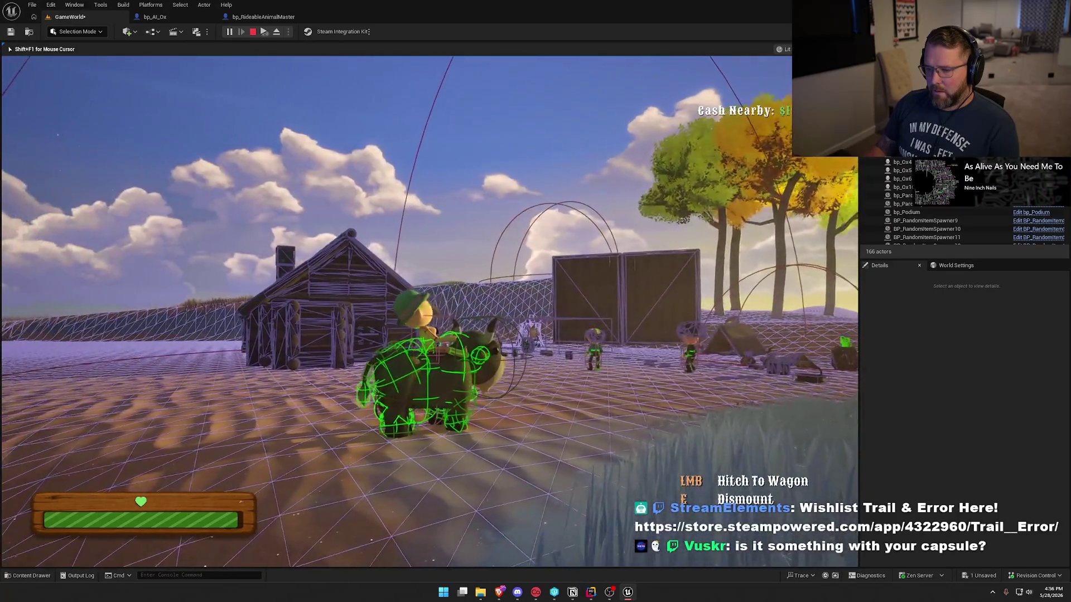
- Dismount and remount the ox again, get off on the sand, and stop the play session
{"action": "key", "text": "e"}
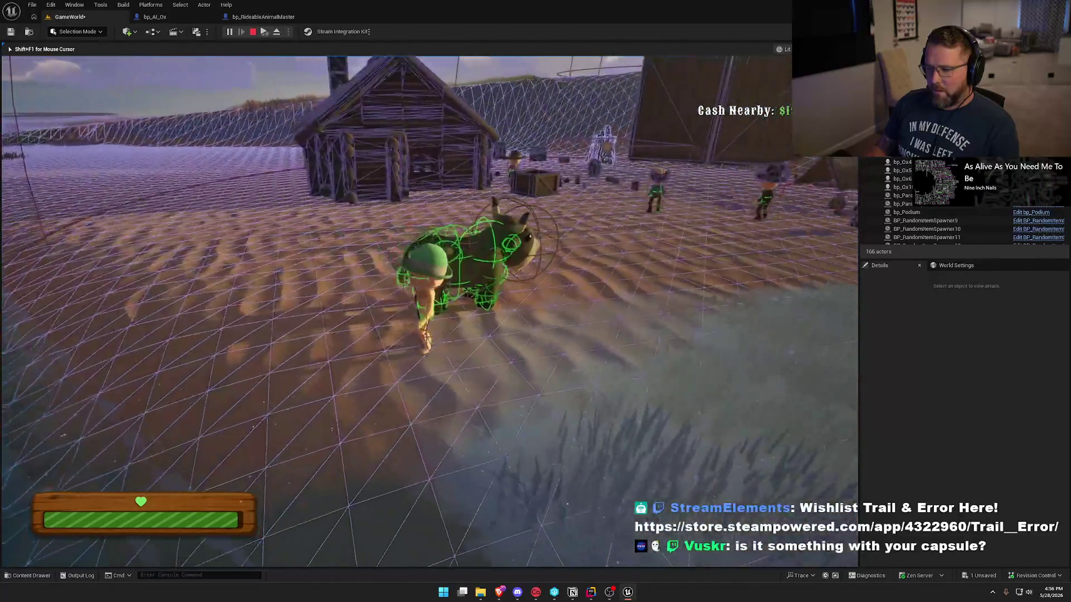
{"action": "key", "text": "e"}
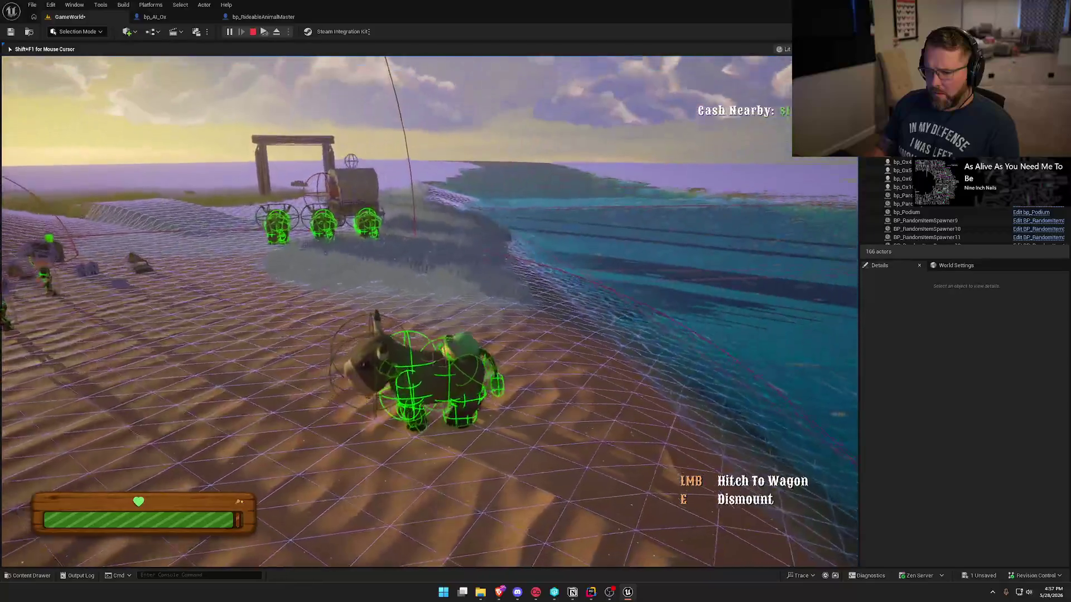
{"action": "key", "text": "e"}
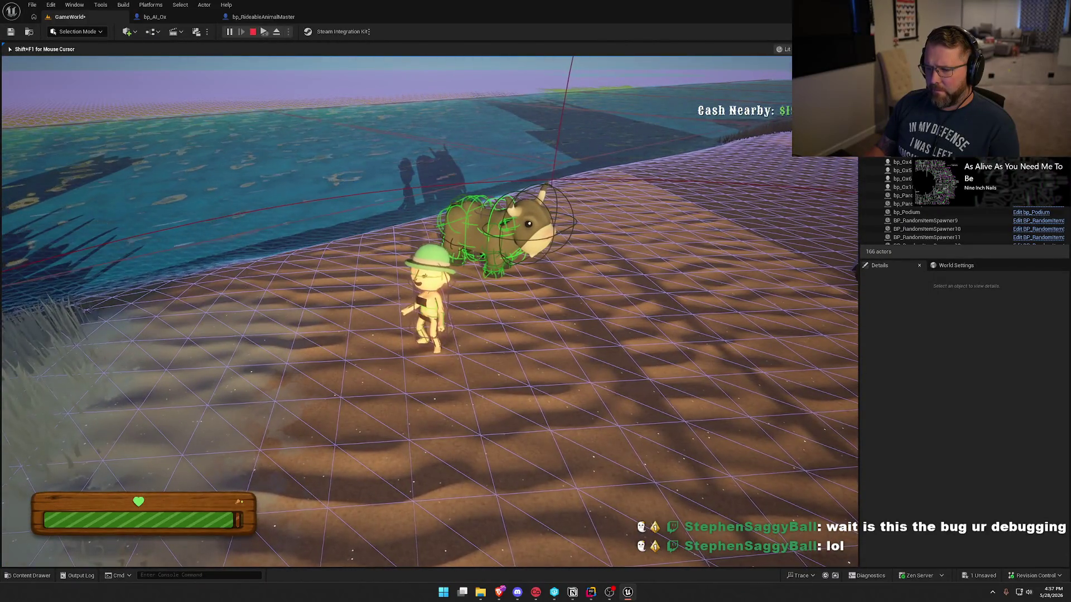
{"action": "key", "text": "Escape"}
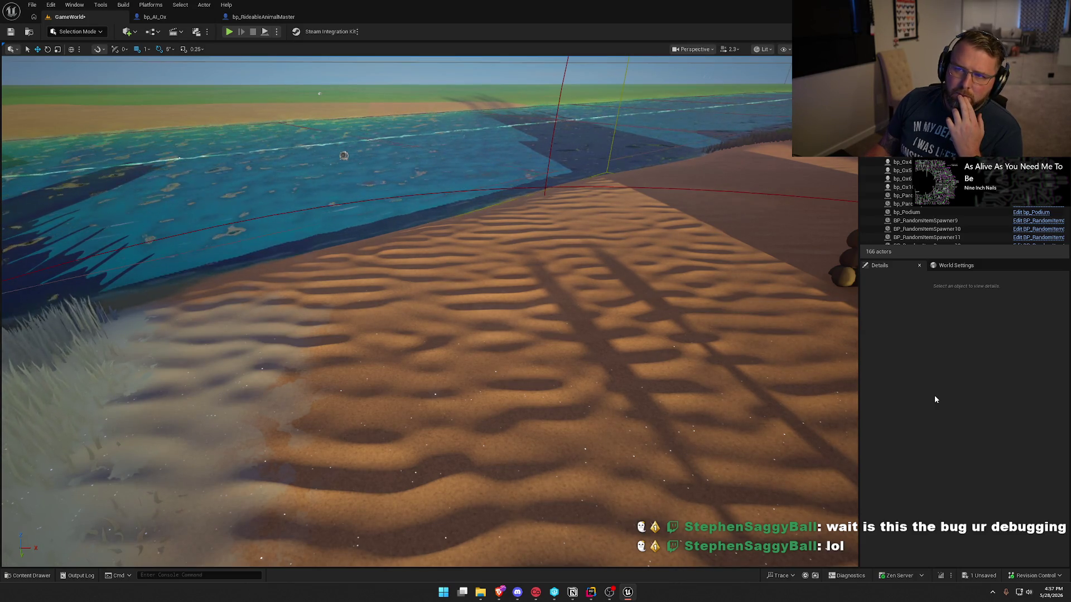
- Frame the oxen, start a new Alt+P play session, and mount the nearest ox
{"action": "left_click_drag", "start_coordinate": [570, 291], "coordinate": [552, 343]}
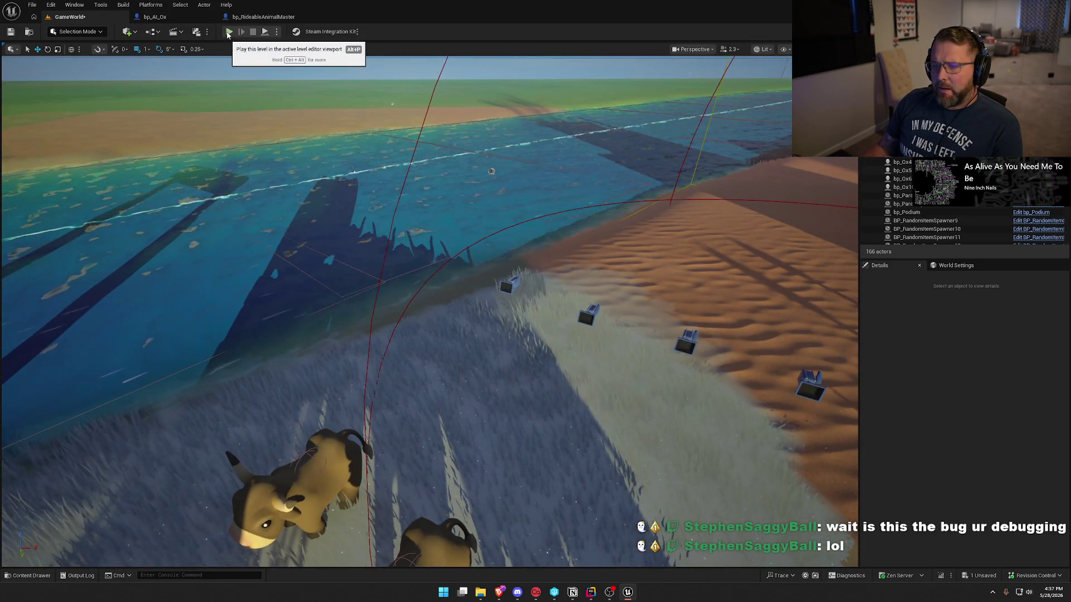
{"action": "key", "text": "alt+p"}
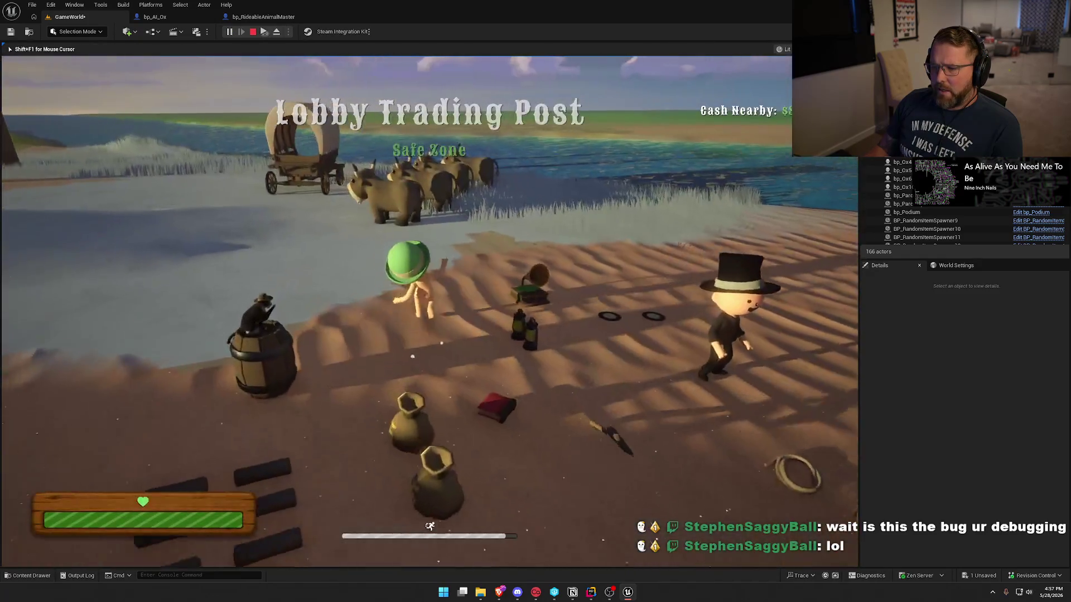
{"action": "key", "text": "w"}
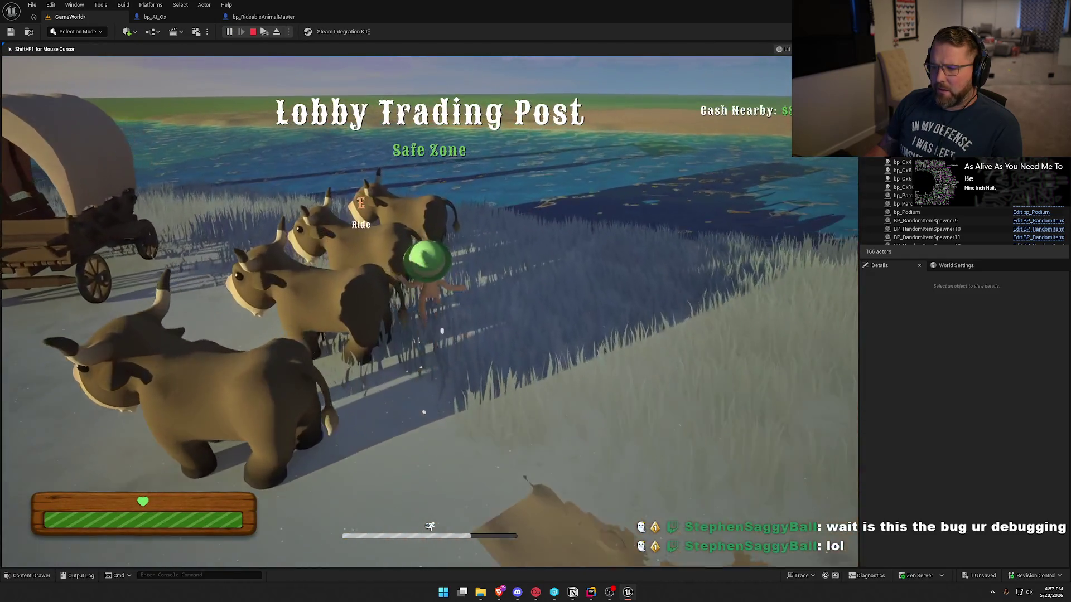
{"action": "key", "text": "e"}
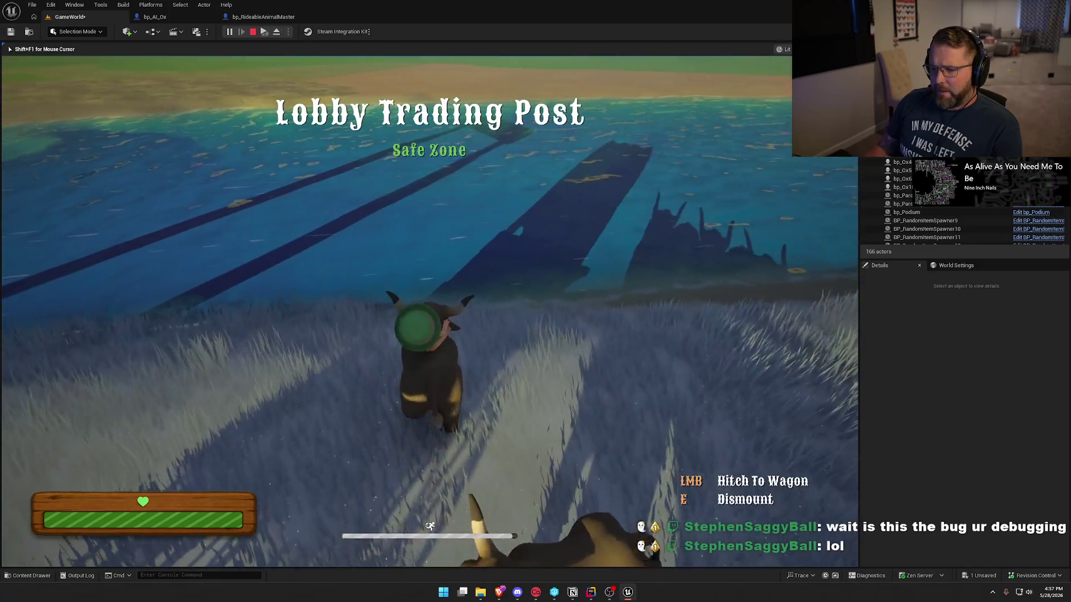
- Ride the ox across the grass into the water, swimming forward and turning left
{"action": "key", "text": "w"}
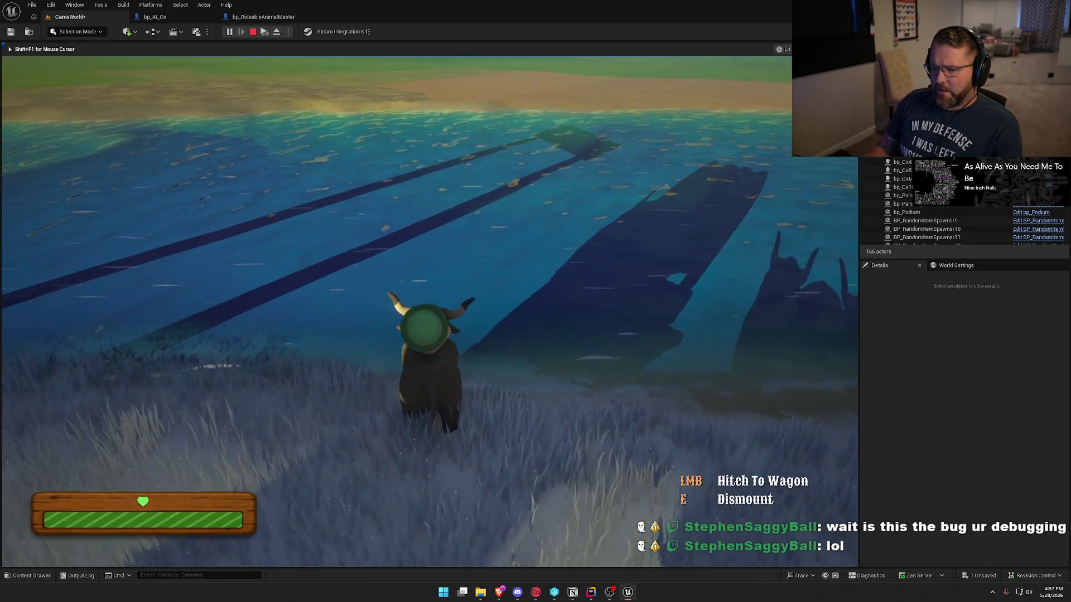
{"action": "key", "text": "w"}
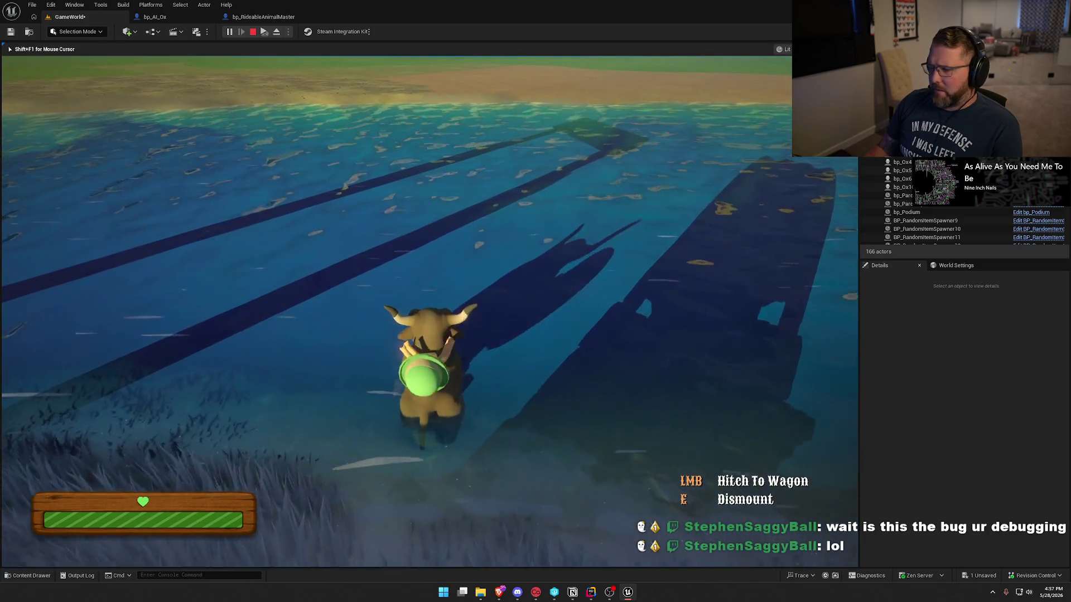
{"action": "key", "text": "w"}
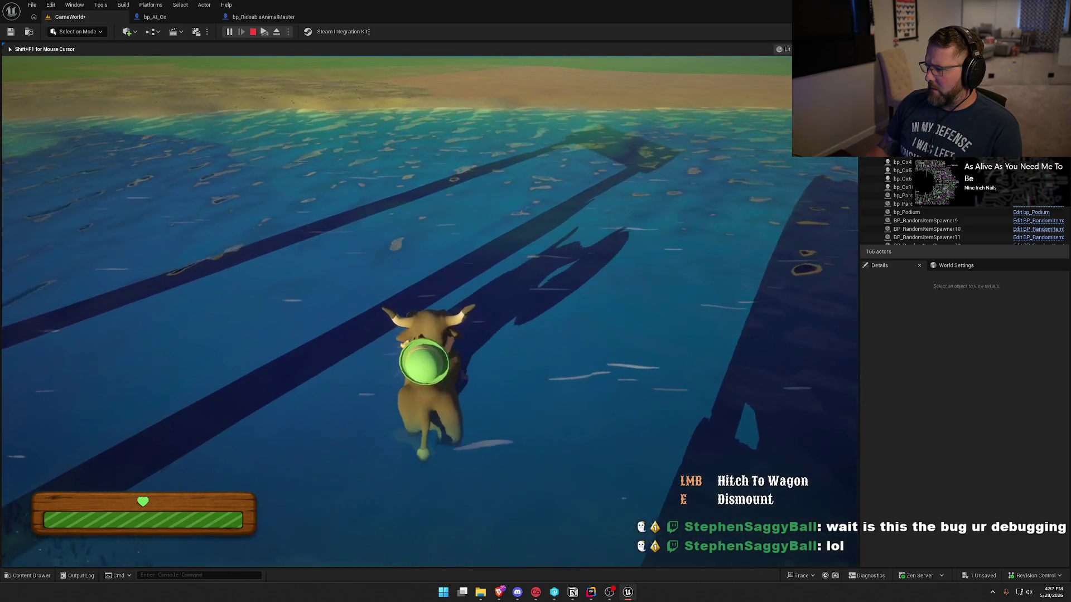
{"action": "key", "text": "a"}
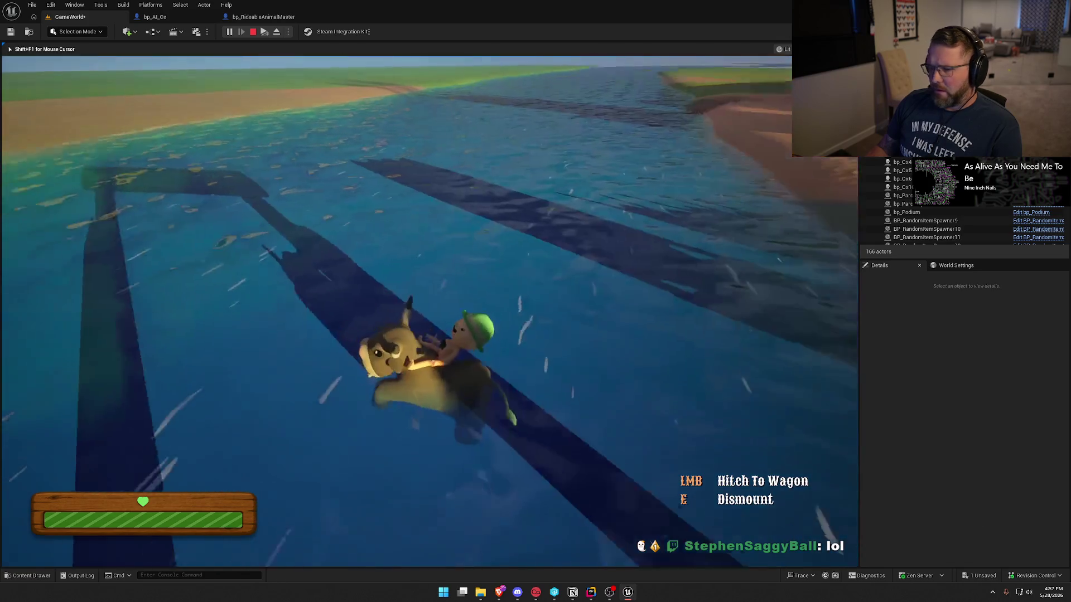
{"action": "key", "text": "w"}
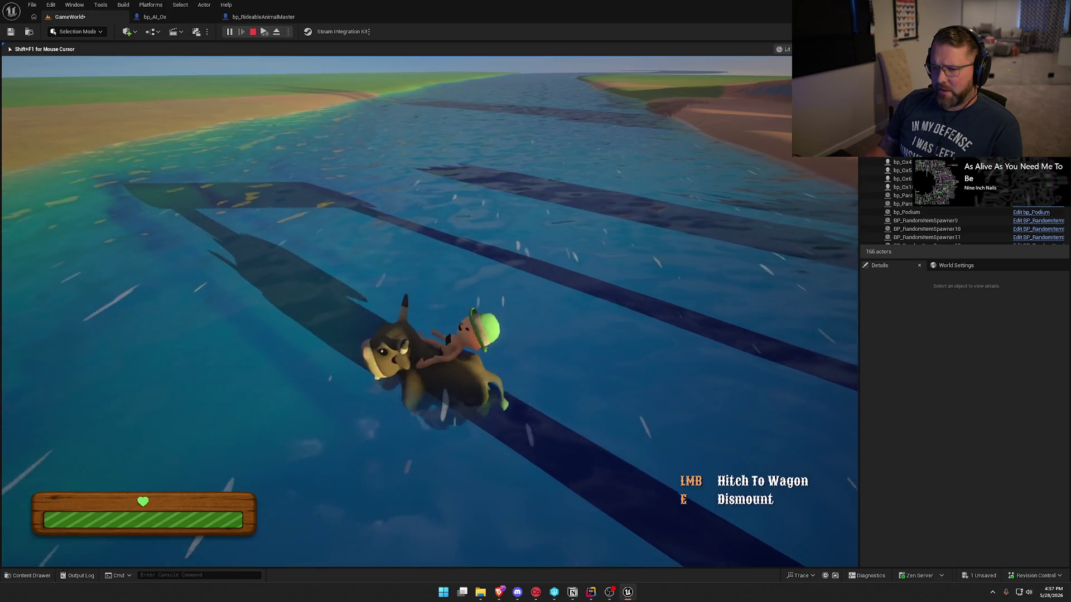
- Dismount in the water, swim back, climb onto the ox, then stop the play-test
{"action": "key", "text": "e"}
{"action": "key", "text": "shift+w"}
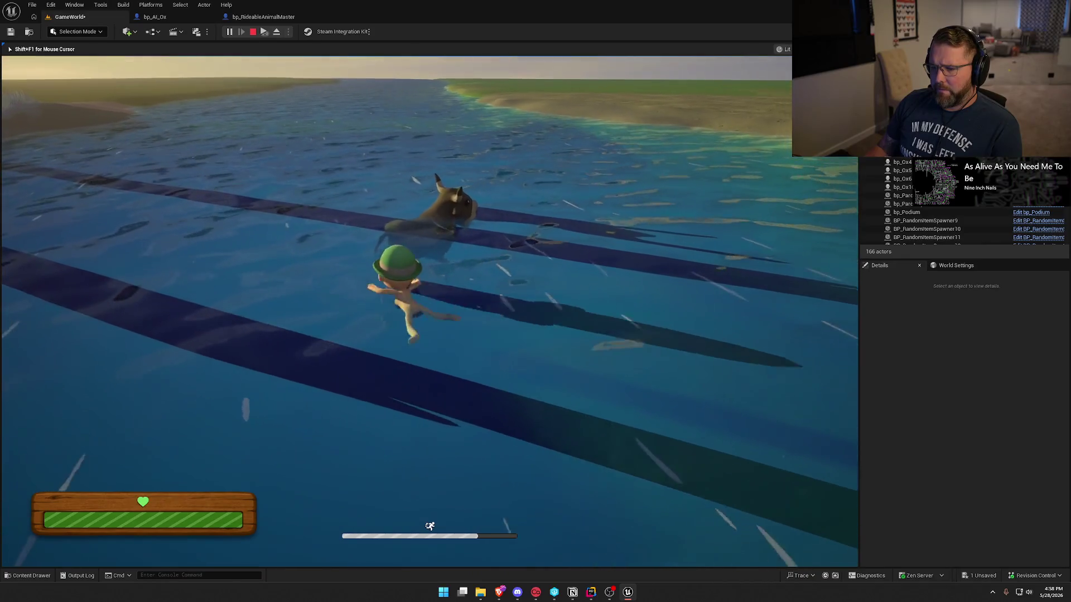
{"action": "key", "text": "e"}
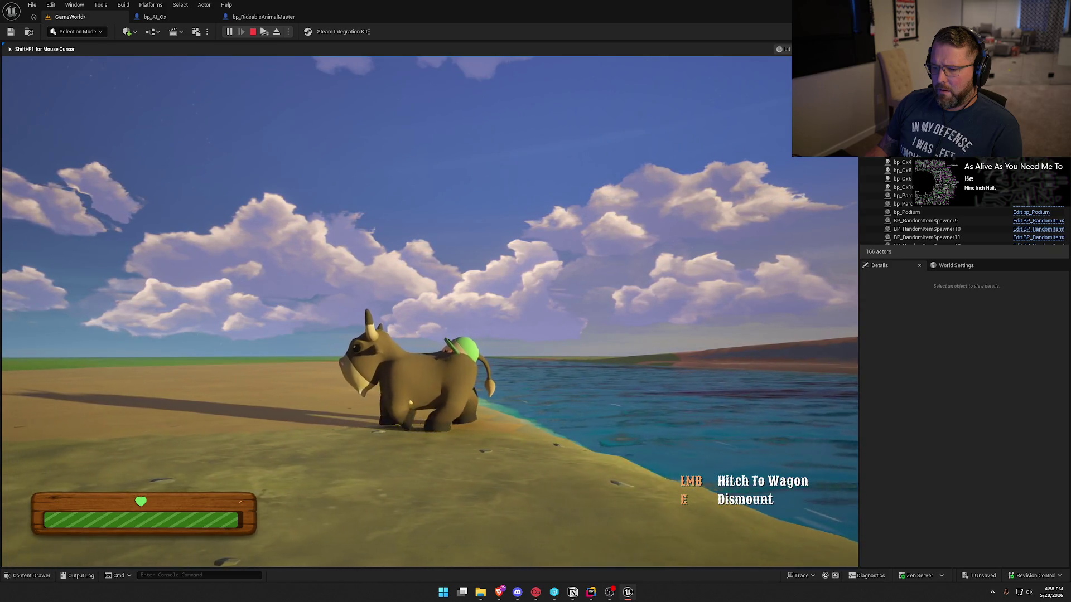
{"action": "key", "text": "Escape"}
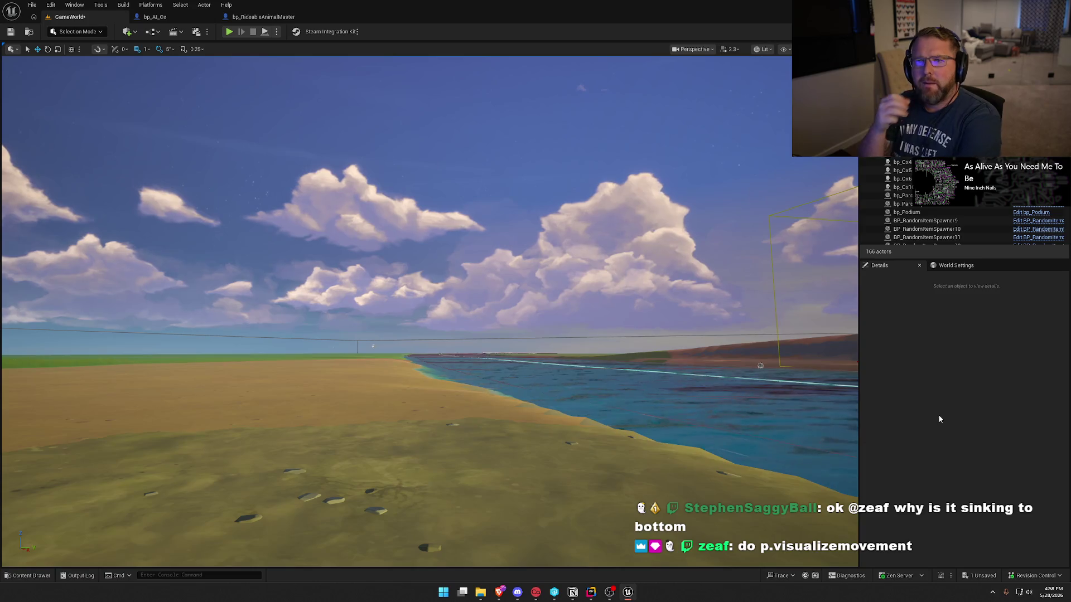
- Start a new play-test, walk toward the wagon, and briefly open and close the console
{"action": "left_click", "coordinate": [230, 32]}
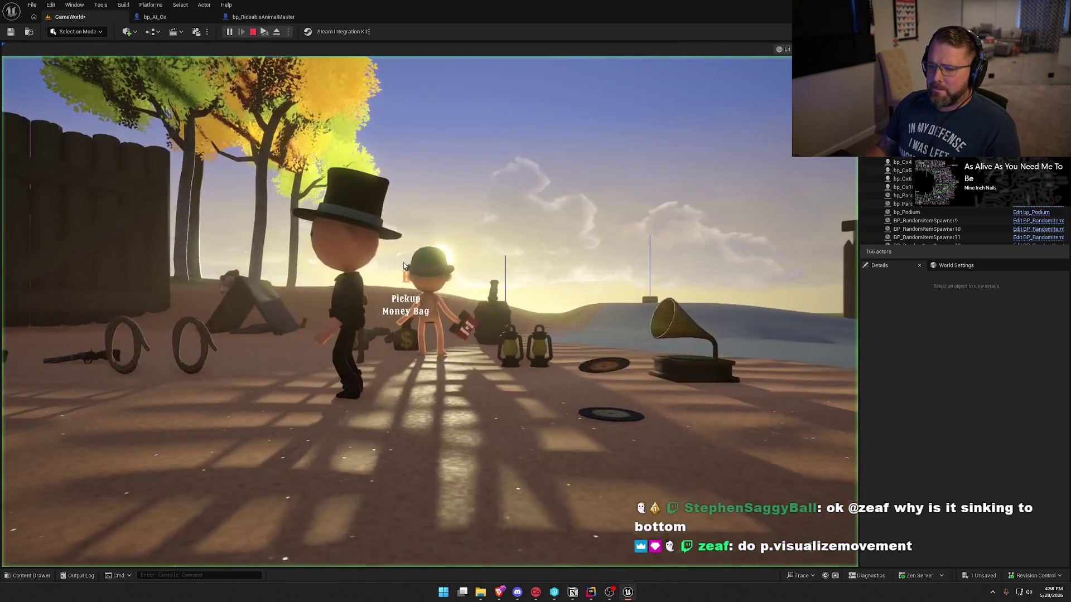
{"action": "key", "text": "w"}
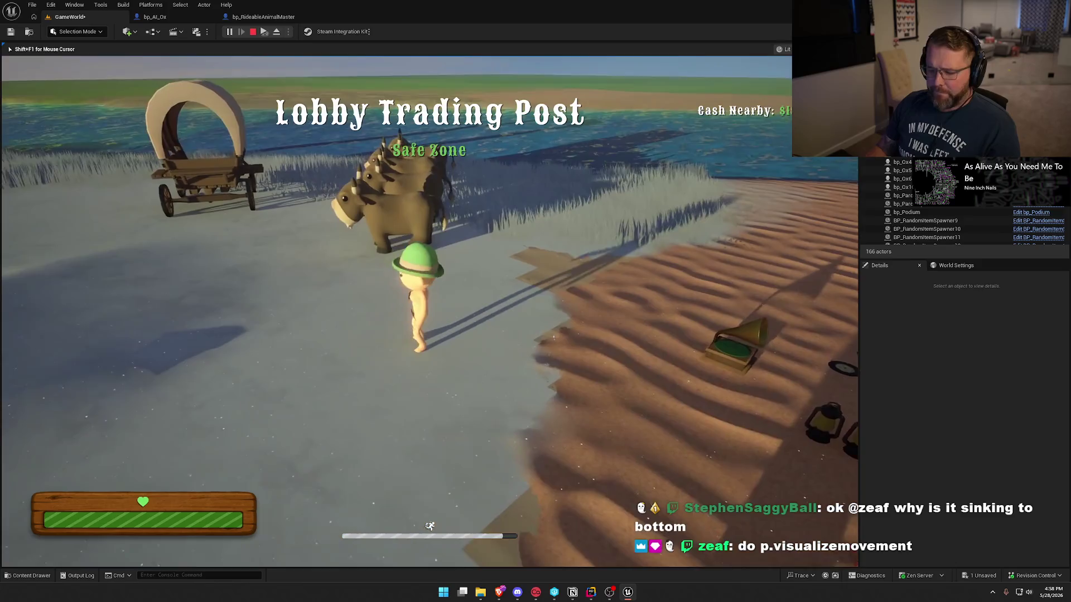
{"action": "key", "text": "grave"}
{"action": "type", "text": "p."}
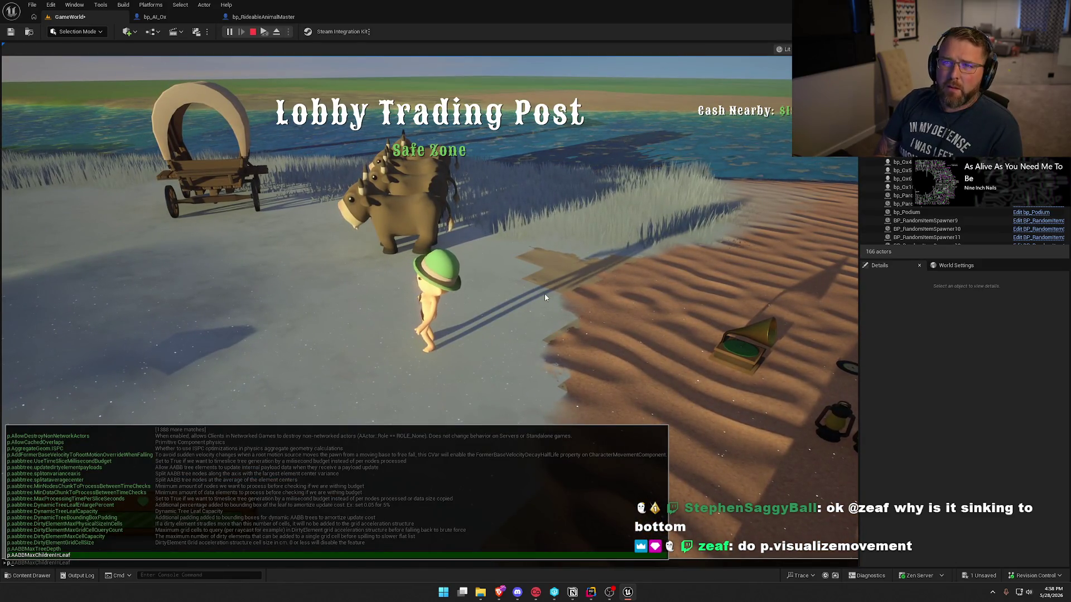
{"action": "type", "text": "vv"}
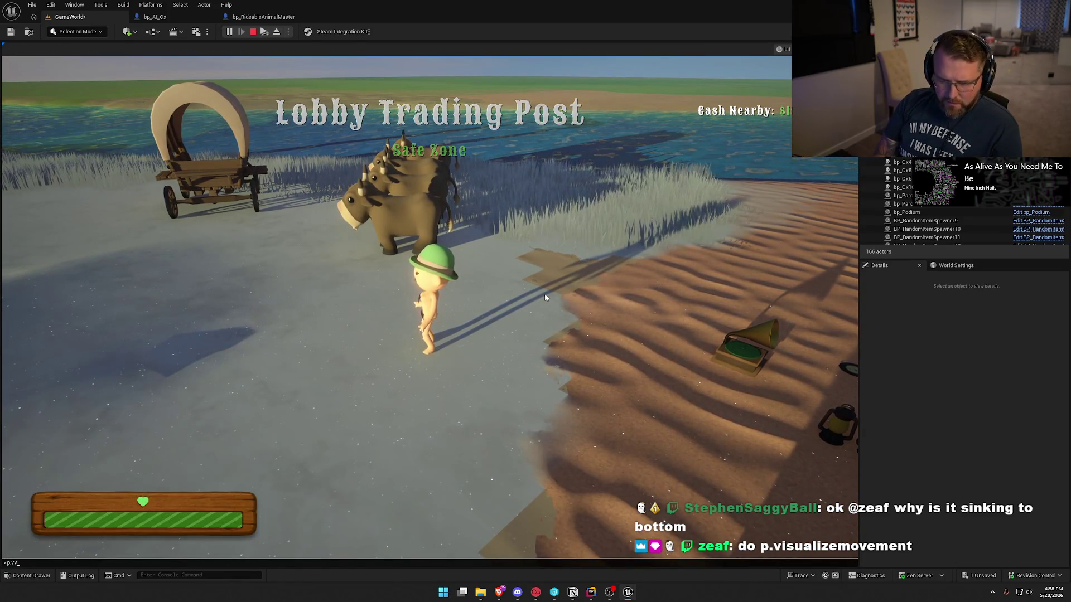
{"action": "left_click", "coordinate": [544, 293]}
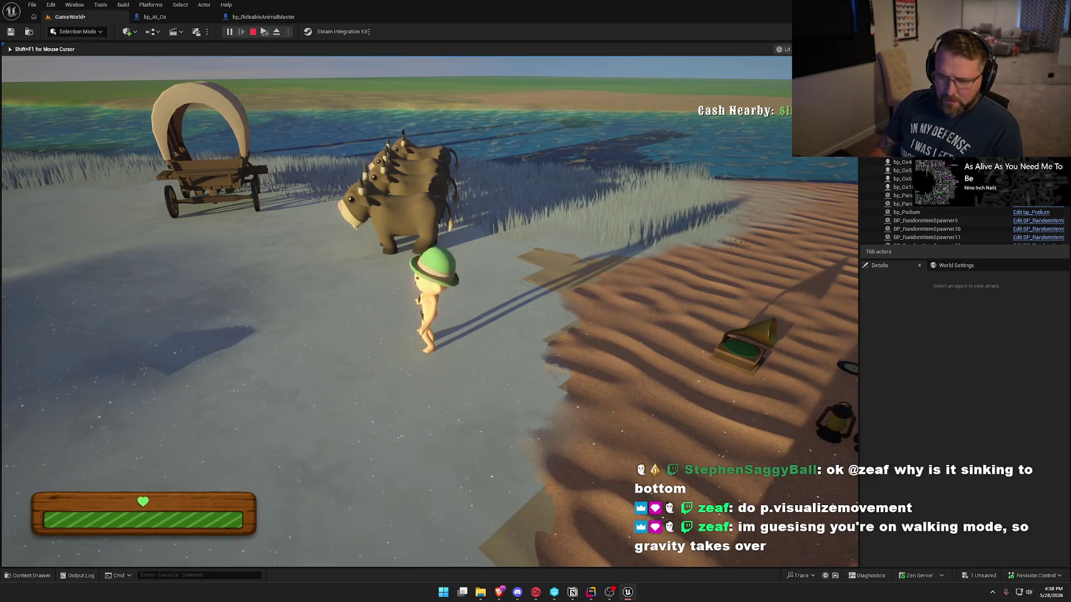
- Run up to the oxen beside the wagon and mount the nearest one
{"action": "key", "text": "w"}
{"action": "key", "text": "shift"}
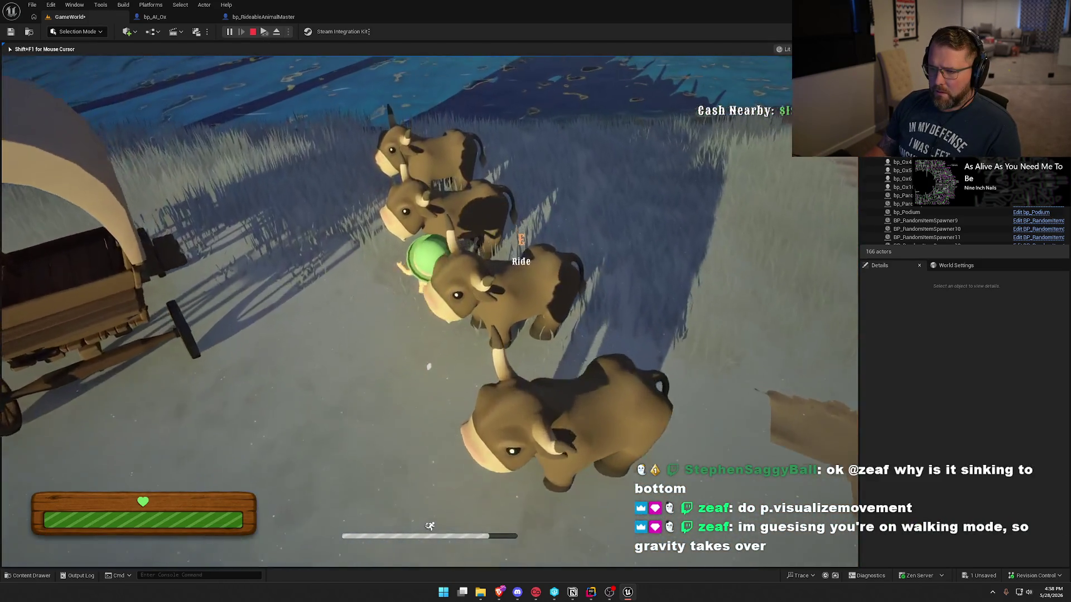
{"action": "key", "text": "e"}
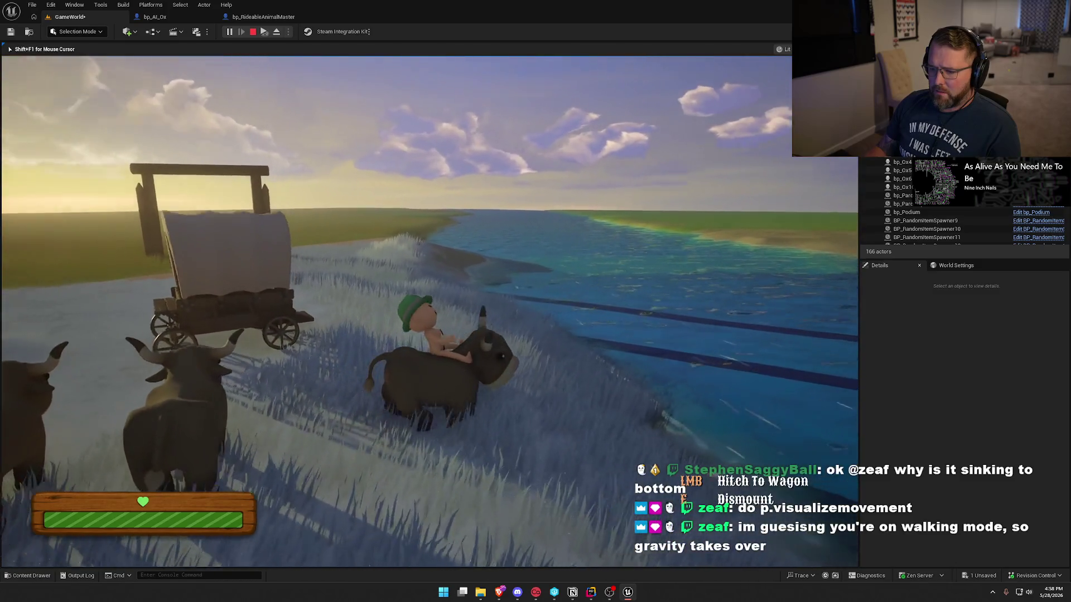
{"action": "key", "text": "grave"}
- Turn on p.visualizemovement, then ride, dismount and remount the ox in the river
{"action": "type", "text": "p.visualizemovement"}
{"action": "key", "text": "Return"}
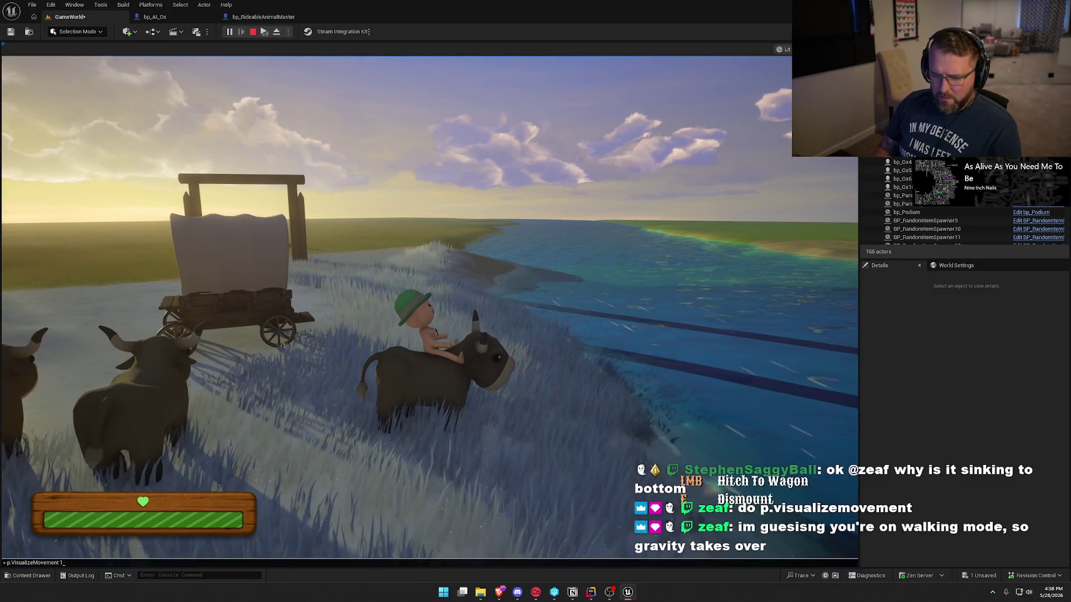
{"action": "key", "text": "w"}
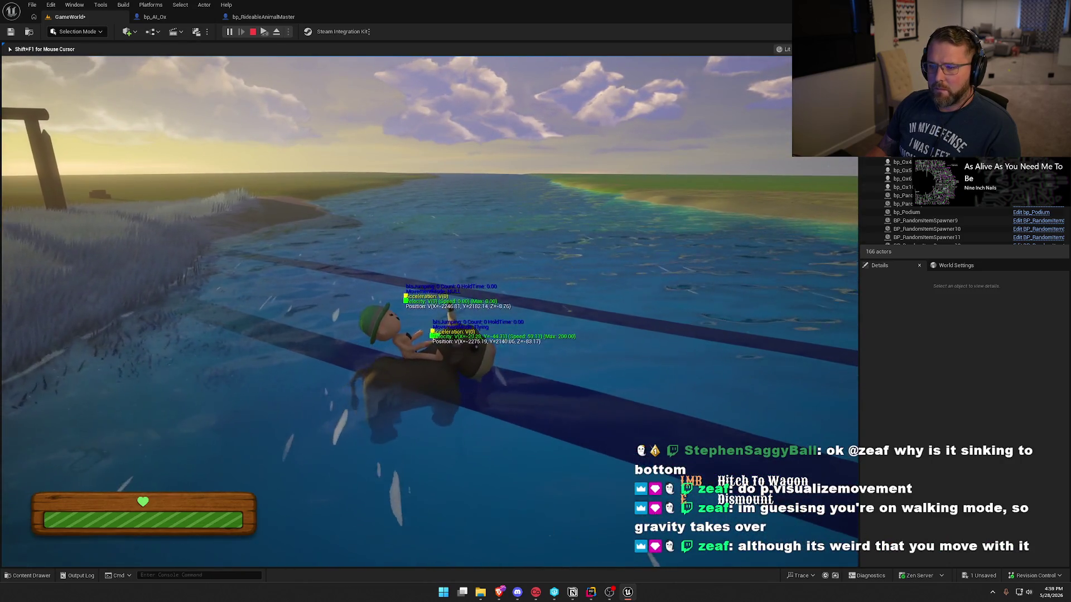
{"action": "key", "text": "e"}
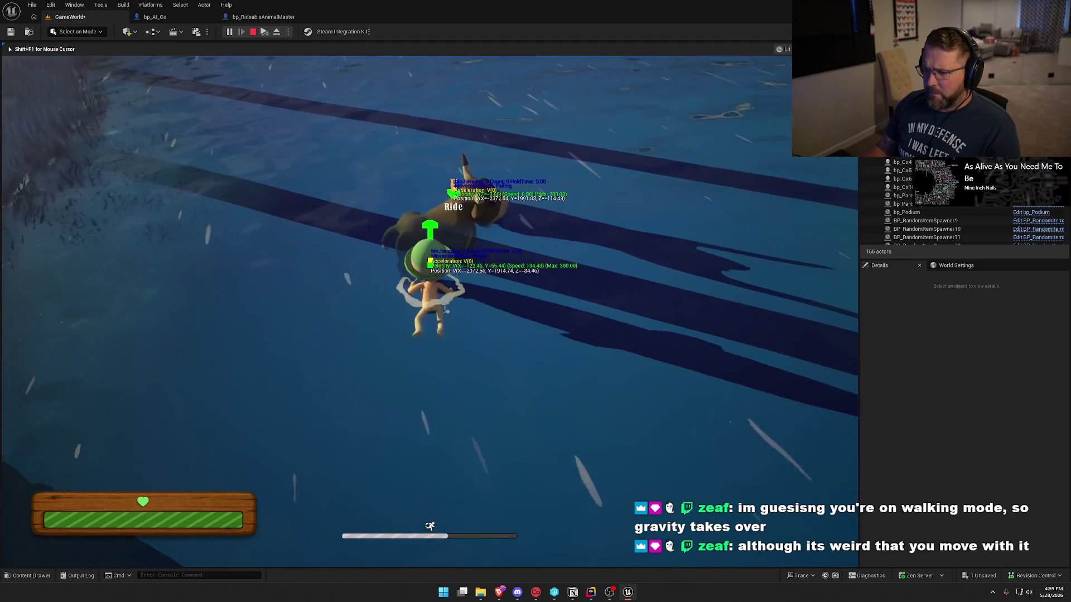
{"action": "key", "text": "e"}
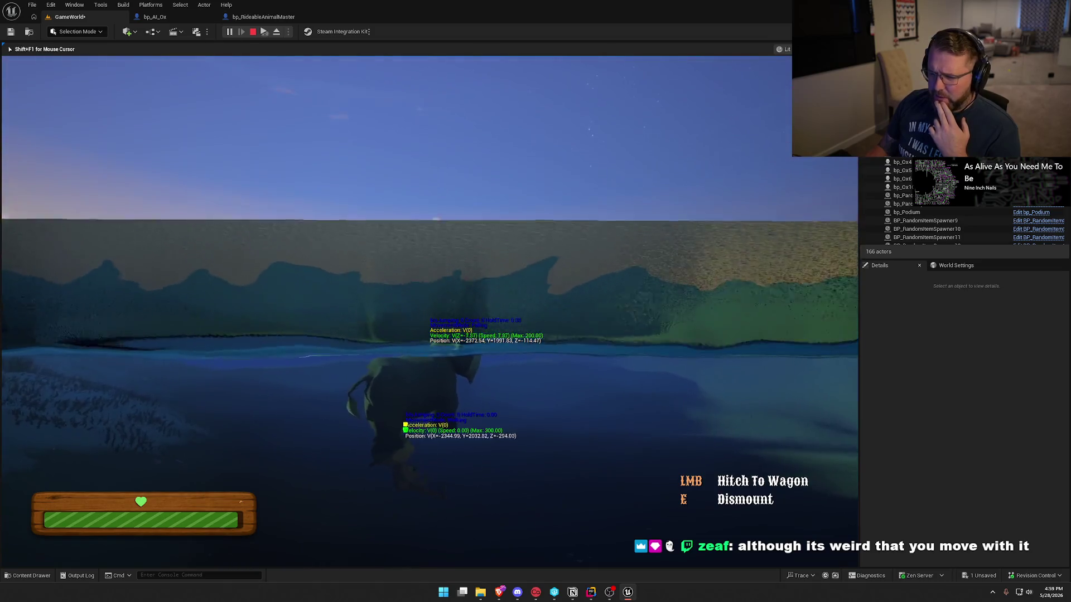
- Ride the ox through the river, dismount into the water, stop play, and return to RidableAnimal.cpp
{"action": "key", "text": "w"}
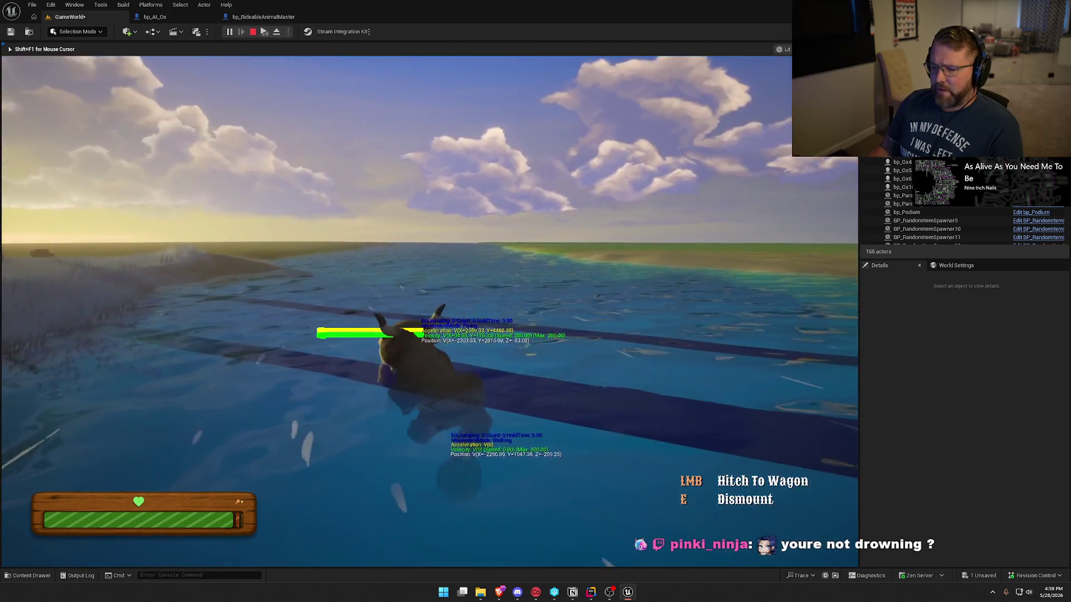
{"action": "key", "text": "w"}
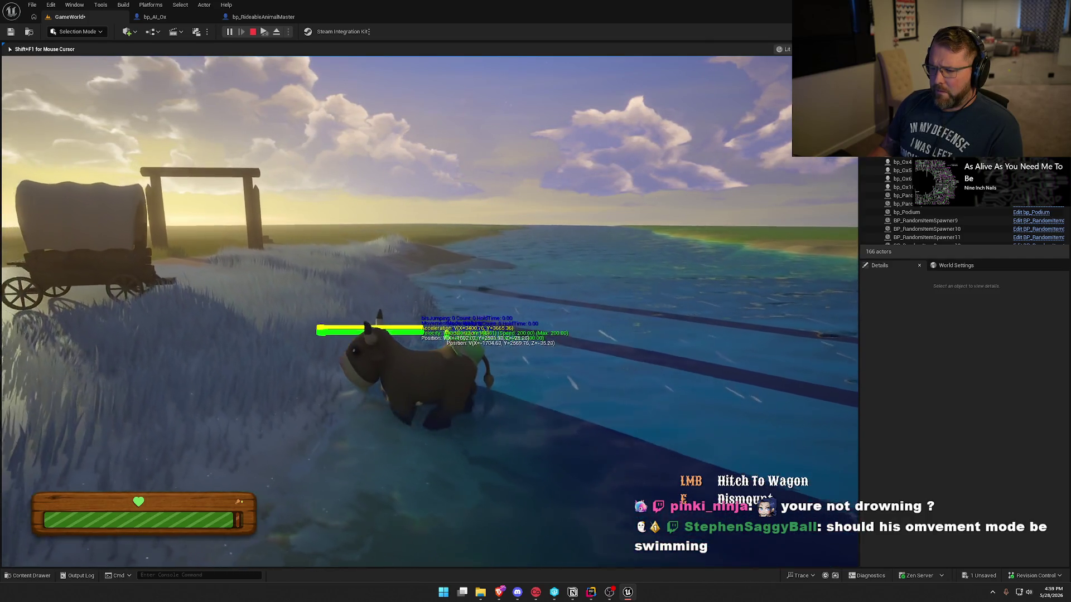
{"action": "key", "text": "e"}
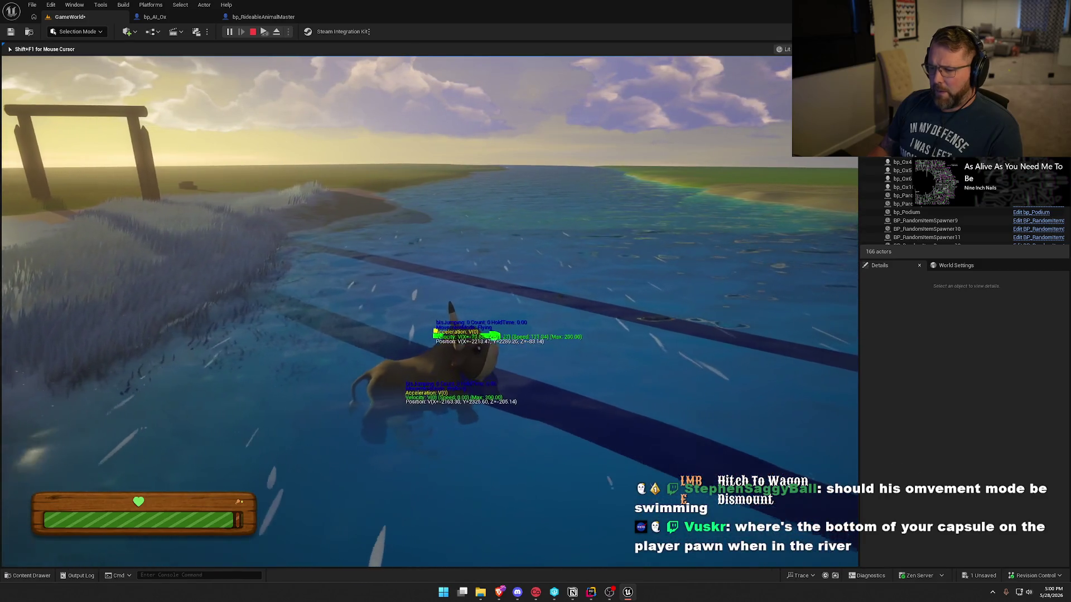
{"action": "key", "text": "Escape"}
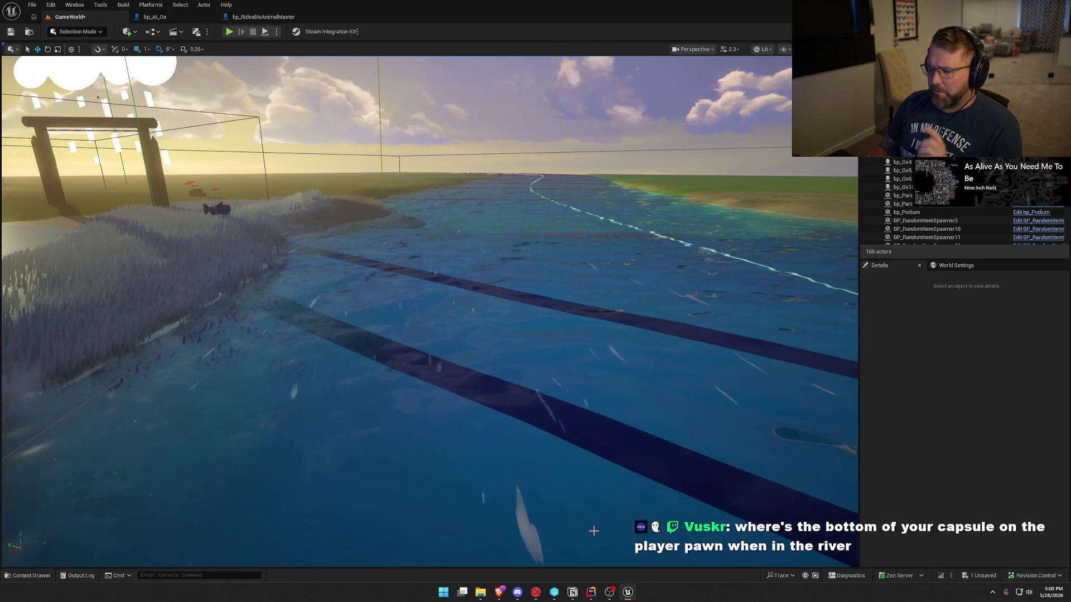
{"action": "key", "text": "alt+Tab"}
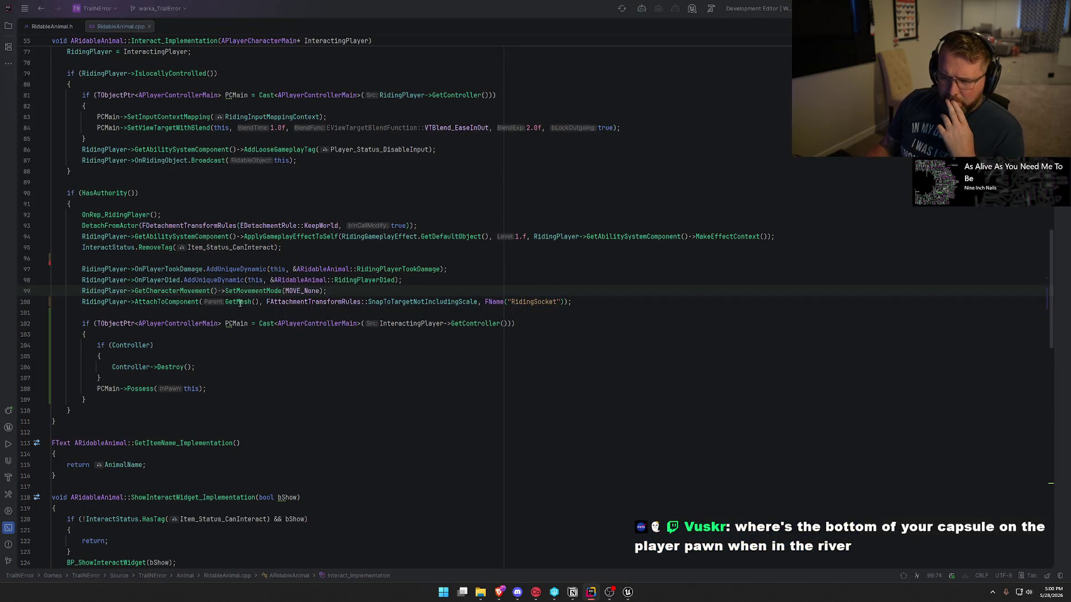
{"action": "left_click", "coordinate": [81, 290]}
{"action": "left_click", "coordinate": [334, 289], "text": "shift"}
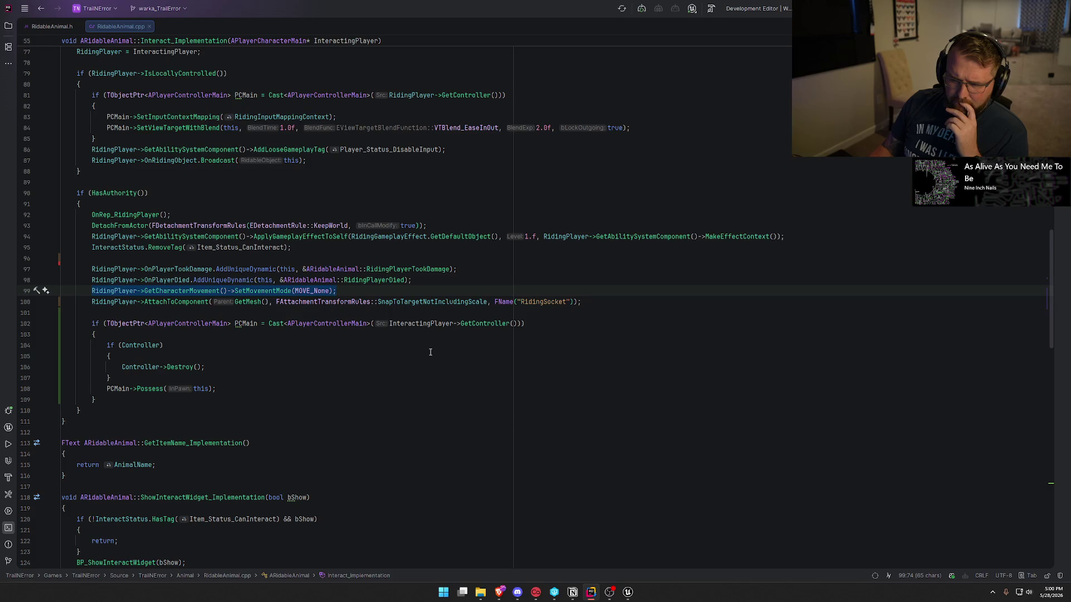
{"action": "left_click", "coordinate": [398, 394]}
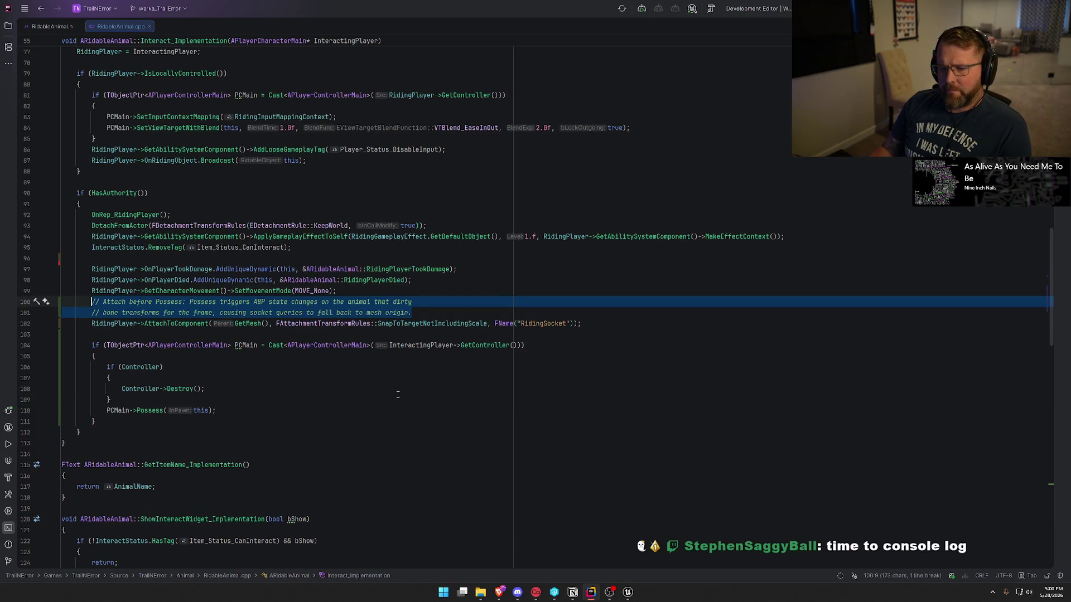
{"action": "left_click", "coordinate": [447, 313]}
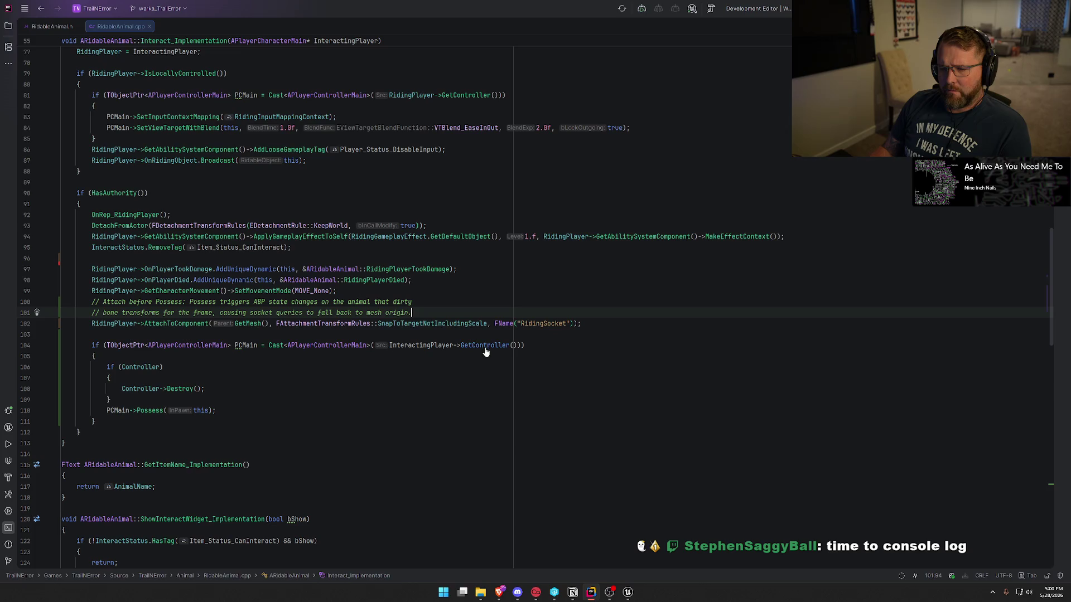
{"action": "key", "text": "shift+Up"}
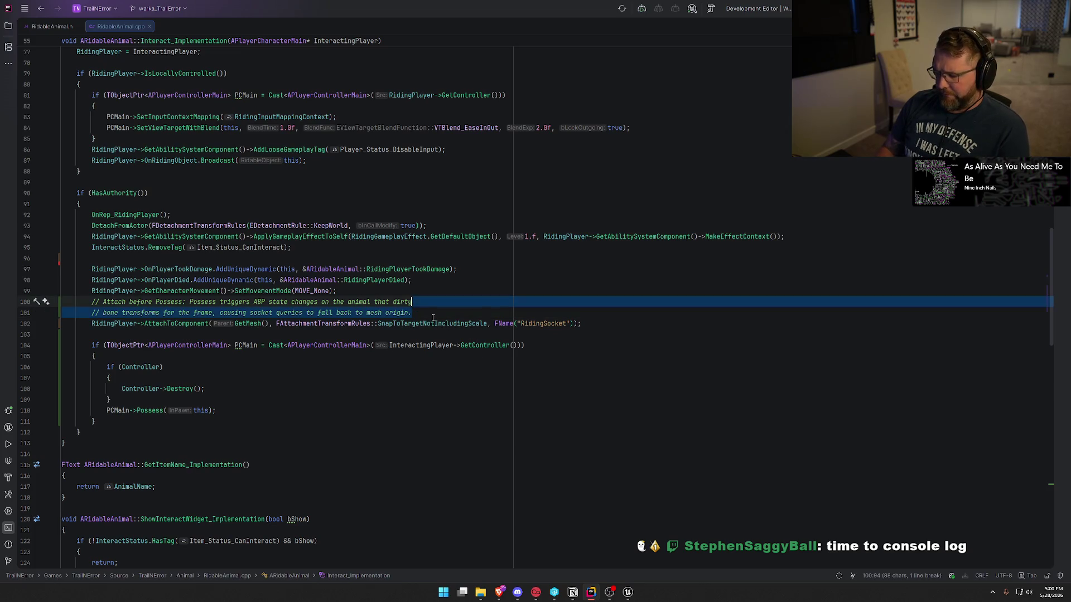
{"action": "key", "text": "BackSpace"}
{"action": "key", "text": "BackSpace"}
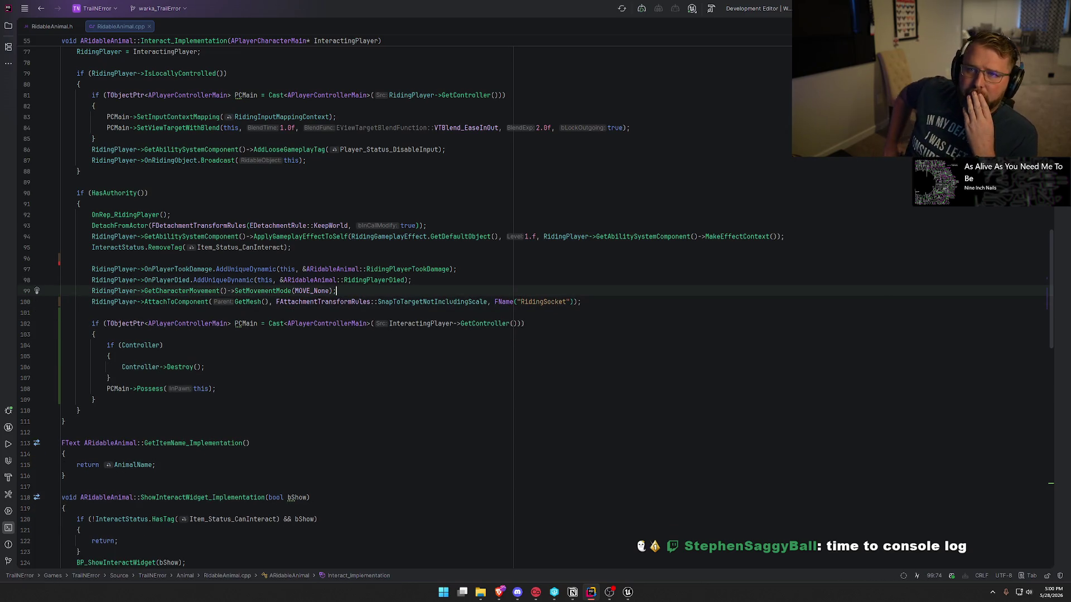
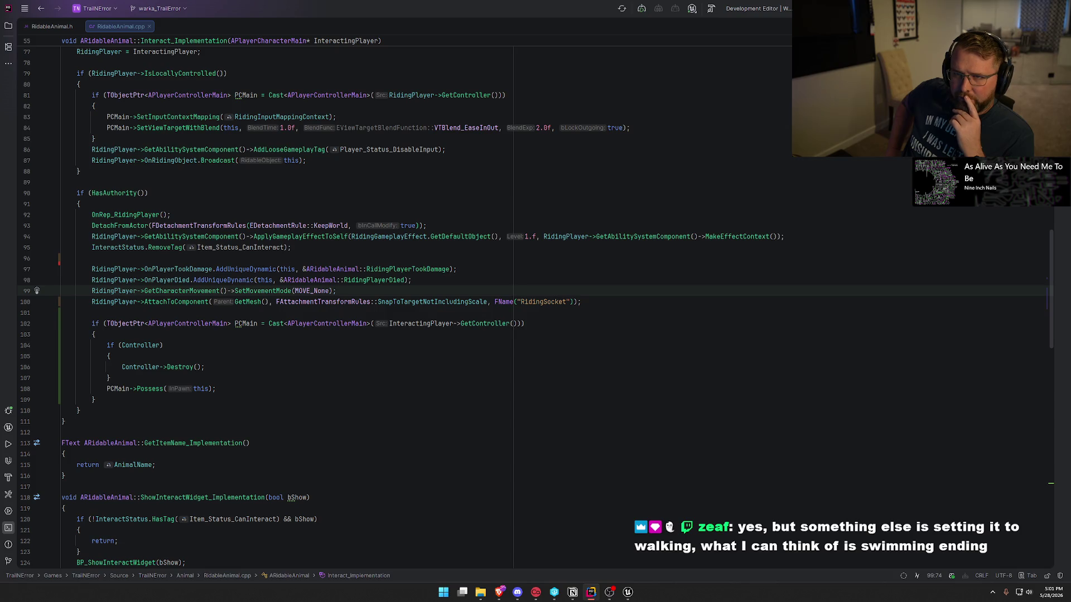
- Open WaterFloat.cpp from Source > TrailError > Components and bring EnterWaterMode into view
{"action": "left_click", "coordinate": [9, 25]}
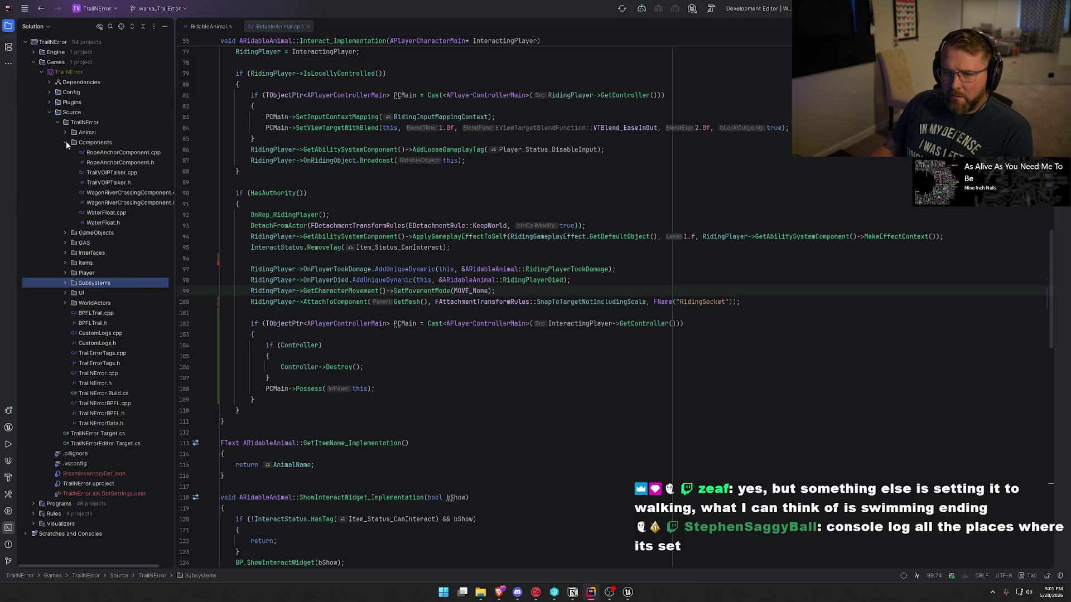
{"action": "double_click", "coordinate": [122, 215]}
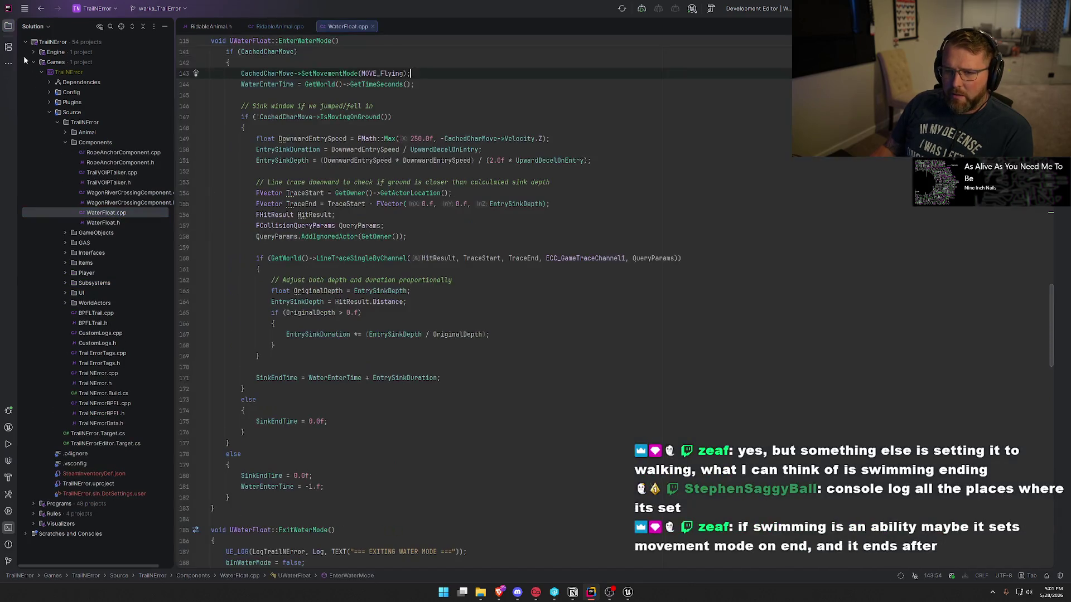
{"action": "scroll", "coordinate": [235, 261], "scroll_direction": "up", "scroll_amount": 5}
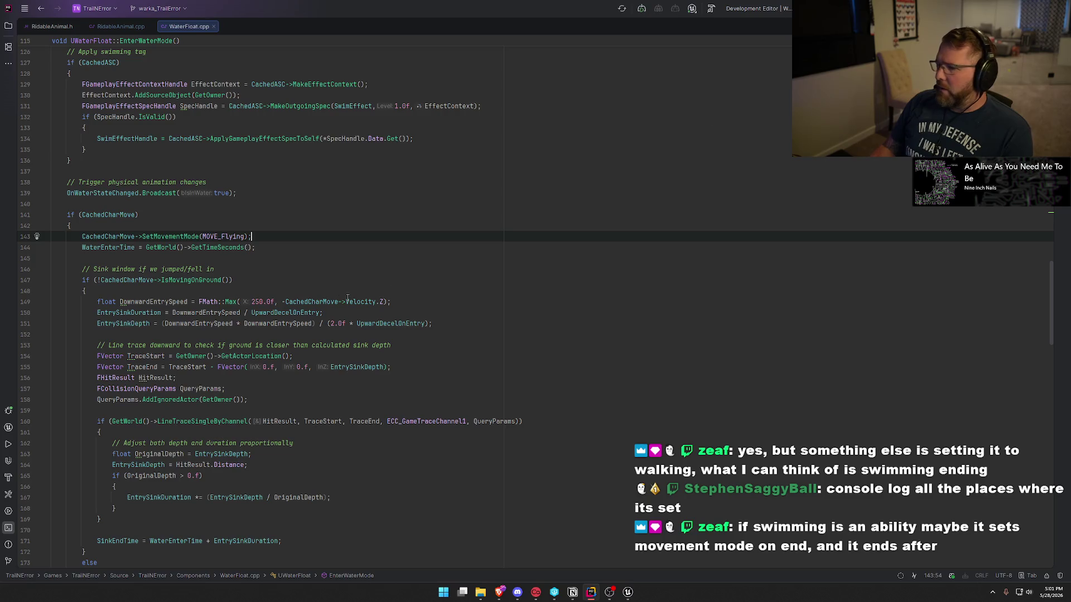
- Set a breakpoint on WaterFloat.cpp line 144, then start playing the level in Unreal Editor
{"action": "left_click", "coordinate": [27, 247]}
{"action": "left_click", "coordinate": [627, 592]}
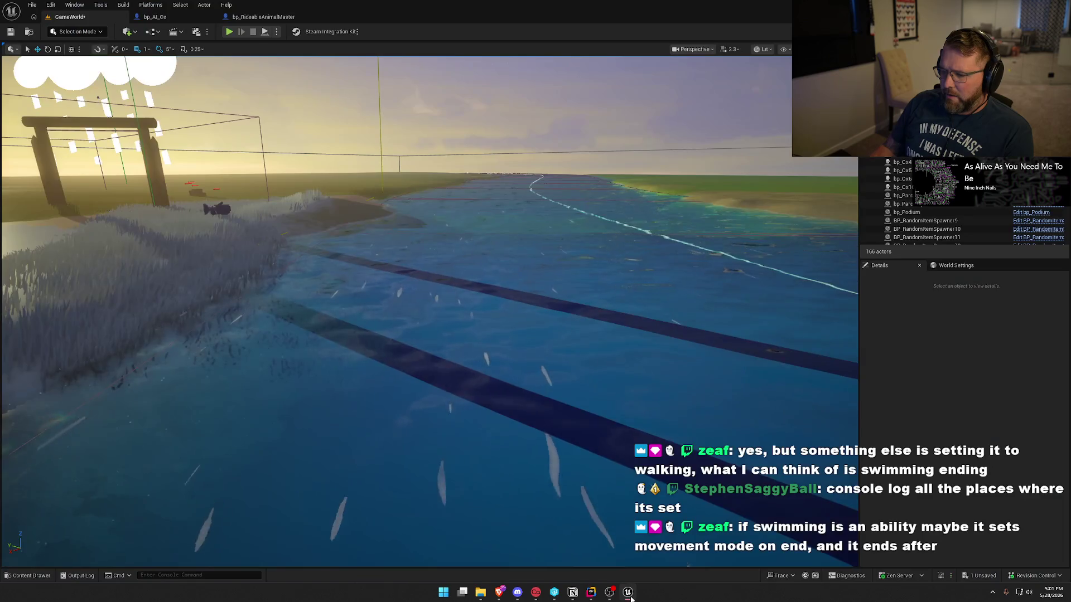
{"action": "left_click", "coordinate": [229, 31]}
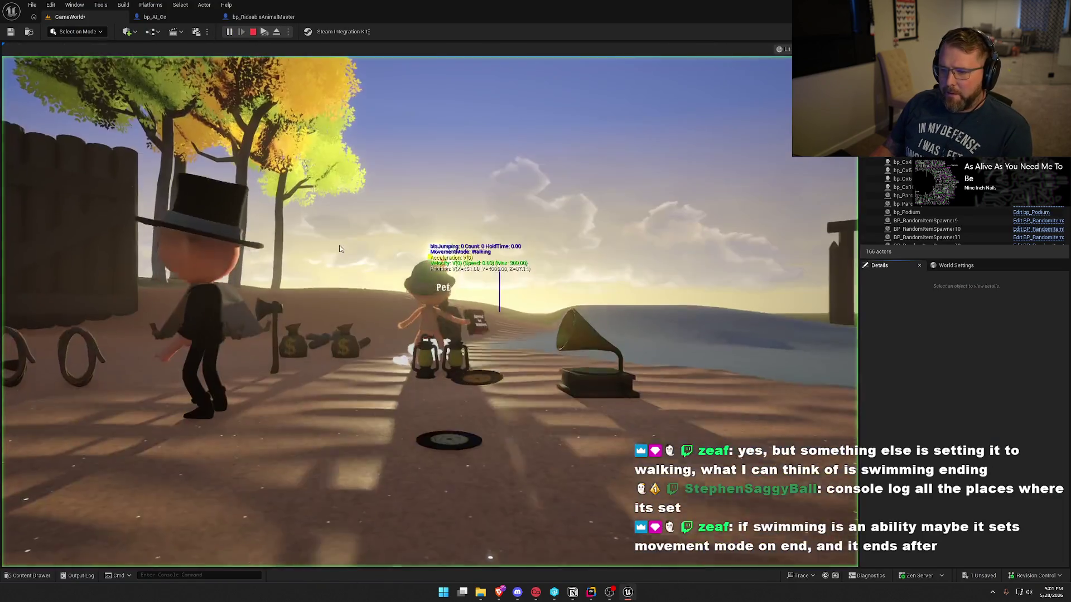
- Hide the debug text above the oxen, walk up to an ox and mount it
{"action": "key", "text": "w"}
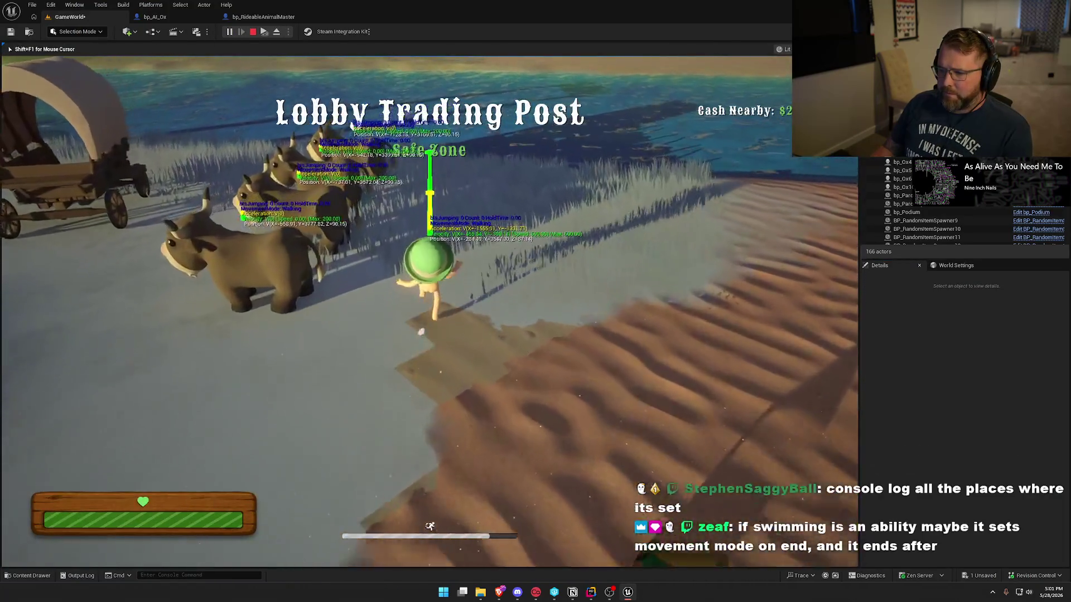
{"action": "key", "text": "grave"}
{"action": "key", "text": "Up"}
{"action": "key", "text": "Return"}
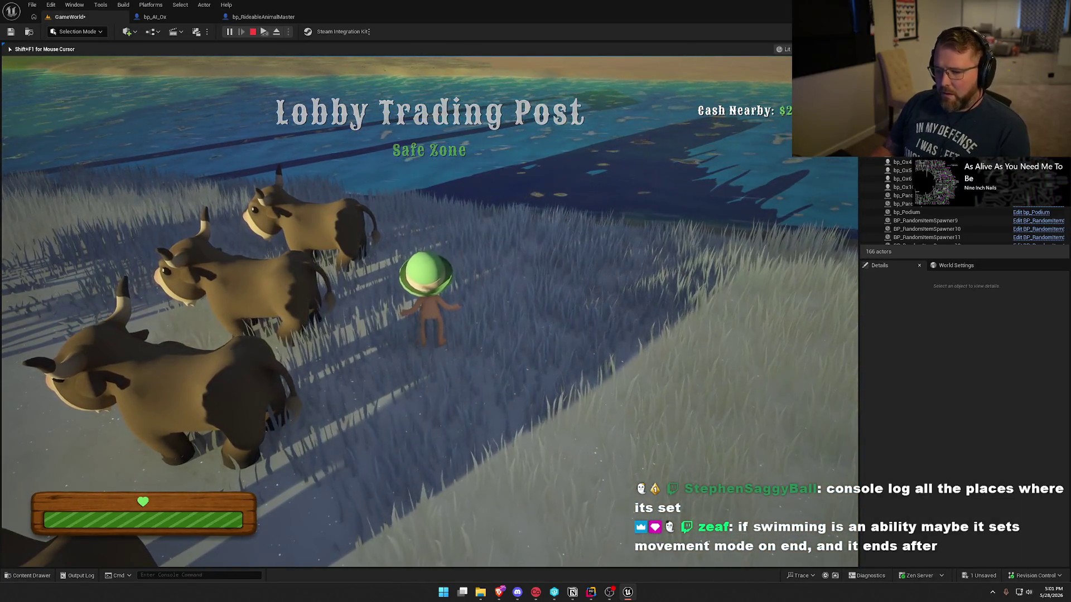
{"action": "key", "text": "w"}
{"action": "key", "text": "e"}
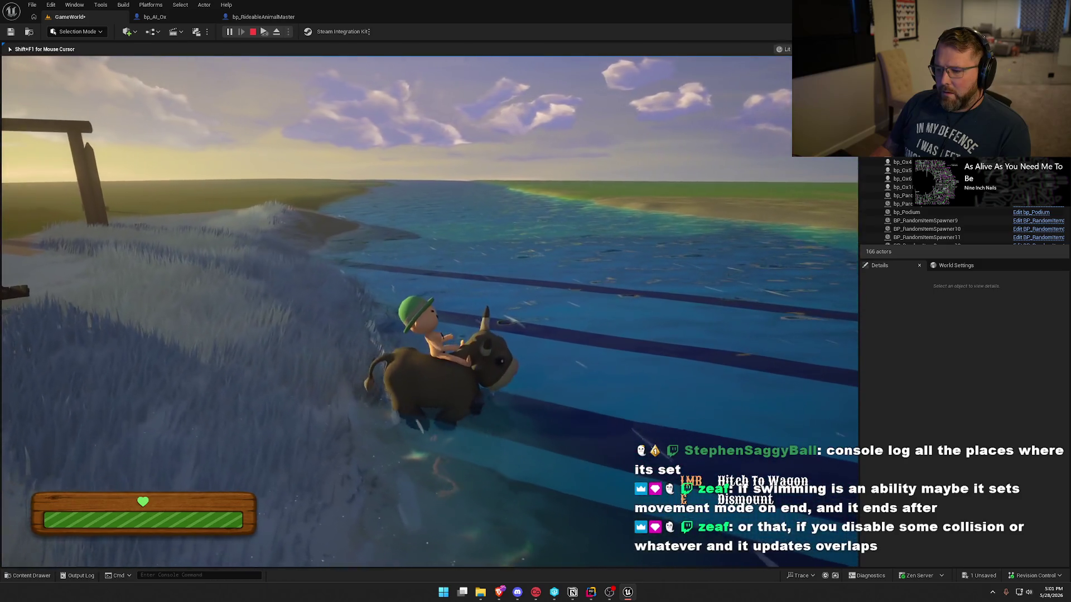
- Delete the stray 'd' letters typed onto lines 143–144 after the MOVE_Flying line
{"action": "type", "text": "ddddddd     WaterEnterTime = GetWorld()->GetTimeSeconds();"}
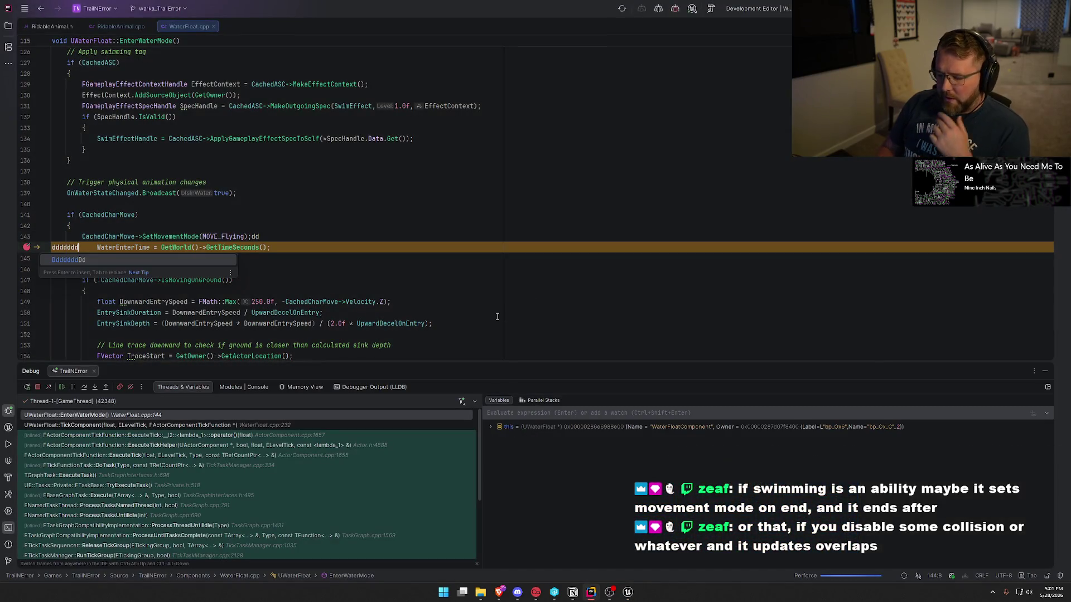
{"action": "key", "text": "BackSpace"}
{"action": "key", "text": "BackSpace"}
{"action": "key", "text": "BackSpace"}
{"action": "key", "text": "BackSpace"}
{"action": "key", "text": "BackSpace"}
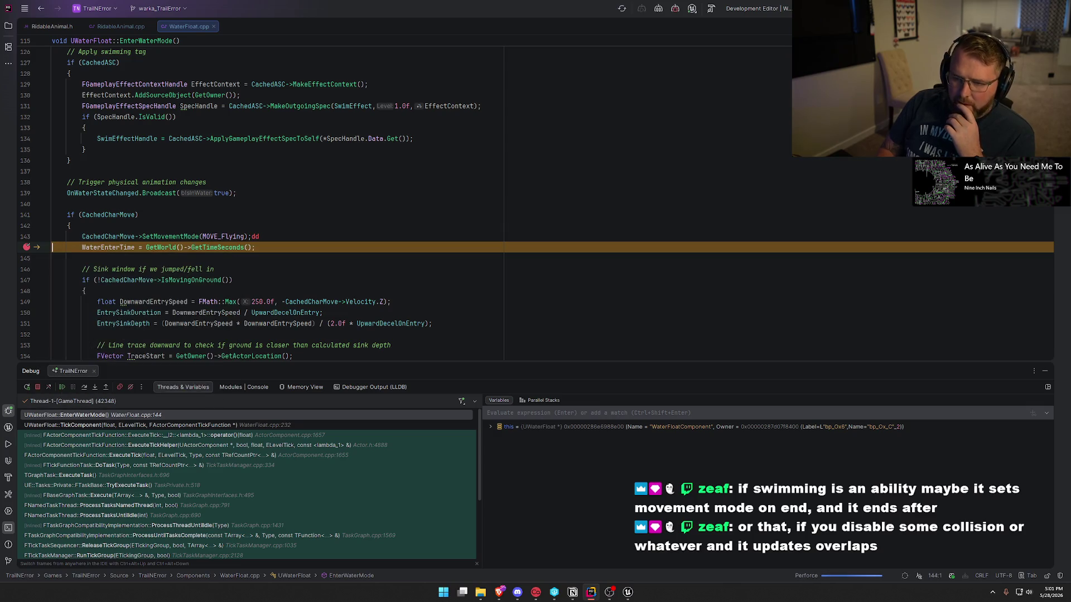
{"action": "key", "text": "Left"}
{"action": "key", "text": "BackSpace"}
{"action": "key", "text": "BackSpace"}
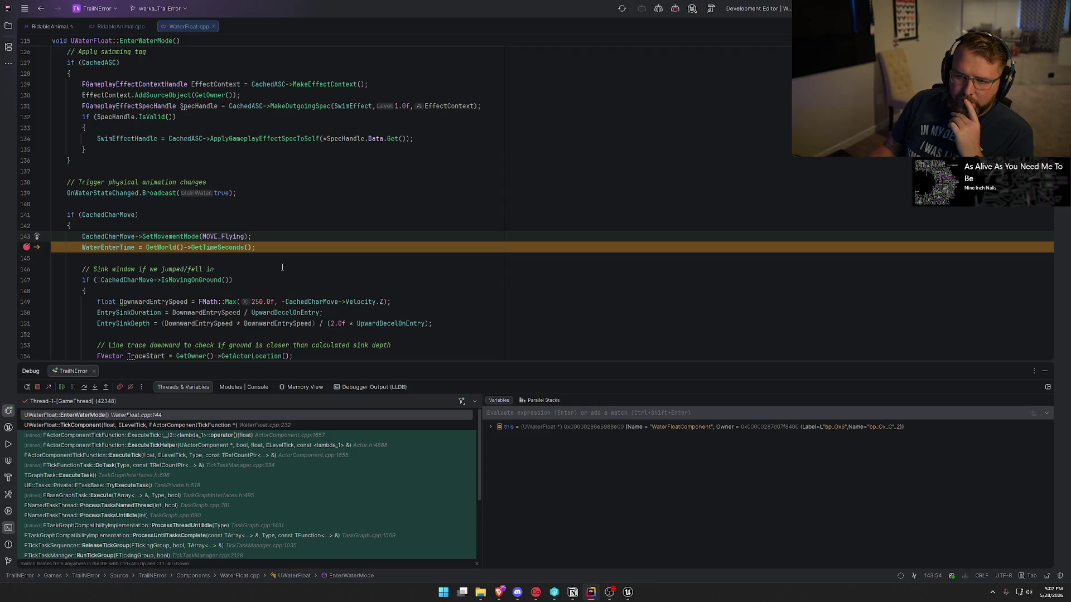
- Add a breakpoint on line 203 in ExitWaterMode, where movement is set to MOVE_Walking
{"action": "scroll", "coordinate": [283, 267], "scroll_direction": "up", "scroll_amount": 4}
{"action": "scroll", "coordinate": [290, 282], "scroll_direction": "down", "scroll_amount": 4}
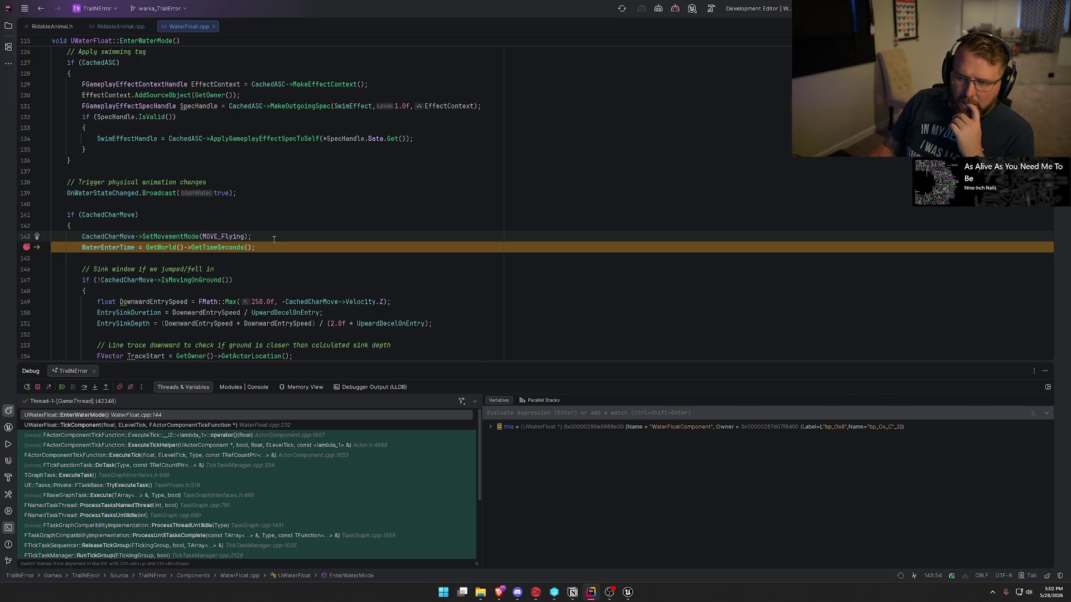
{"action": "scroll", "coordinate": [274, 239], "scroll_direction": "down", "scroll_amount": 15}
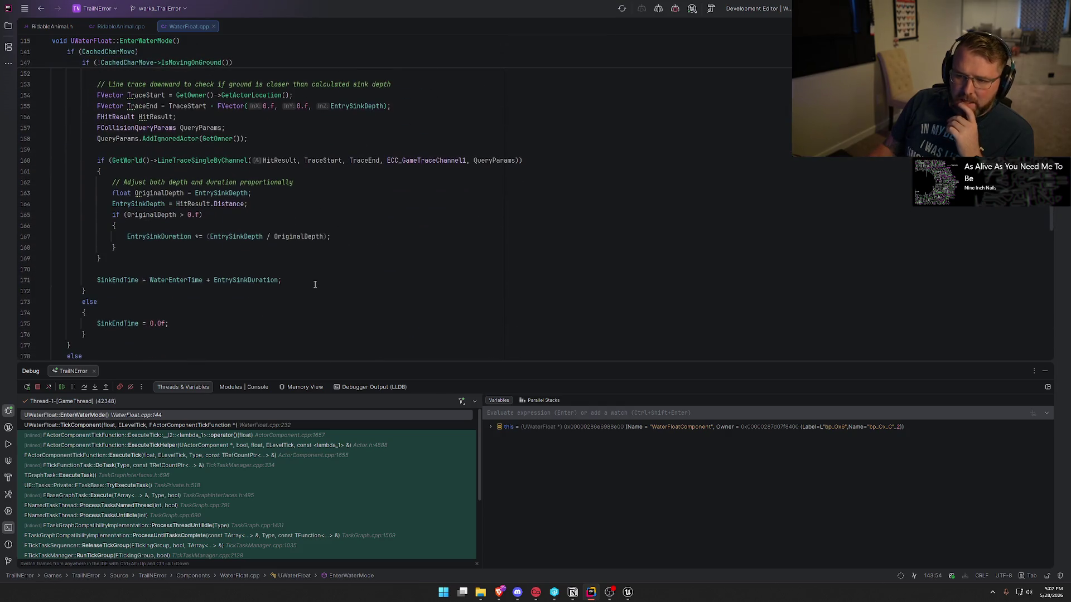
{"action": "scroll", "coordinate": [315, 285], "scroll_direction": "down", "scroll_amount": 5}
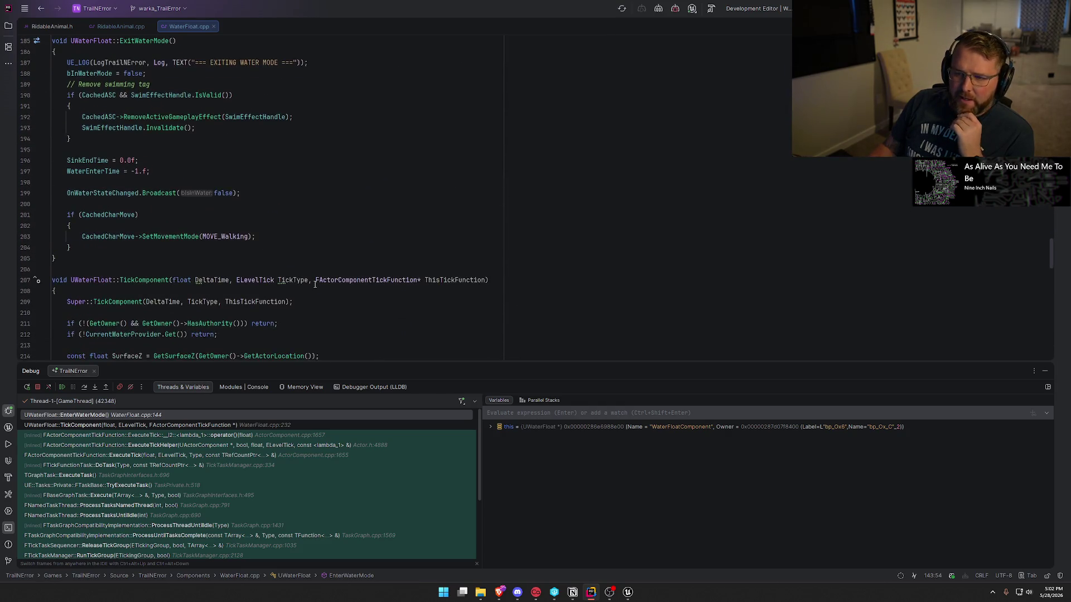
{"action": "scroll", "coordinate": [315, 284], "scroll_direction": "down", "scroll_amount": 4}
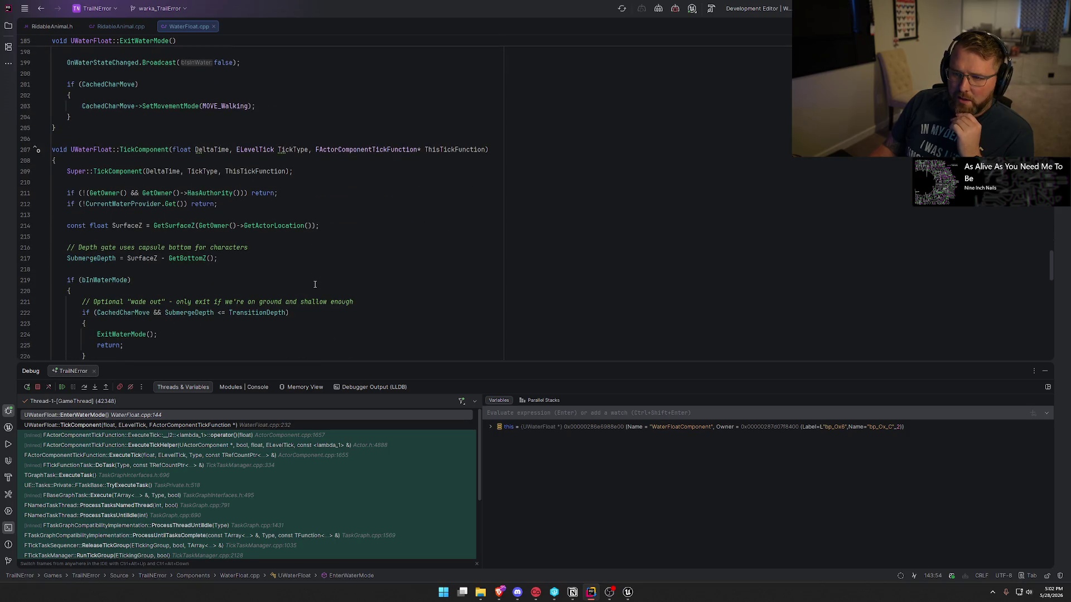
{"action": "scroll", "coordinate": [315, 285], "scroll_direction": "up", "scroll_amount": 6}
{"action": "left_click", "coordinate": [218, 304]}
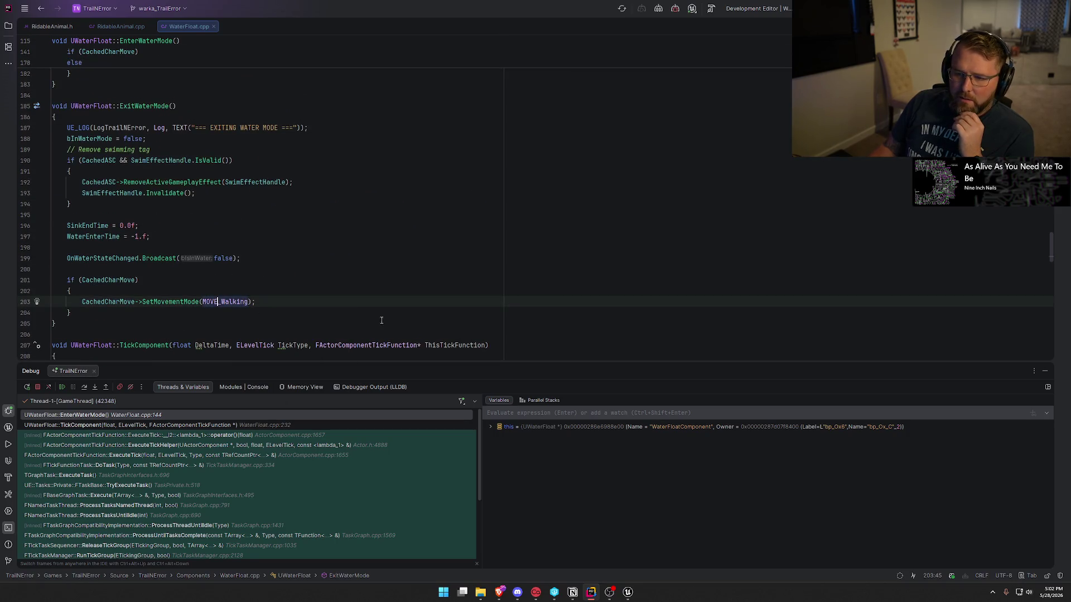
{"action": "left_click", "coordinate": [27, 302]}
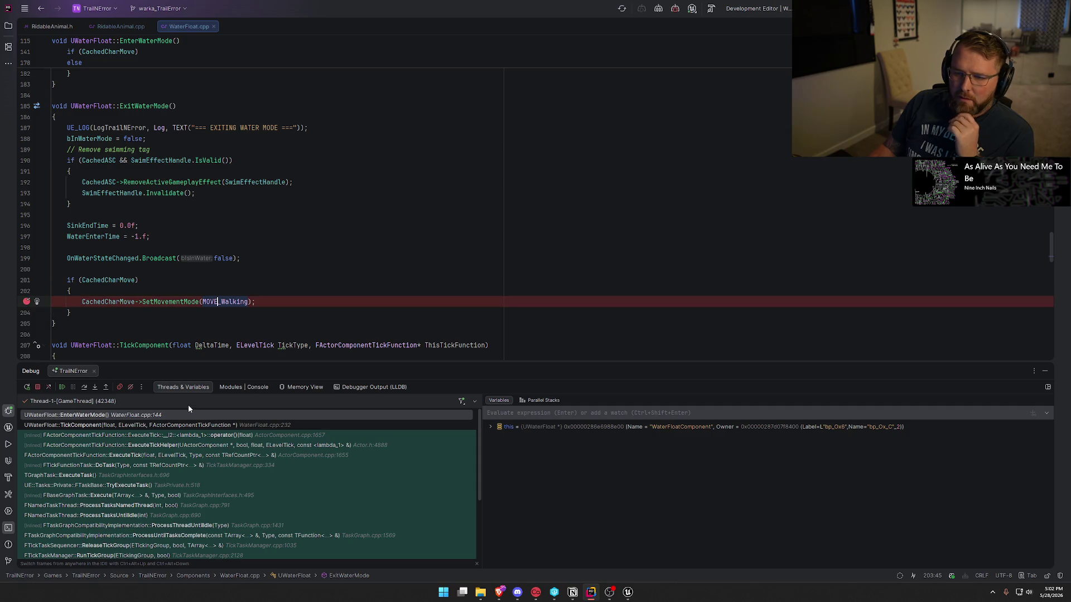
{"action": "scroll", "coordinate": [222, 314], "scroll_direction": "up", "scroll_amount": 2}
{"action": "scroll", "coordinate": [221, 313], "scroll_direction": "up", "scroll_amount": 6}
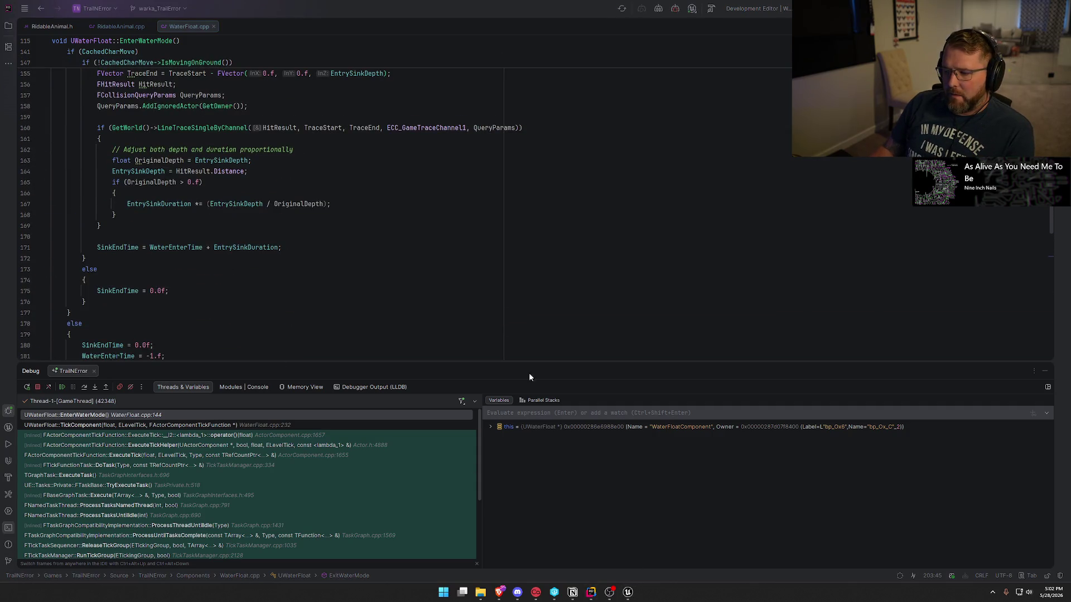
- Resume the game and steer the ridden ox with W until the line 144 breakpoint hits again
{"action": "left_click", "coordinate": [64, 387]}
{"action": "key", "text": "alt+Tab"}
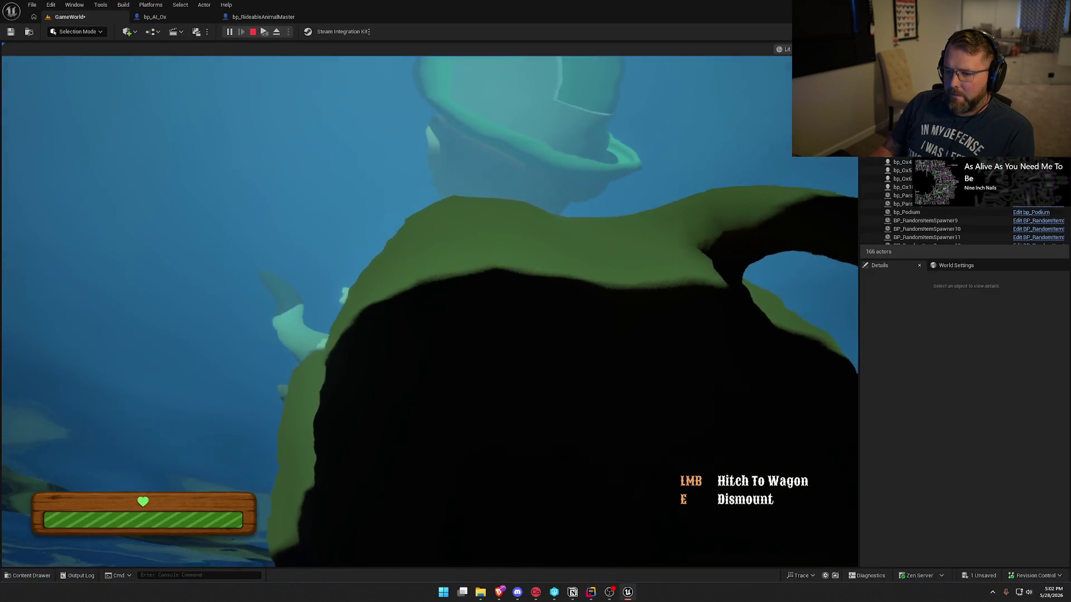
{"action": "left_click", "coordinate": [430, 312]}
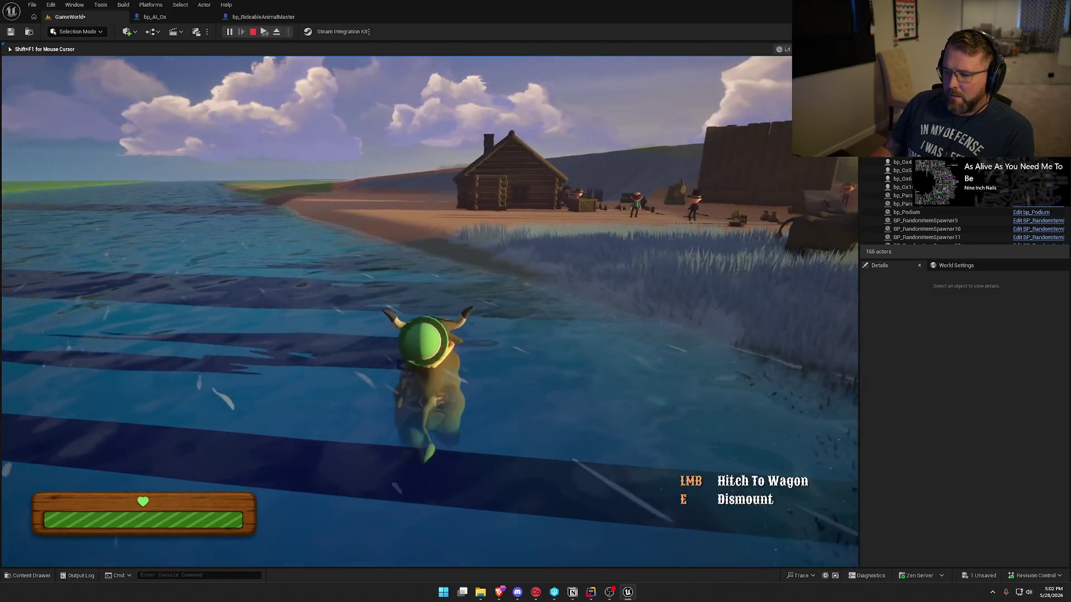
{"action": "key", "text": "w"}
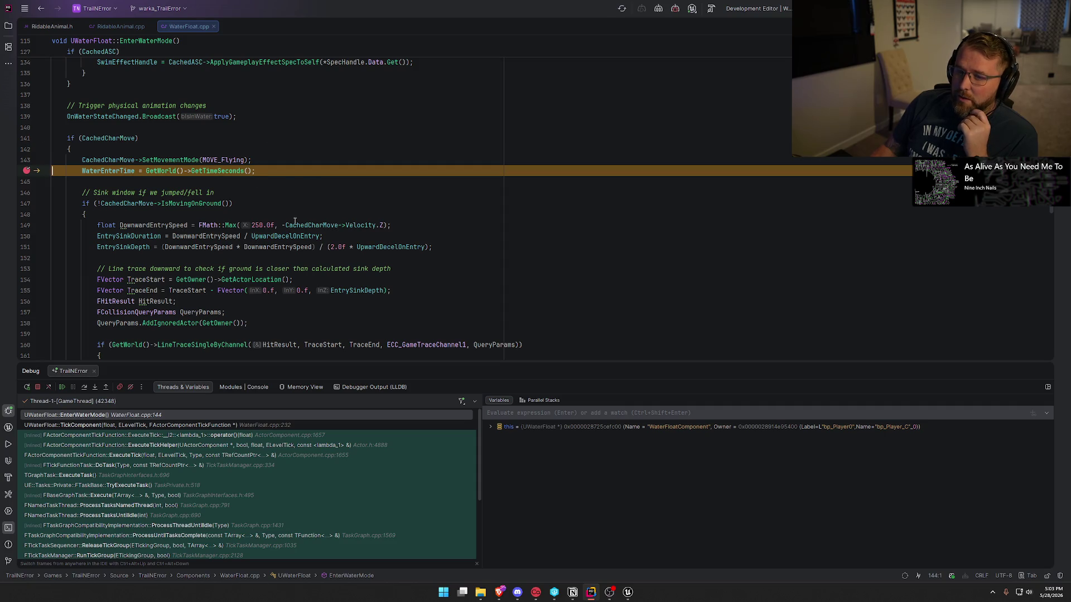
- Inspect CachedCharMove and the surrounding code, then resume past the line 144 breakpoint
{"action": "mouse_move", "coordinate": [302, 226]}
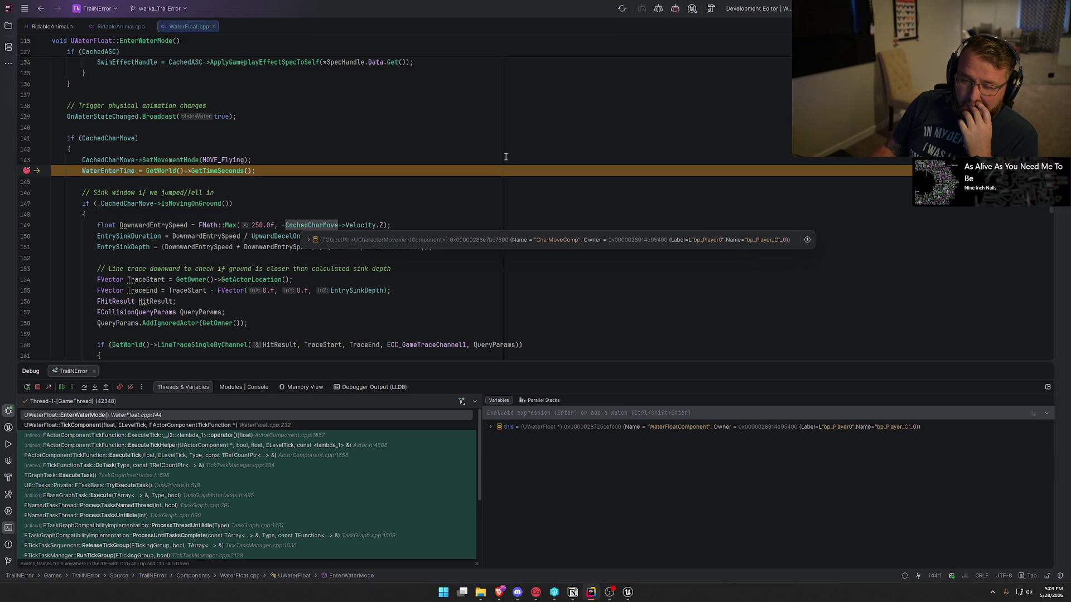
{"action": "scroll", "coordinate": [254, 220], "scroll_direction": "down", "scroll_amount": 7}
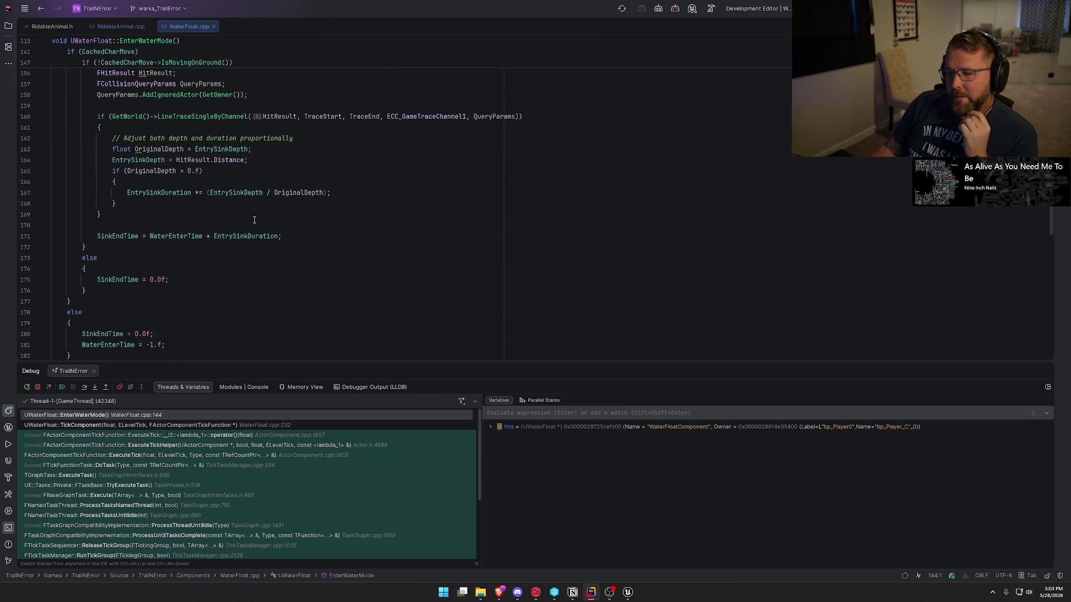
{"action": "scroll", "coordinate": [255, 221], "scroll_direction": "down", "scroll_amount": 7}
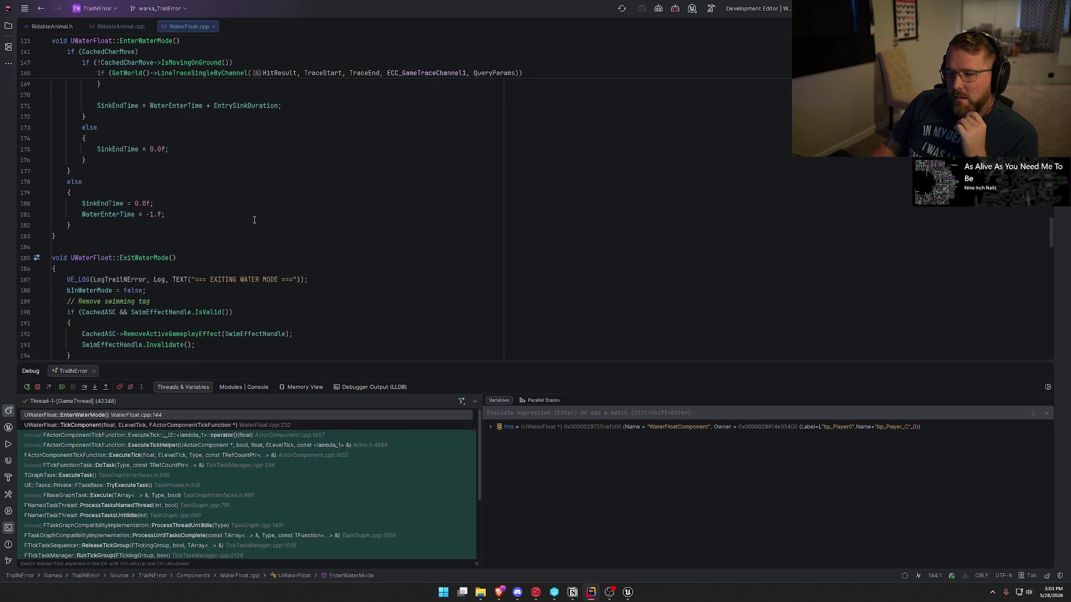
{"action": "scroll", "coordinate": [254, 220], "scroll_direction": "down", "scroll_amount": 3}
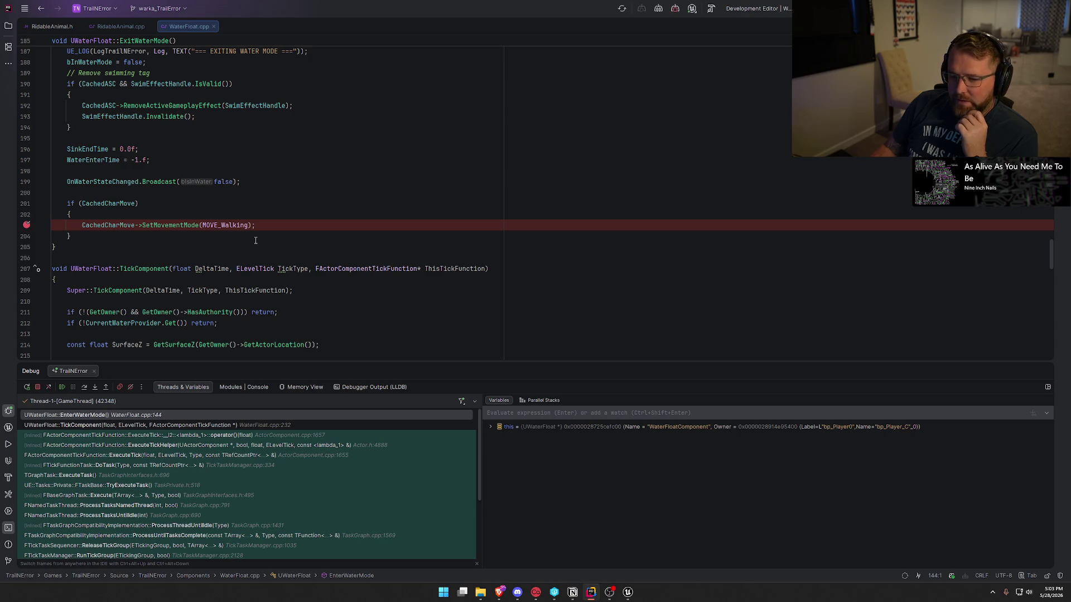
{"action": "scroll", "coordinate": [255, 240], "scroll_direction": "up", "scroll_amount": 17}
{"action": "scroll", "coordinate": [123, 147], "scroll_direction": "down", "scroll_amount": 2}
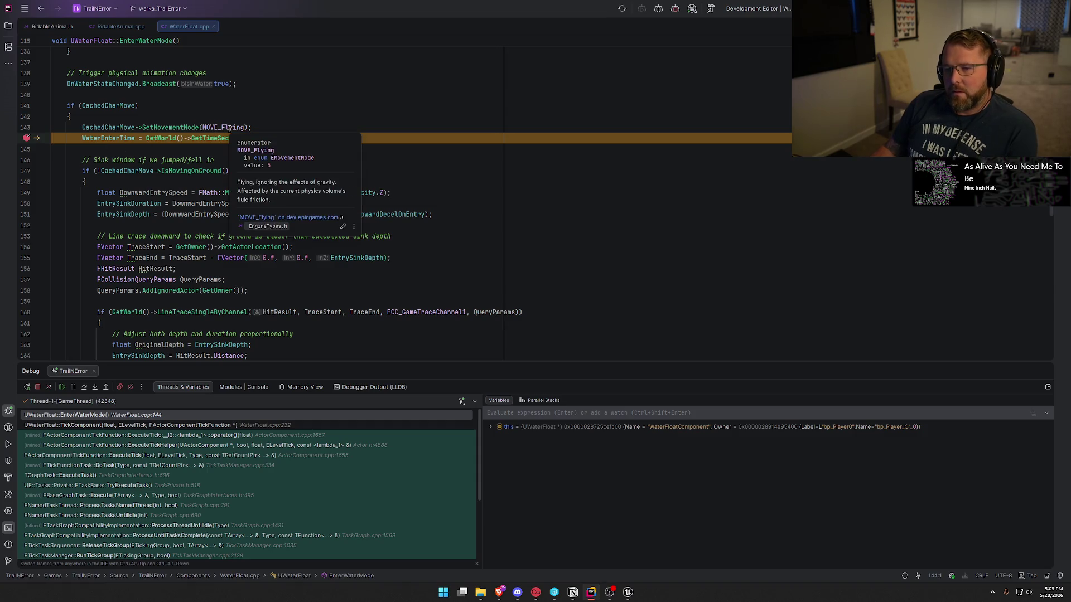
{"action": "left_click", "coordinate": [62, 387]}
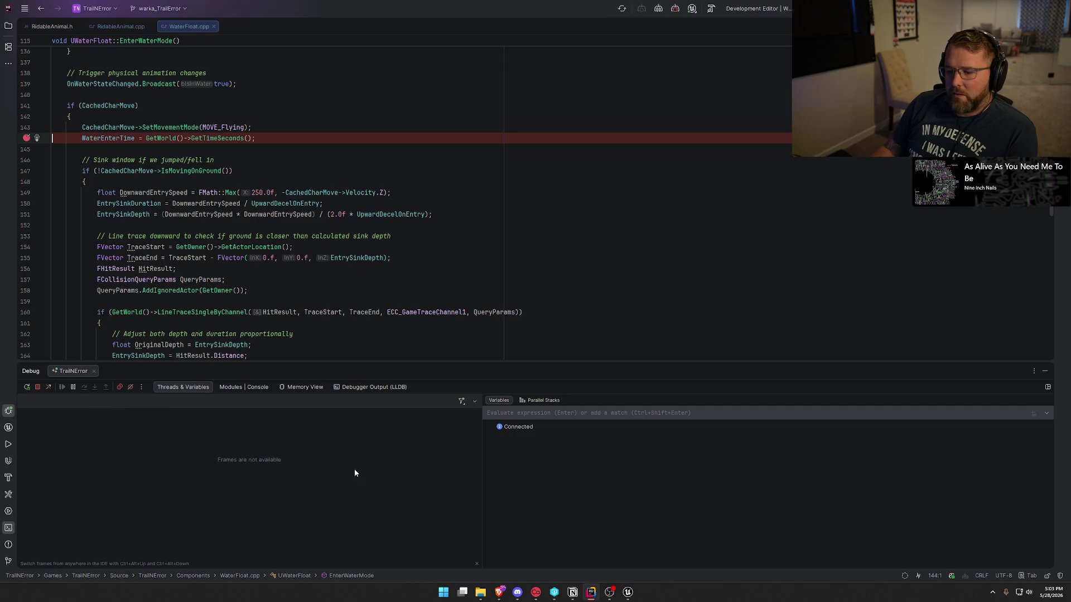
{"action": "key", "text": "alt+Tab"}
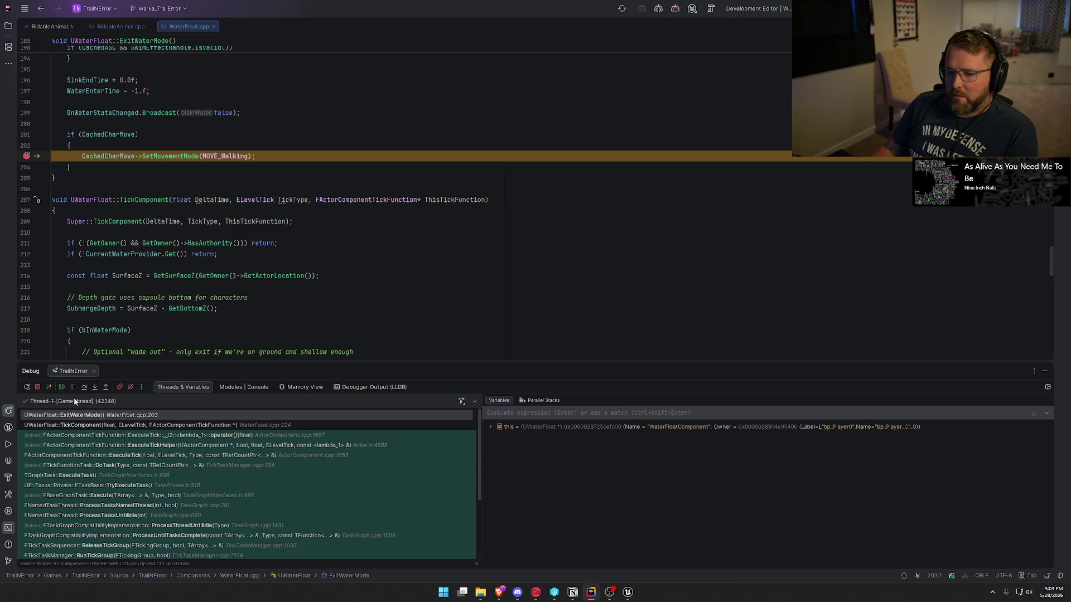
- Resume past the exit and entry breakpoints while walking the ox out of the water
{"action": "left_click", "coordinate": [62, 387]}
{"action": "left_click", "coordinate": [628, 592]}
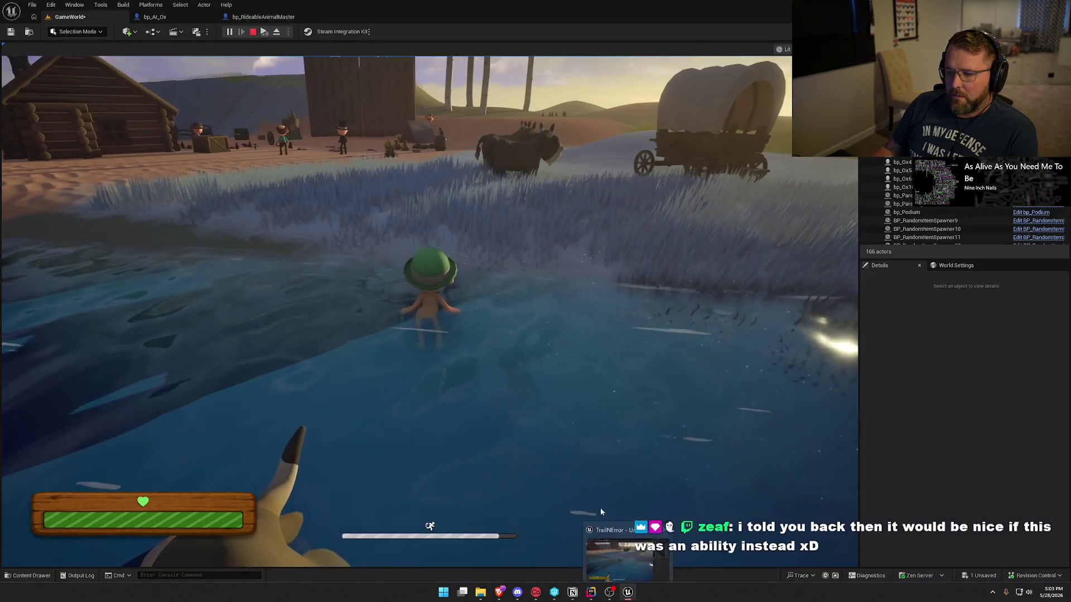
{"action": "left_click", "coordinate": [613, 390]}
{"action": "key", "text": "w"}
{"action": "key", "text": "w"}
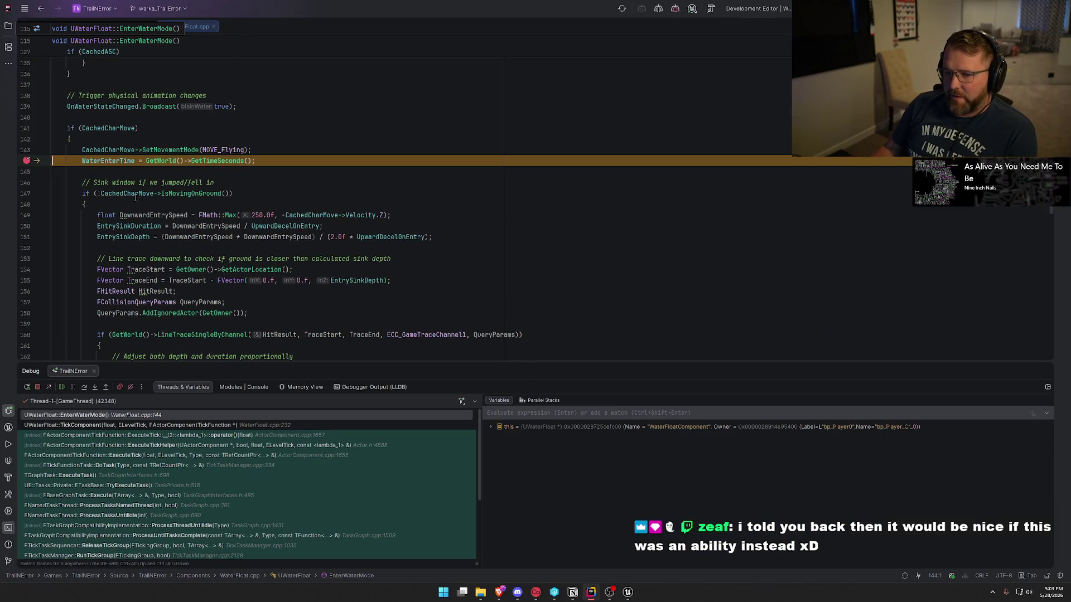
{"action": "left_click", "coordinate": [63, 388]}
{"action": "key", "text": "alt+Tab"}
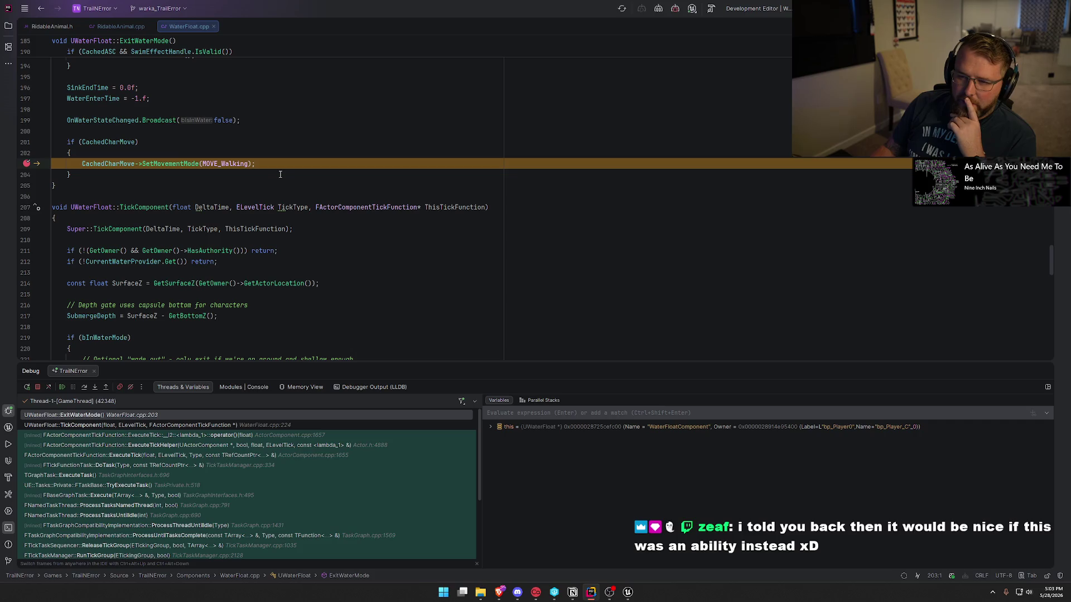
- Delete the stray 'd' characters on line 203, remove its breakpoint and resume the game
{"action": "scroll", "coordinate": [311, 230], "scroll_direction": "up", "scroll_amount": 4}
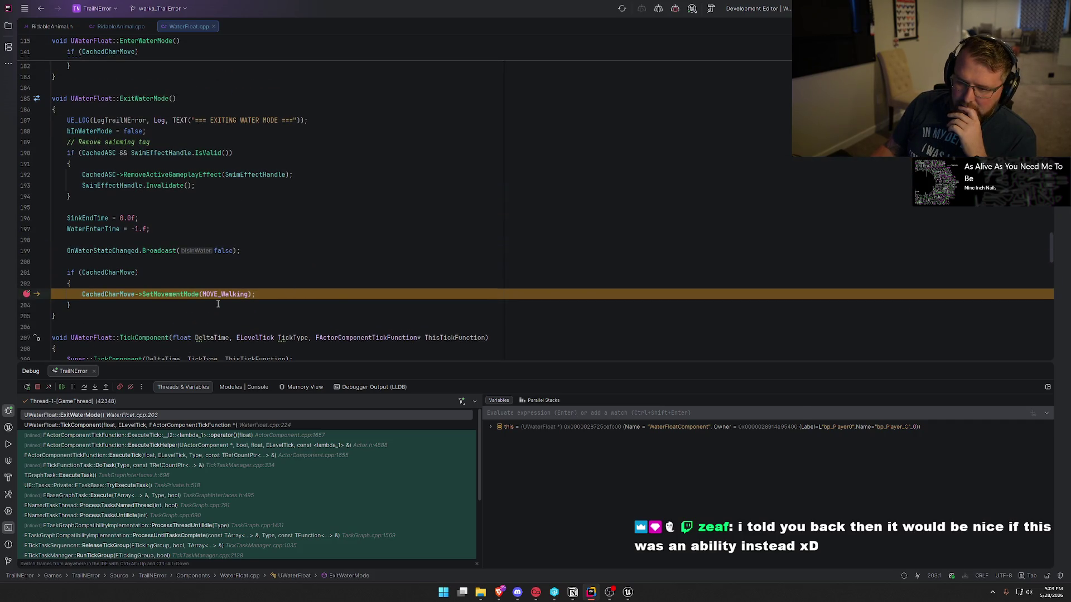
{"action": "mouse_move", "coordinate": [228, 296]}
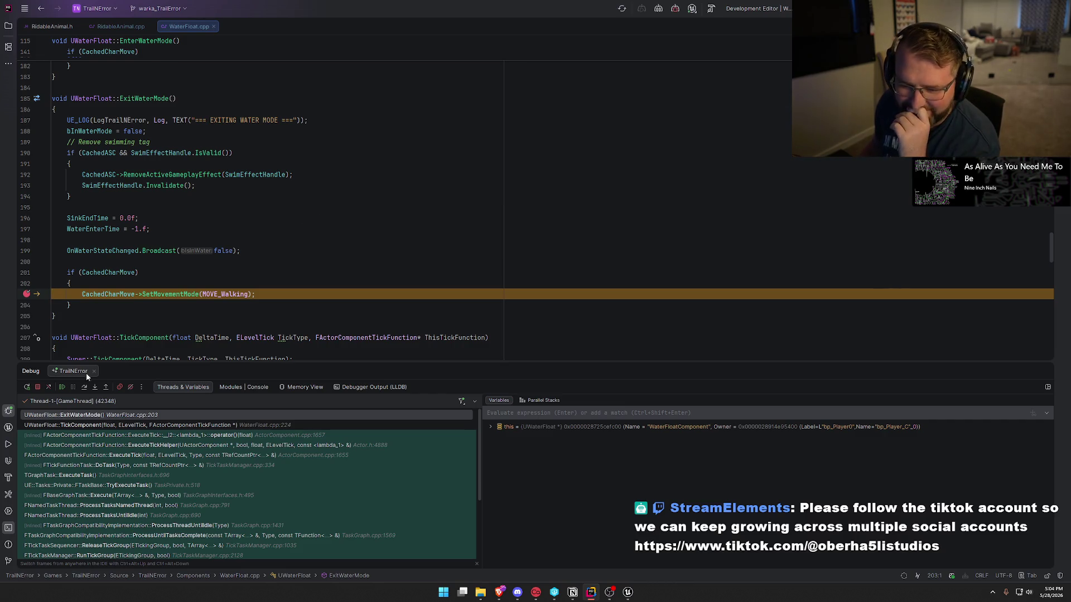
{"action": "left_click", "coordinate": [61, 387]}
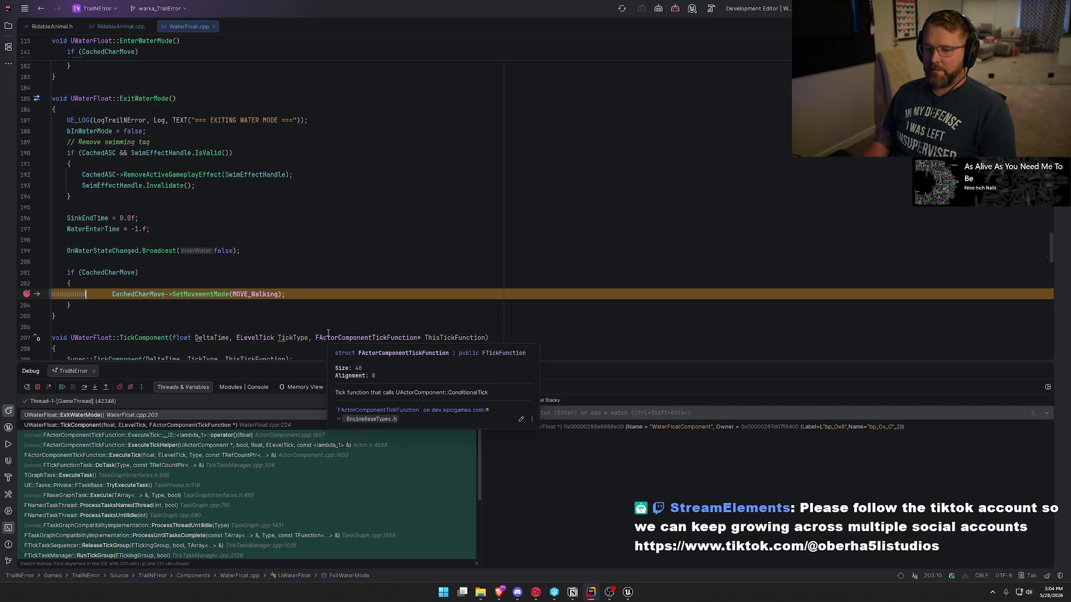
{"action": "key", "text": "BackSpace"}
{"action": "key", "text": "BackSpace"}
{"action": "key", "text": "BackSpace"}
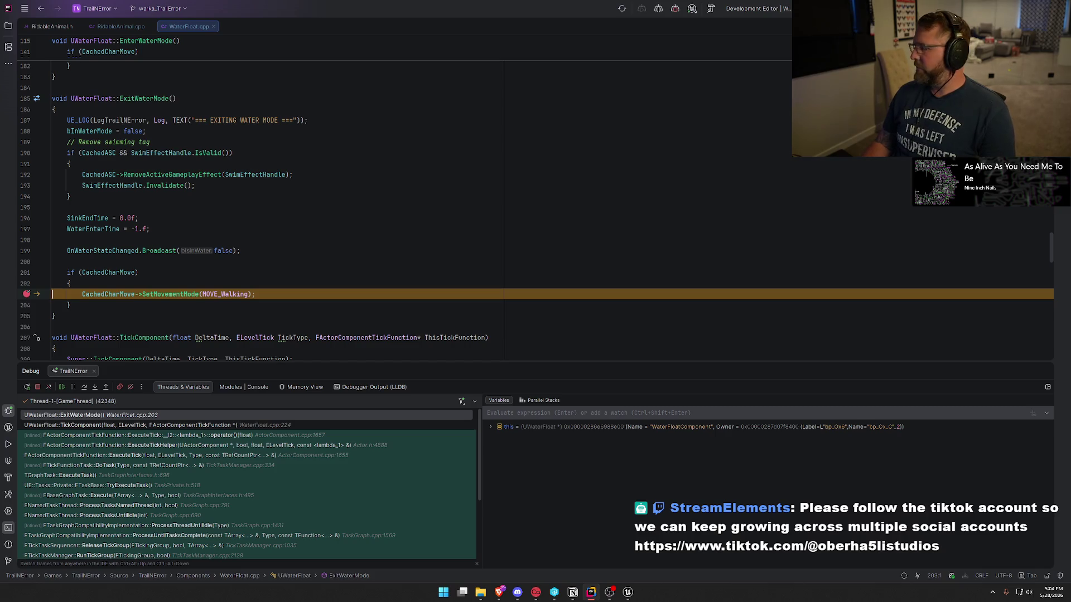
{"action": "left_click", "coordinate": [268, 292]}
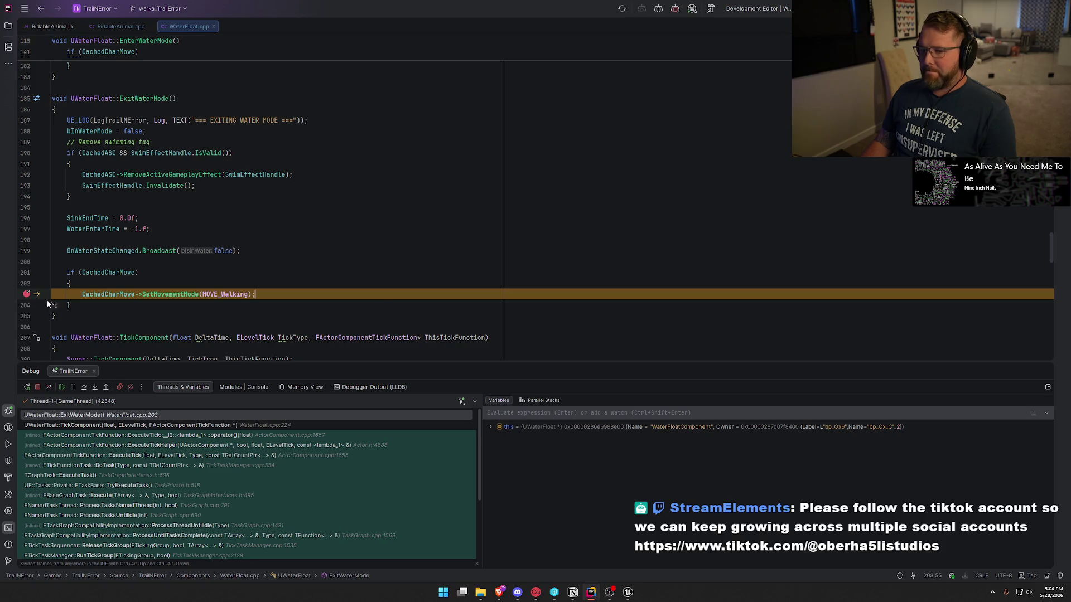
{"action": "left_click", "coordinate": [27, 294]}
{"action": "left_click", "coordinate": [62, 387]}
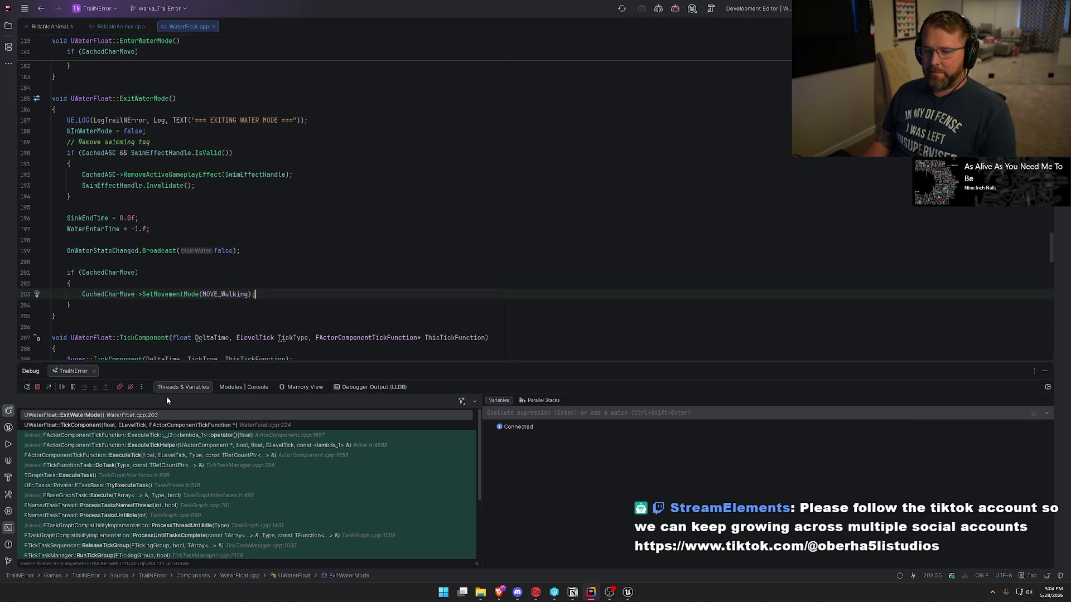
{"action": "key", "text": "alt+Tab"}
- Ride the ox out of the water, stop the play session with Esc, and return to Rider
{"action": "key", "text": "w"}
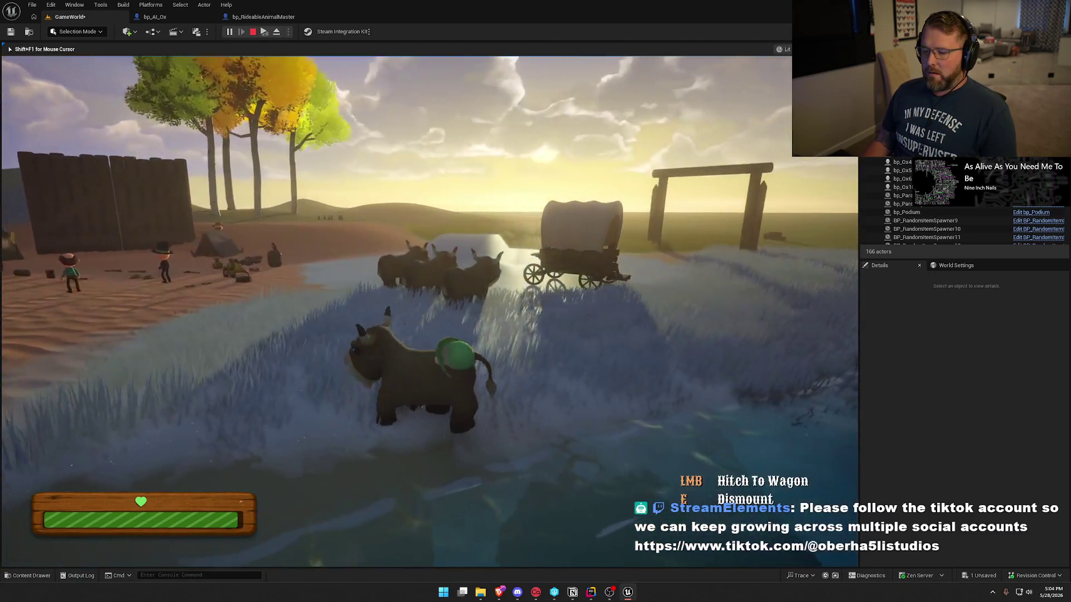
{"action": "key", "text": "Escape"}
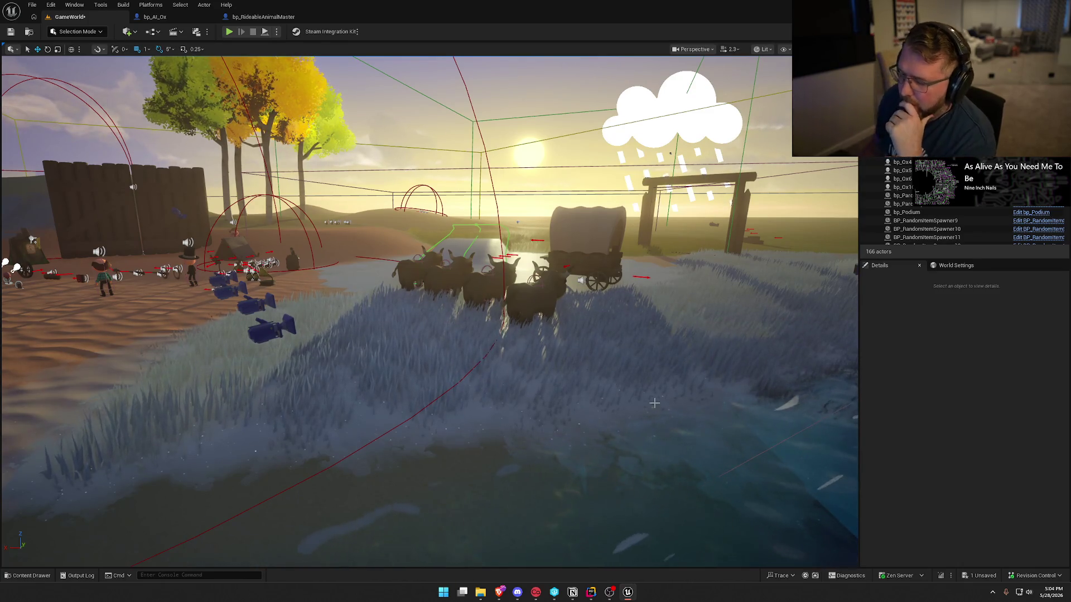
{"action": "key", "text": "alt+Tab"}
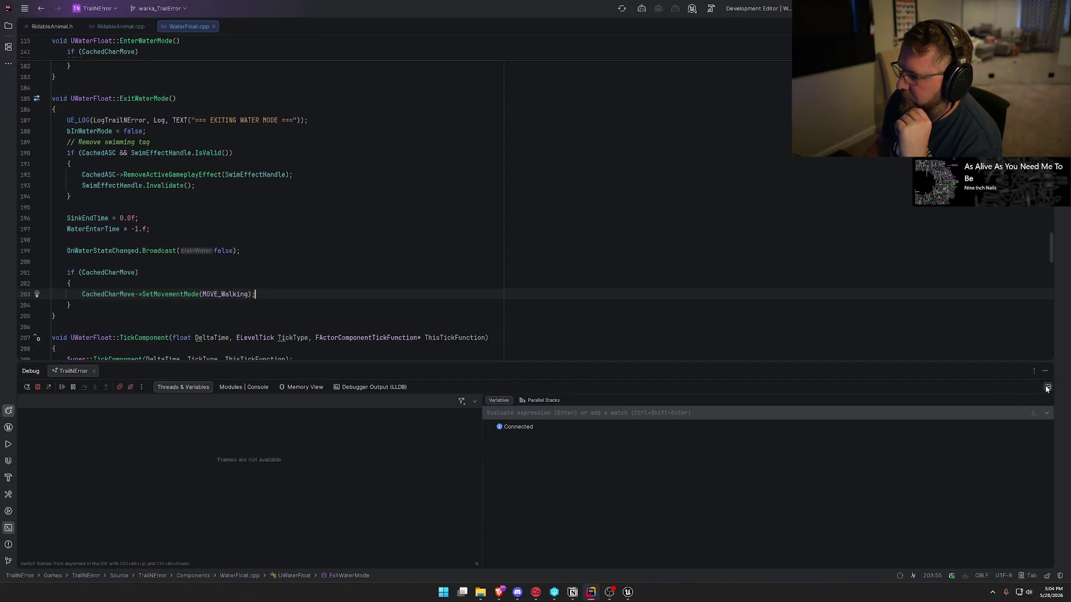
- Hide the Debug panel and trace where CachedASC and SwimEffectHandle are used
{"action": "left_click", "coordinate": [1044, 371]}
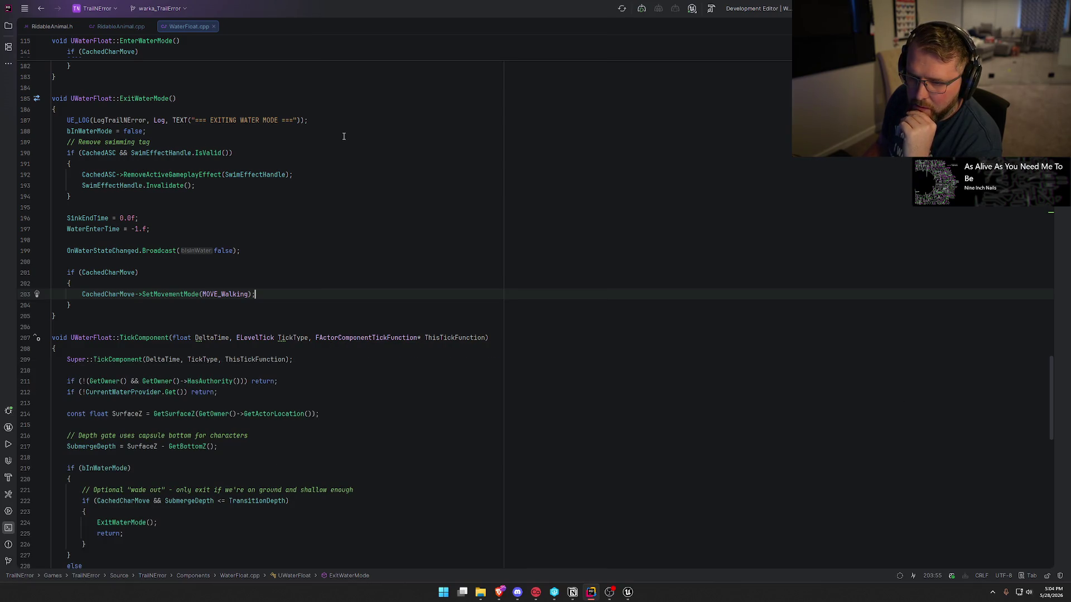
{"action": "left_click", "coordinate": [98, 154]}
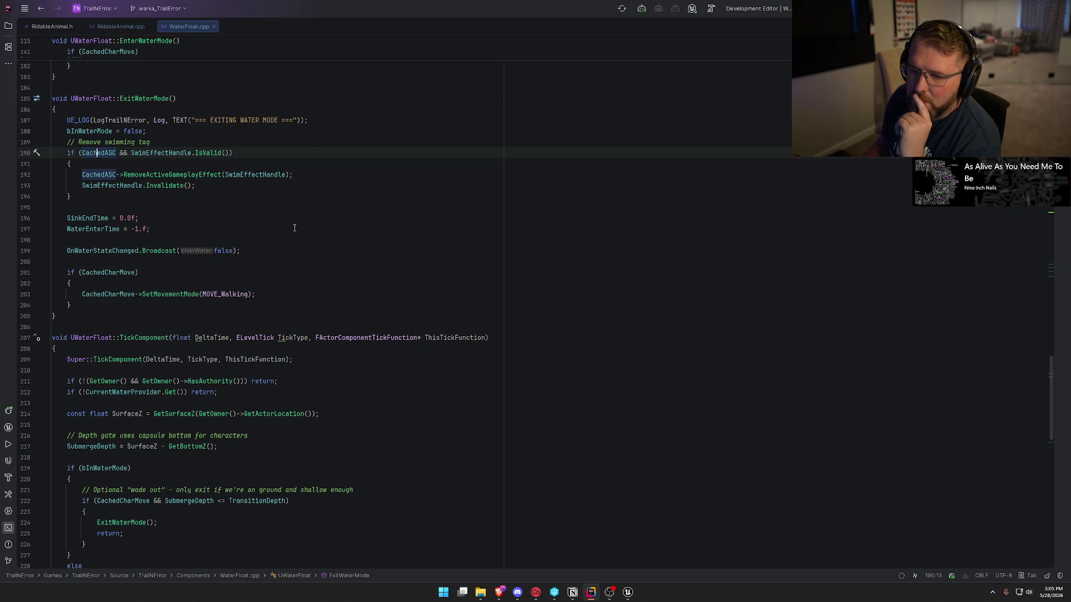
{"action": "left_click", "coordinate": [244, 175]}
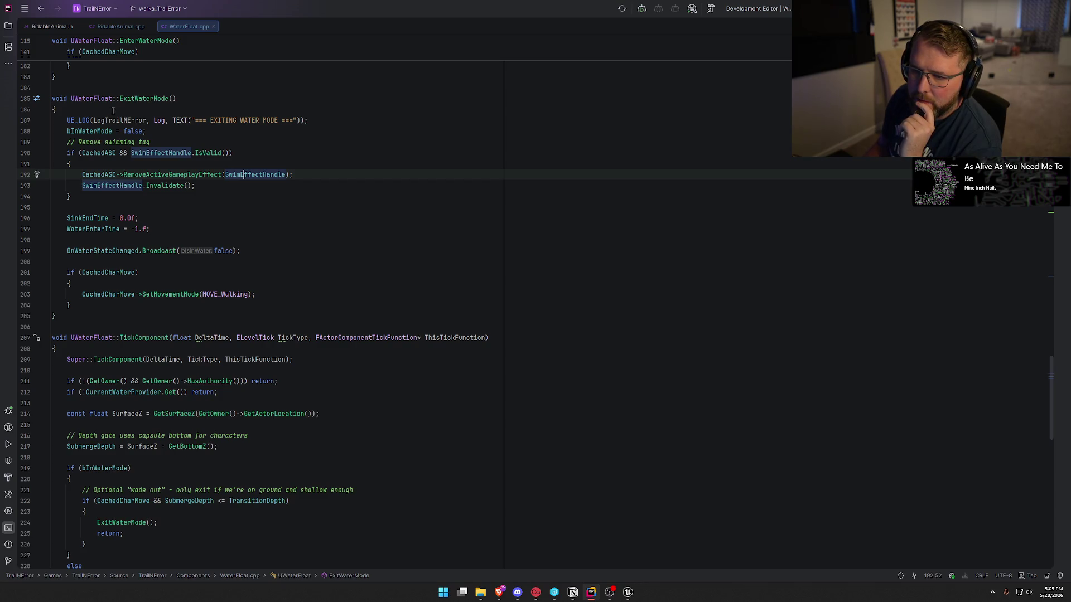
{"action": "left_click", "coordinate": [257, 154]}
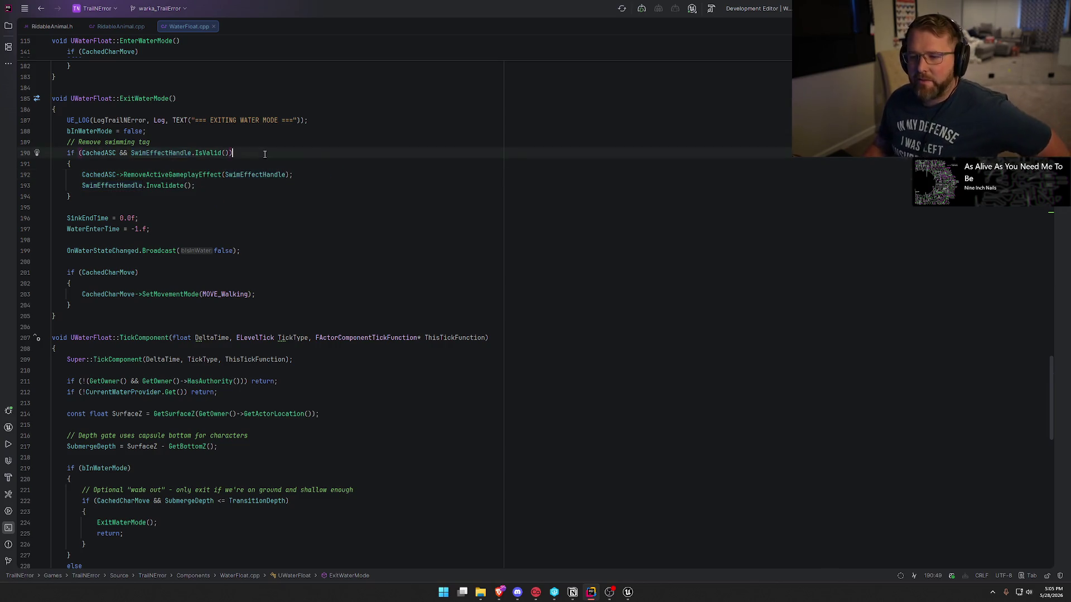
{"action": "scroll", "coordinate": [315, 292], "scroll_direction": "up", "scroll_amount": 1}
{"action": "scroll", "coordinate": [315, 292], "scroll_direction": "up", "scroll_amount": 10}
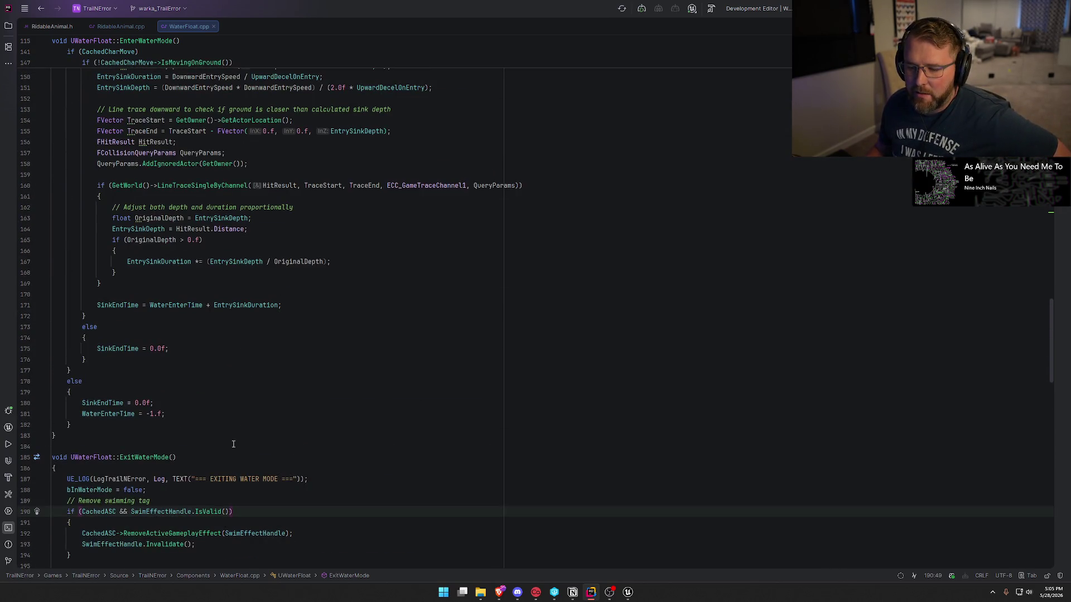
{"action": "double_click", "coordinate": [165, 511]}
{"action": "scroll", "coordinate": [298, 412], "scroll_direction": "up", "scroll_amount": 6}
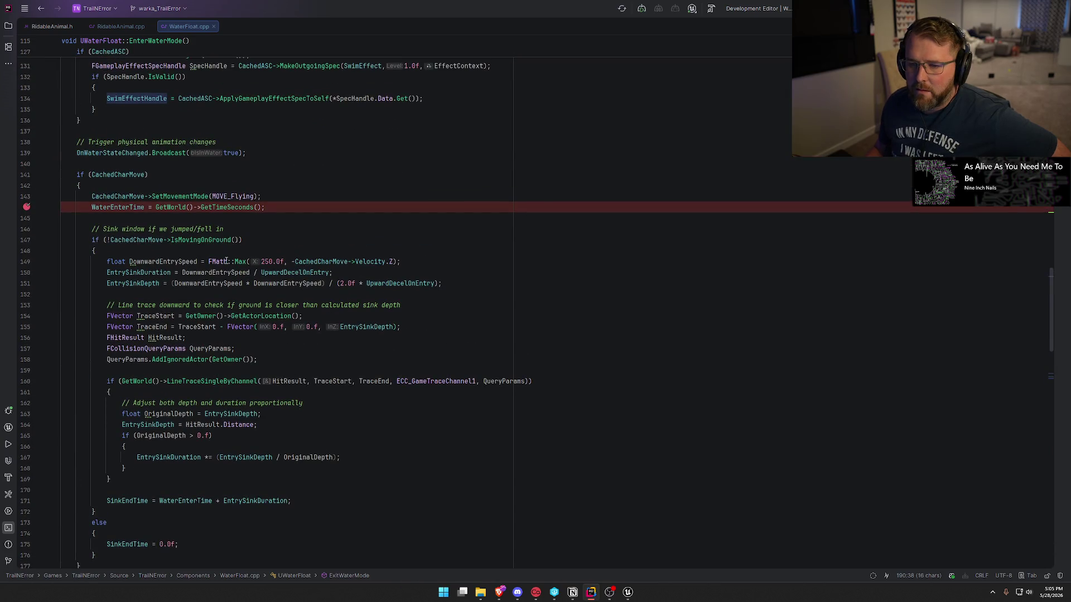
- Remove the line 144 breakpoint and insert a blank line after the '{' on line 128
{"action": "left_click", "coordinate": [26, 207]}
{"action": "scroll", "coordinate": [136, 202], "scroll_direction": "up", "scroll_amount": 3}
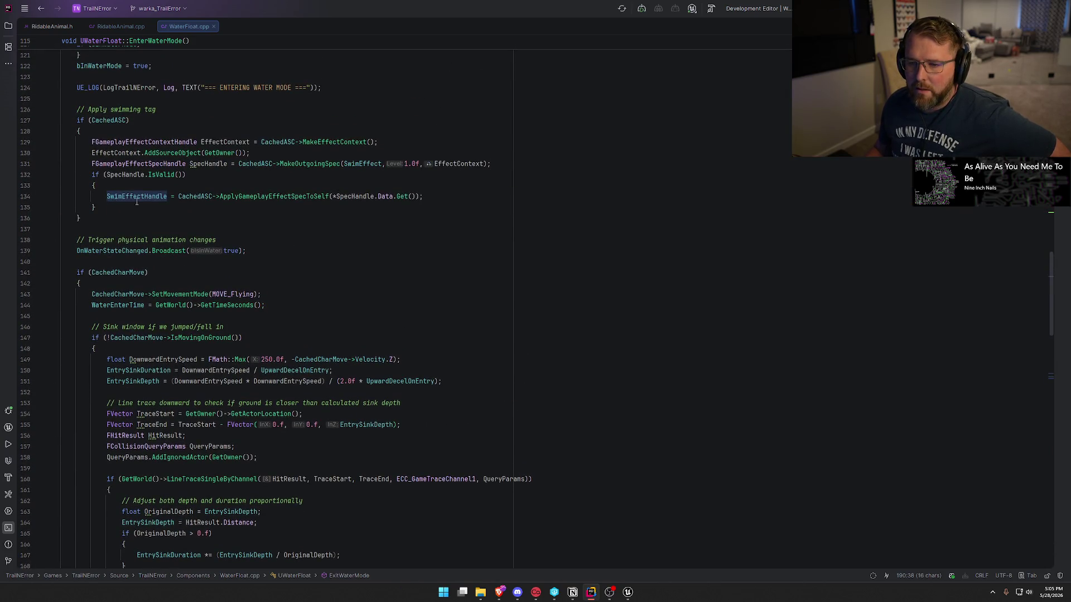
{"action": "scroll", "coordinate": [286, 232], "scroll_direction": "up", "scroll_amount": 4}
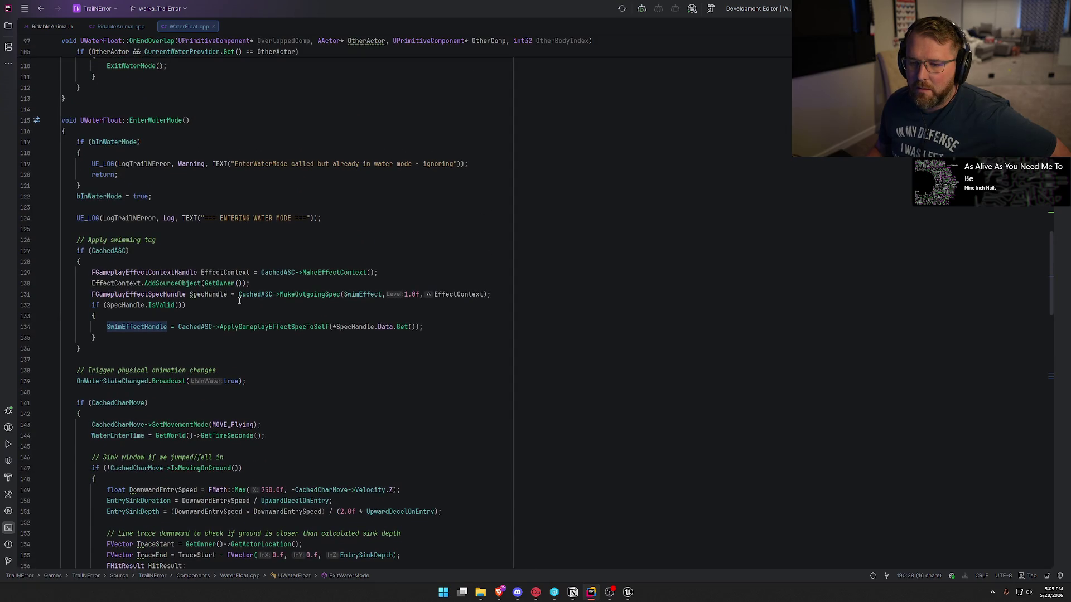
{"action": "scroll", "coordinate": [240, 301], "scroll_direction": "down", "scroll_amount": 2}
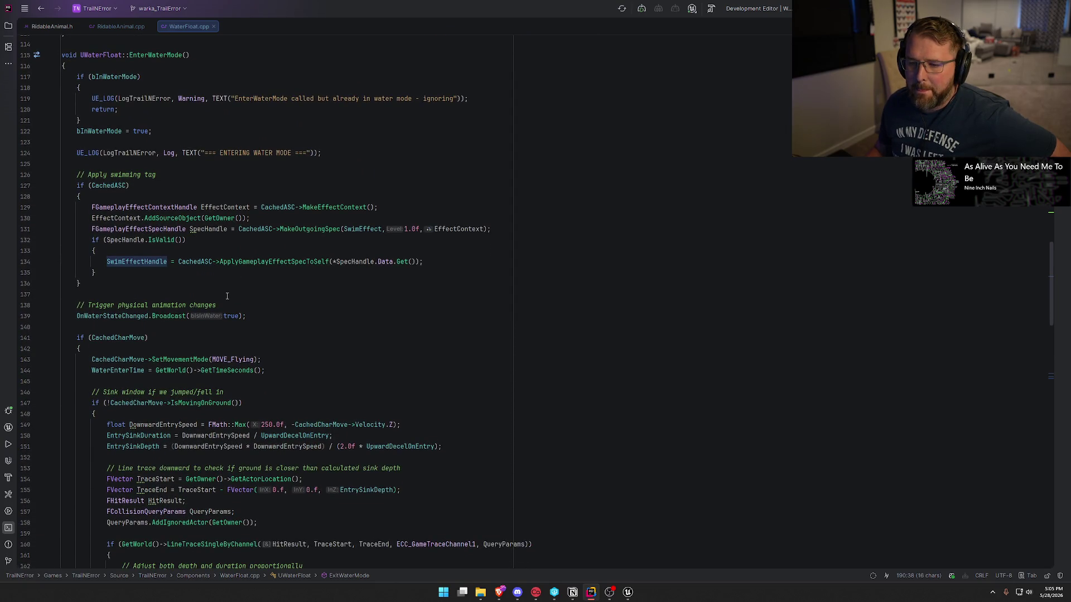
{"action": "left_click", "coordinate": [127, 186]}
{"action": "left_click", "coordinate": [117, 198]}
{"action": "key", "text": "Return"}
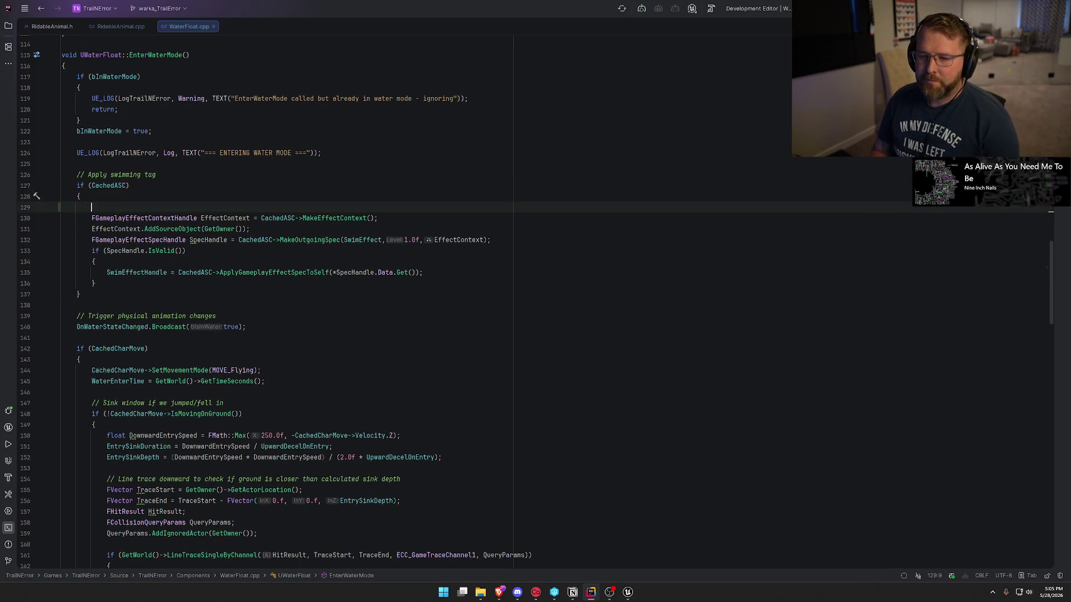
- Write the condition 'if (CachedASC->HasMatchingGameplayTag(Player_Status_Riding))' using autocomplete
{"action": "type", "text": "if ("}
{"action": "type", "text": "Cach"}
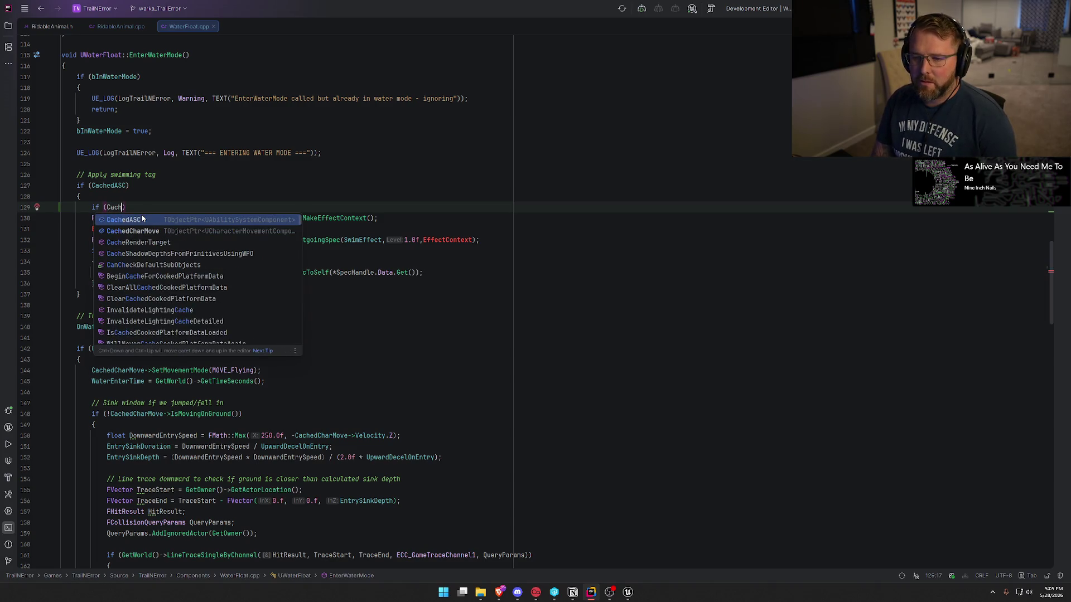
{"action": "key", "text": "Return"}
{"action": "type", "text": "-"}
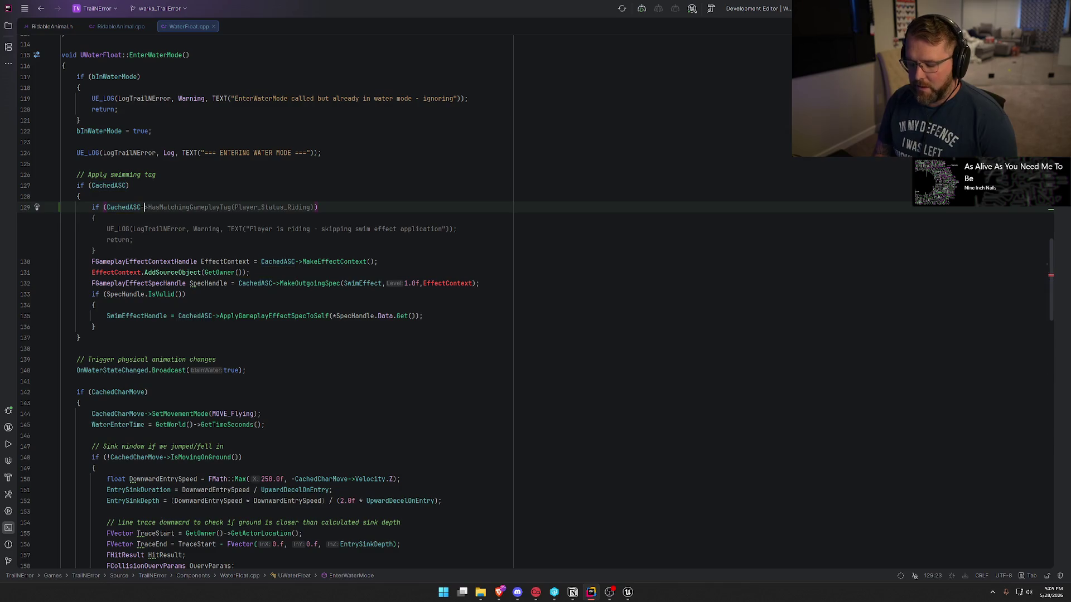
{"action": "type", "text": ">Has"}
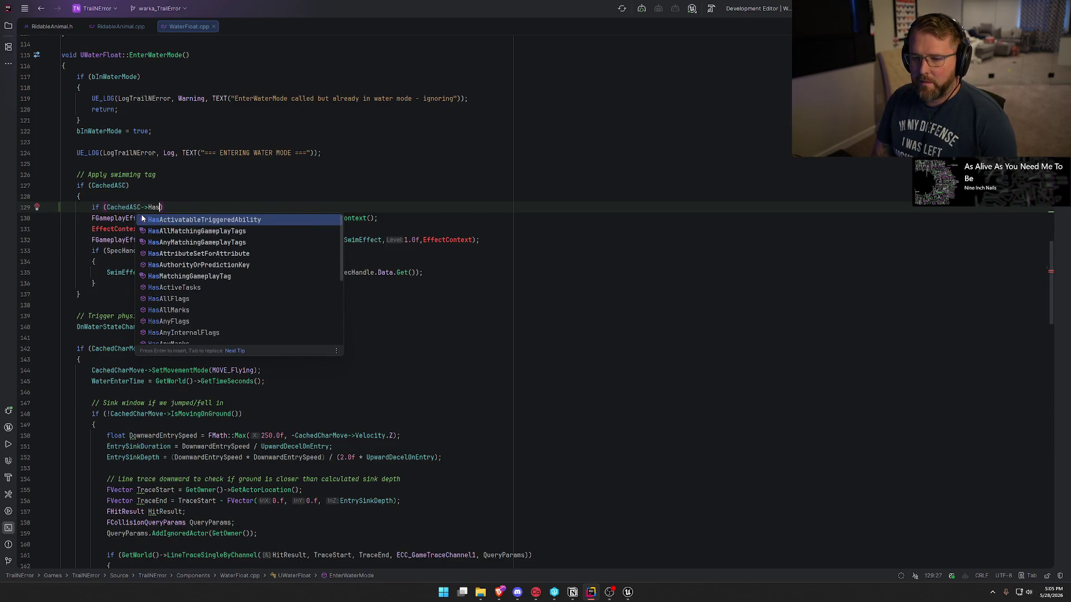
{"action": "type", "text": "M"}
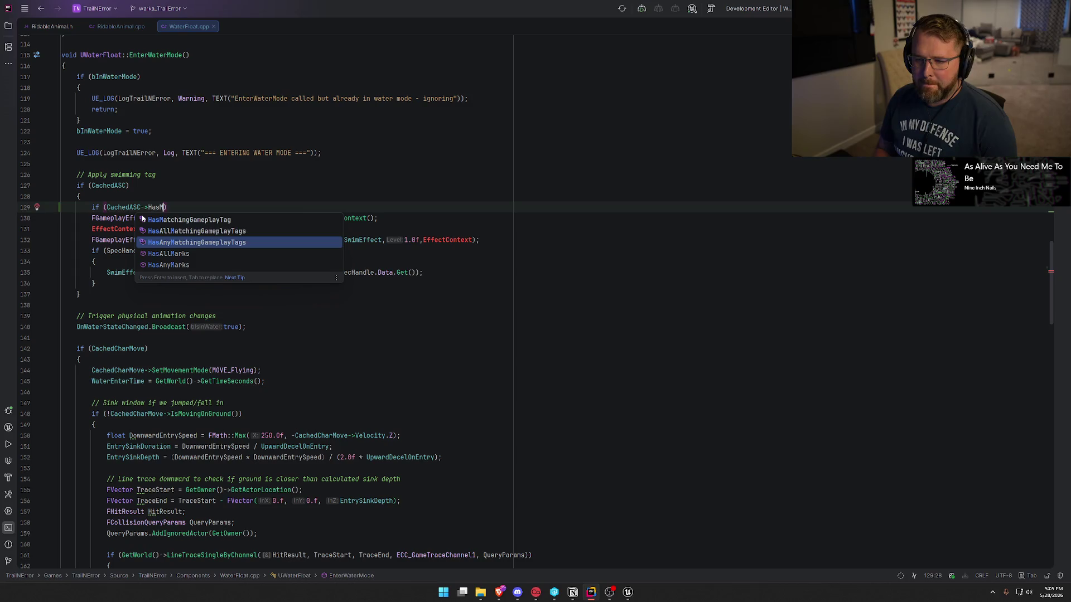
{"action": "key", "text": "Return"}
{"action": "type", "text": "Player_Stat"}
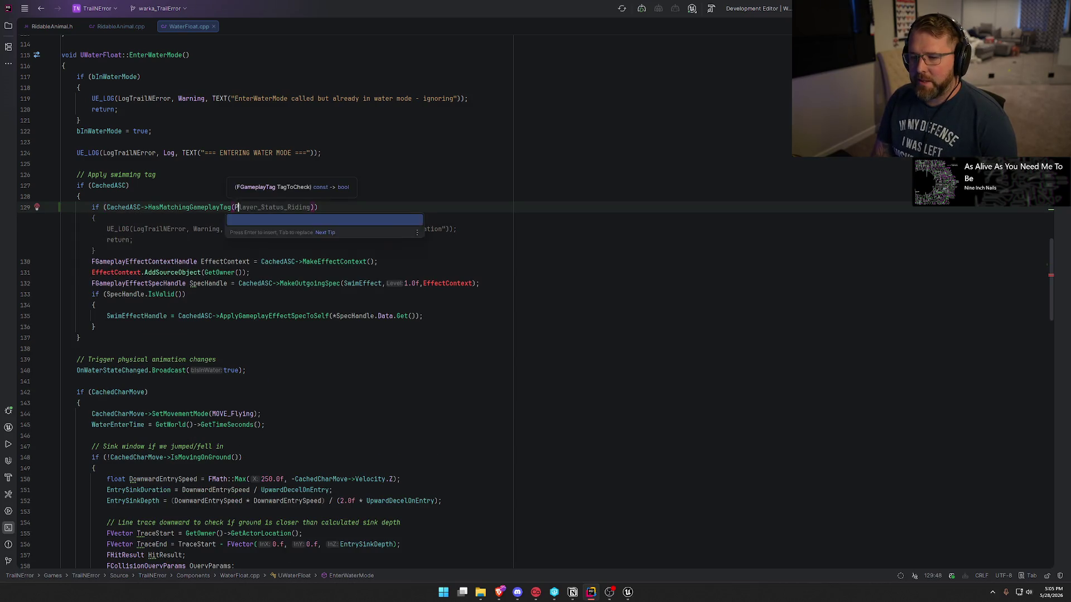
{"action": "type", "text": "us_ri"}
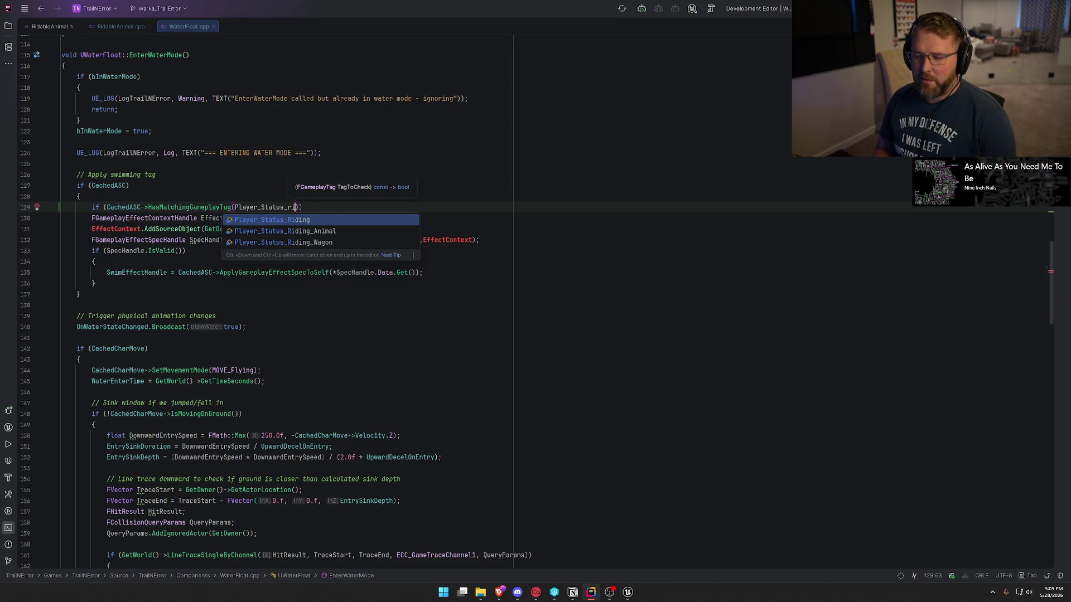
{"action": "key", "text": "Return"}
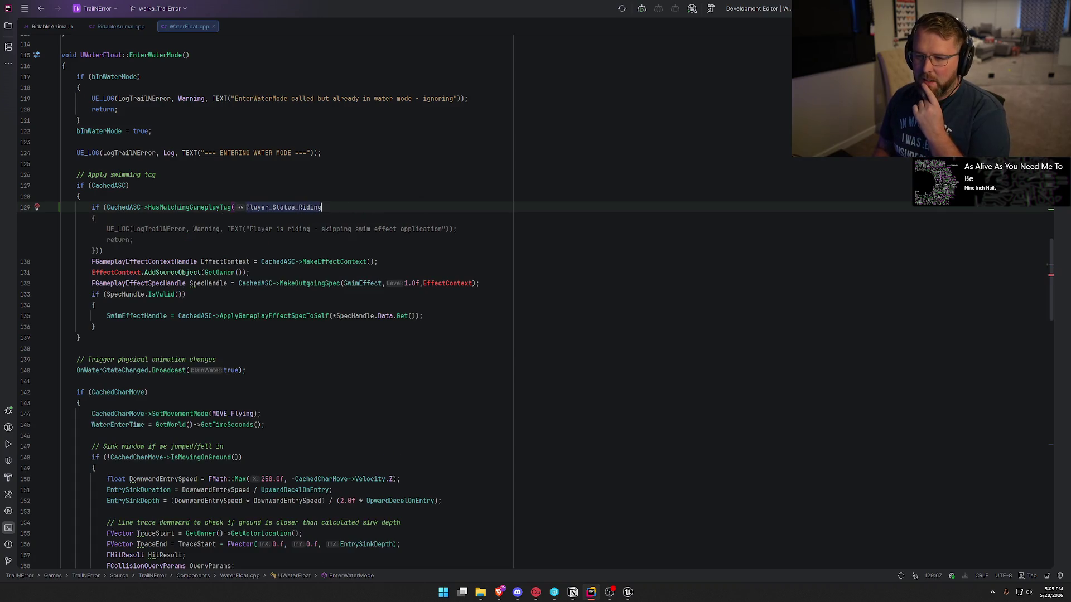
{"action": "type", "text": "))"}
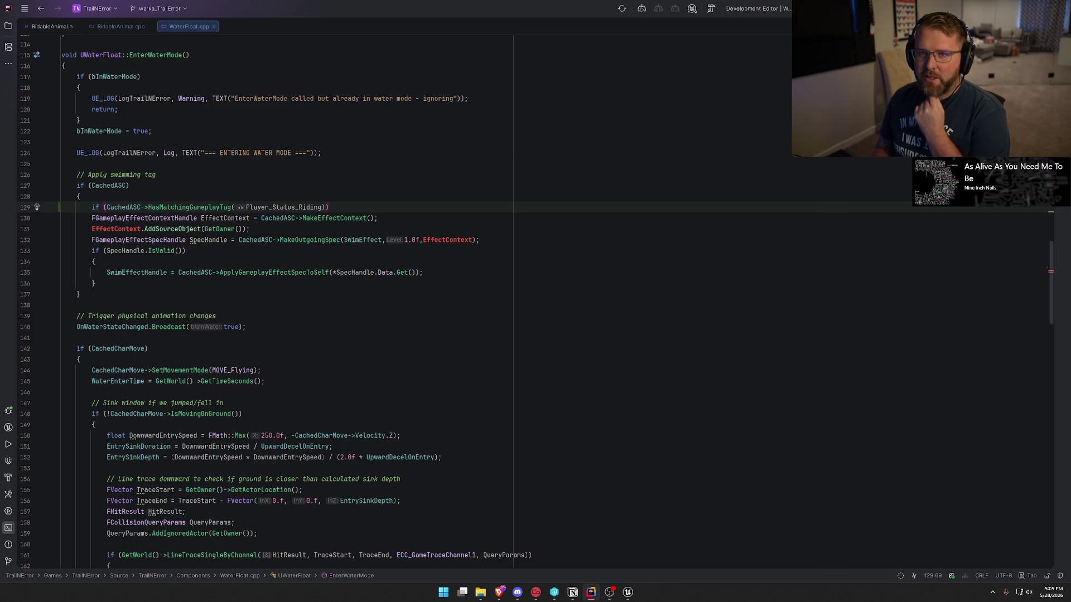
- Give the riding check a '{ return; }' body and select the new block
{"action": "key", "text": "Return"}
{"action": "type", "text": "{"}
{"action": "key", "text": "Return"}
{"action": "type", "text": "return;"}
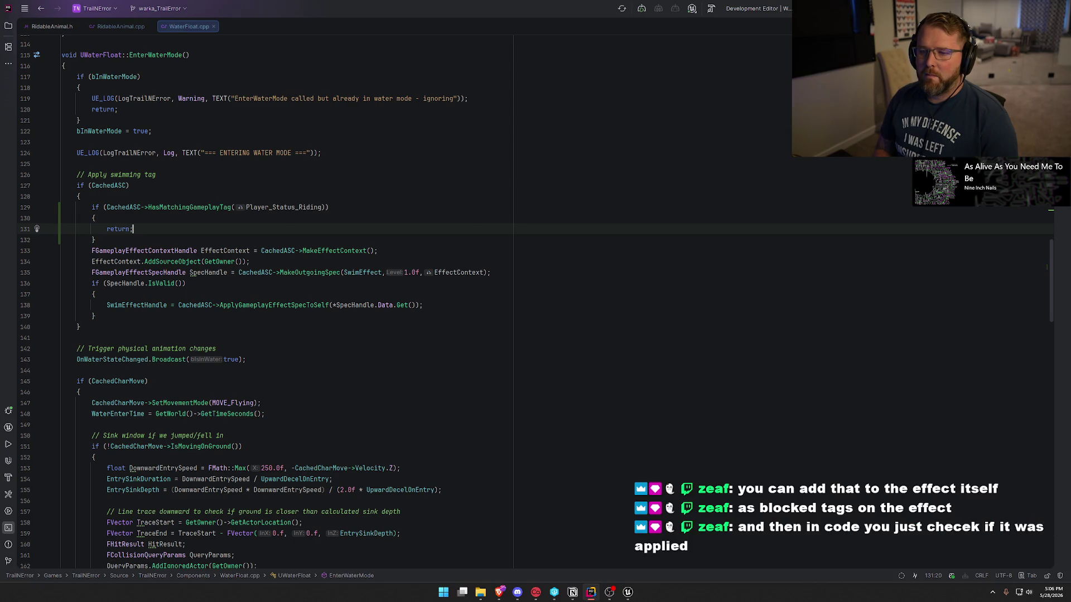
{"action": "scroll", "coordinate": [206, 259], "scroll_direction": "down", "scroll_amount": 3}
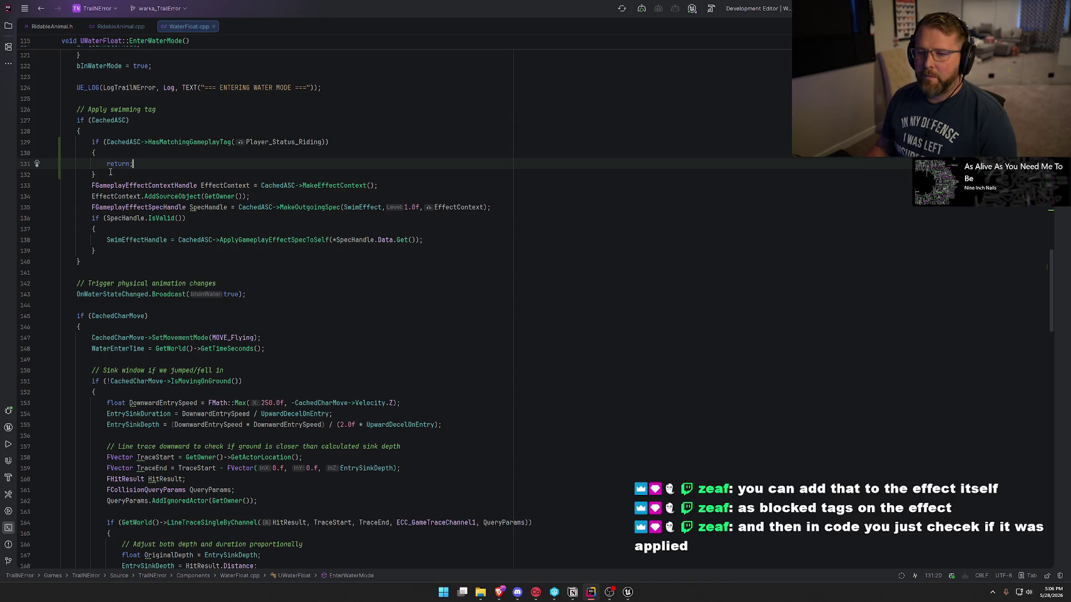
{"action": "left_click_drag", "start_coordinate": [111, 172], "coordinate": [62, 142]}
{"action": "mouse_move", "coordinate": [234, 196]}
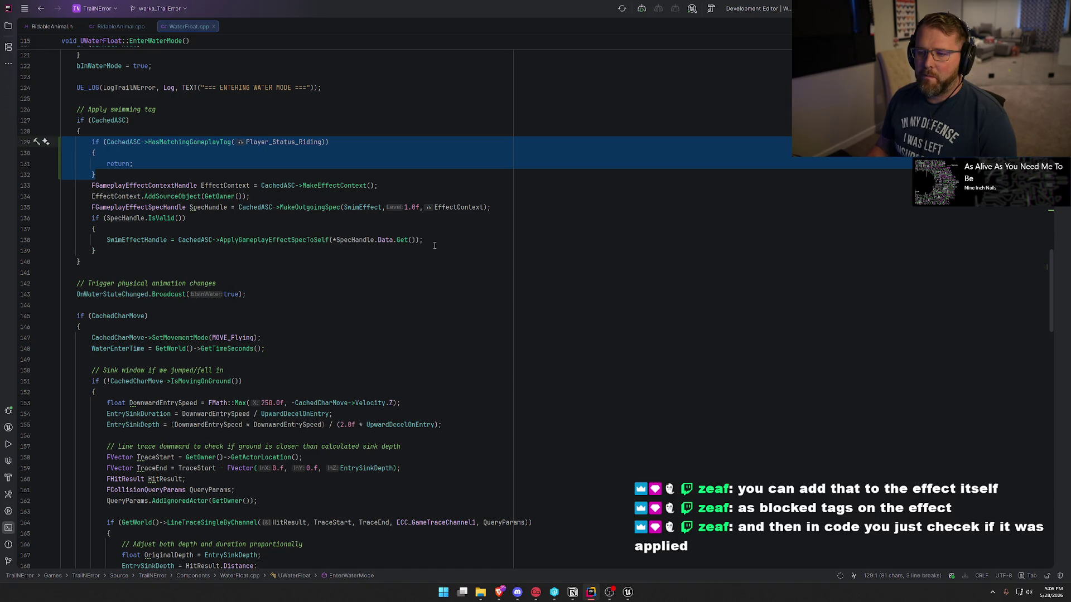
- Delete the old if-block and add 'else { return; }' after the SpecHandle.IsValid() block
{"action": "key", "text": "BackSpace"}
{"action": "key", "text": "BackSpace"}
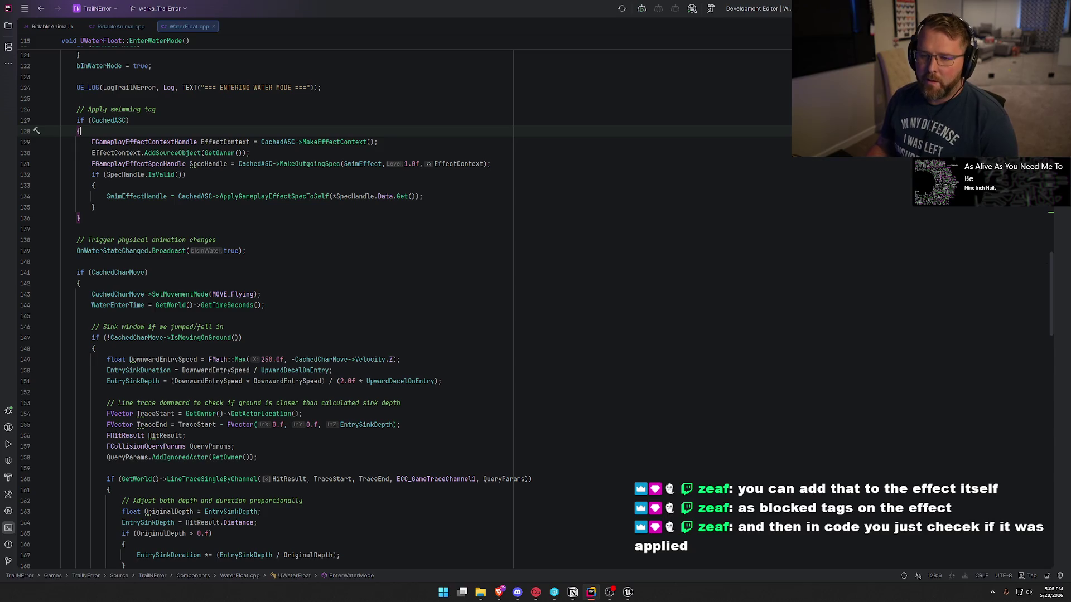
{"action": "left_click", "coordinate": [128, 207]}
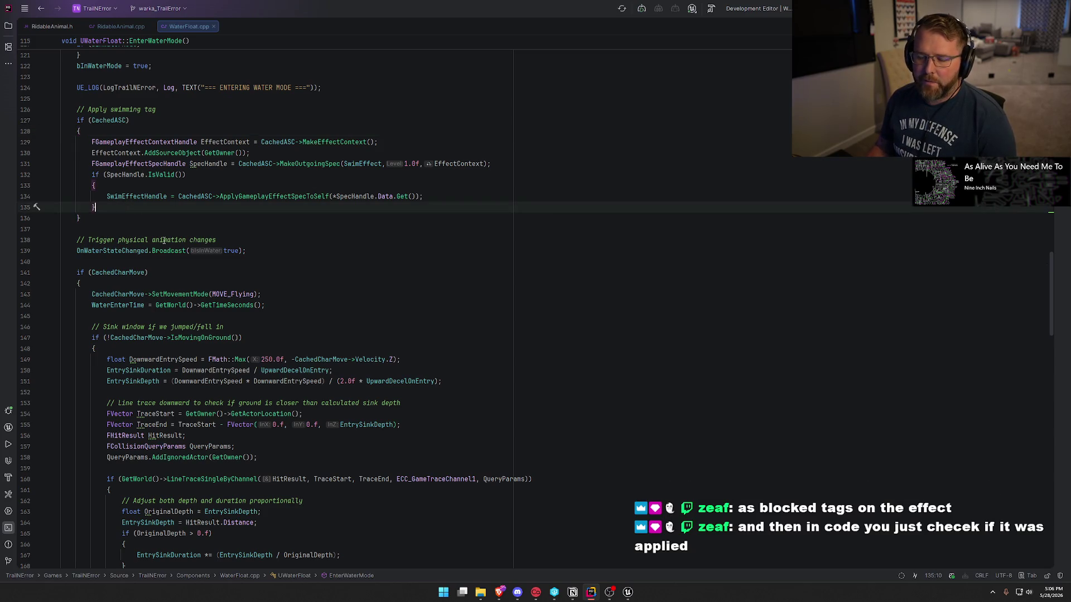
{"action": "type", "text": " else "}
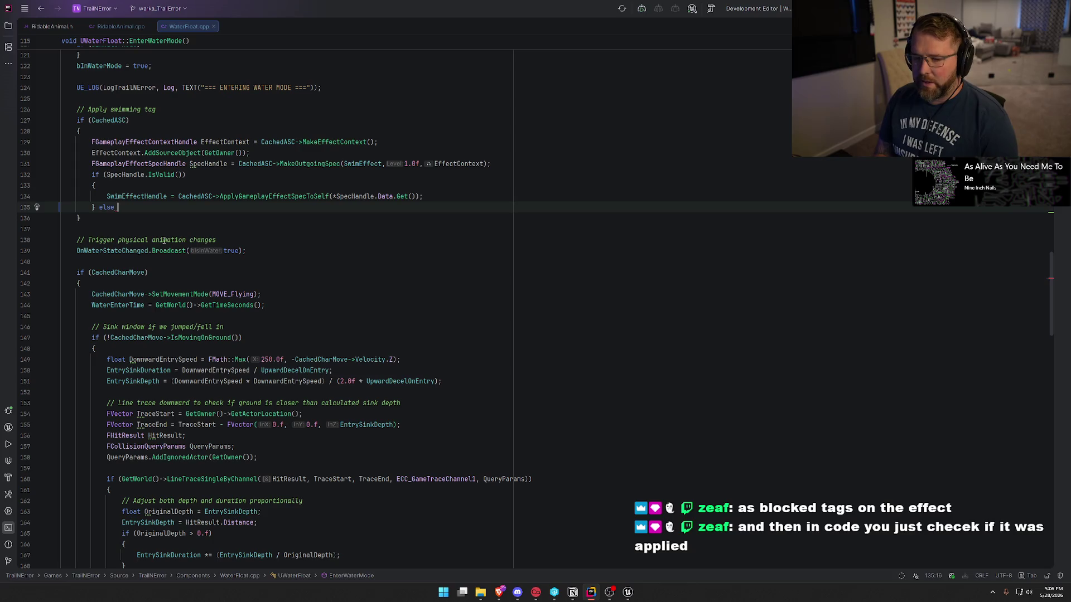
{"action": "type", "text": "Par"}
{"action": "key", "text": "BackSpace"}
{"action": "key", "text": "BackSpace"}
{"action": "key", "text": "BackSpace"}
{"action": "type", "text": "{"}
{"action": "key", "text": "Return"}
{"action": "type", "text": "return"}
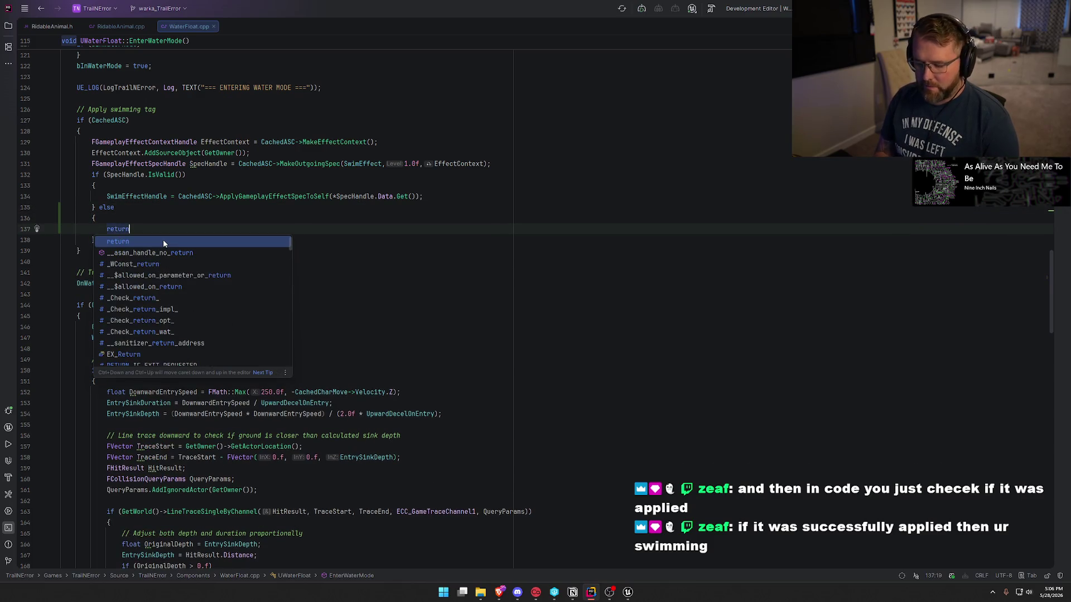
{"action": "type", "text": ";"}
- Review the SwimEffectHandle assignment and ApplyGameplayEffectSpecToSelf call on line 134
{"action": "left_click", "coordinate": [144, 196]}
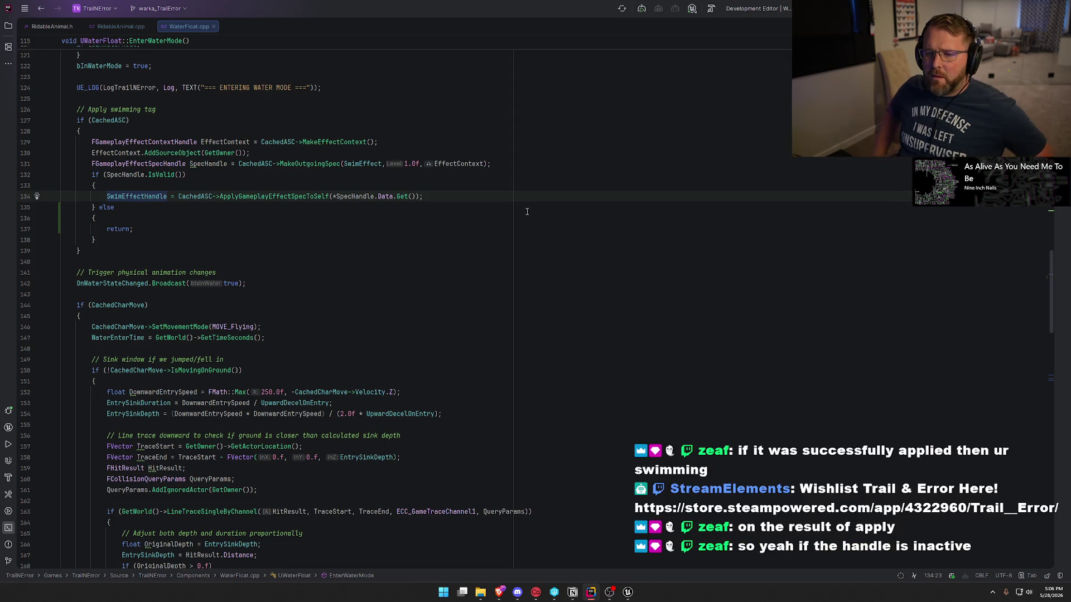
{"action": "left_click", "coordinate": [122, 175]}
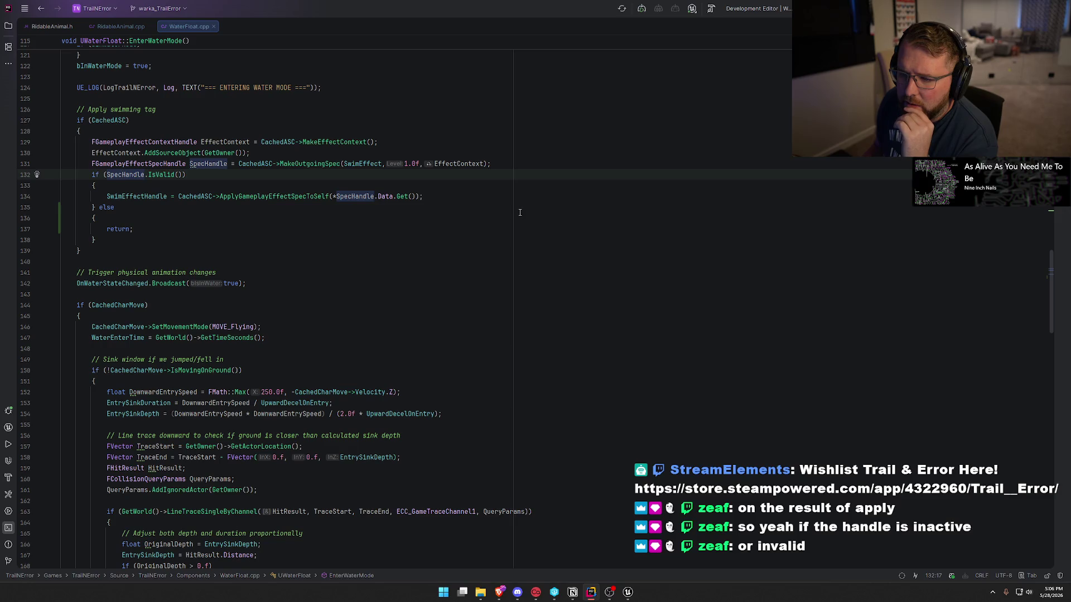
{"action": "left_click", "coordinate": [239, 196]}
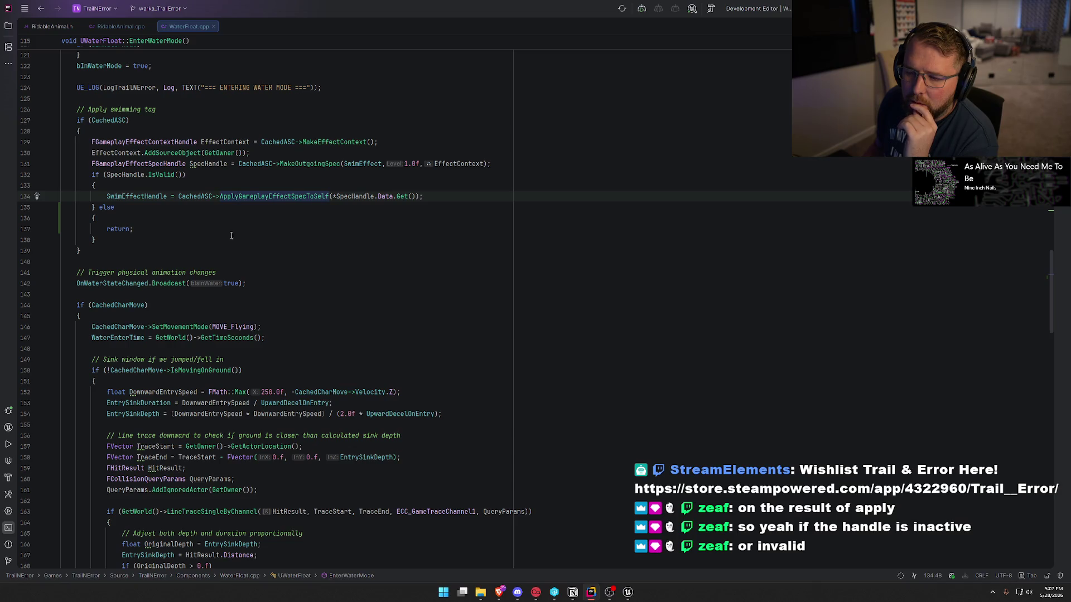
{"action": "left_click", "coordinate": [441, 196]}
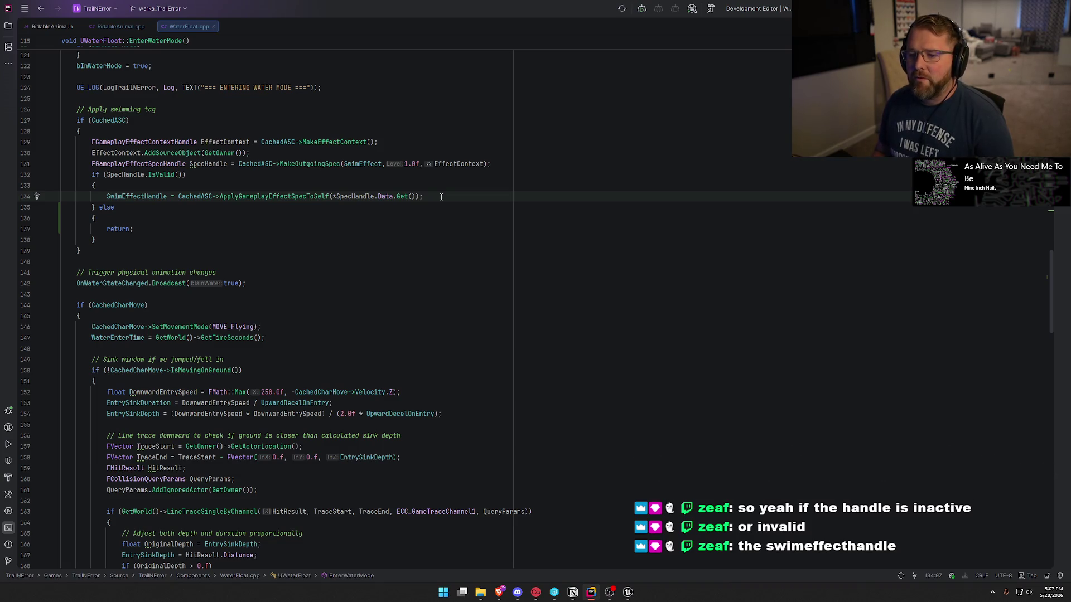
{"action": "double_click", "coordinate": [139, 197]}
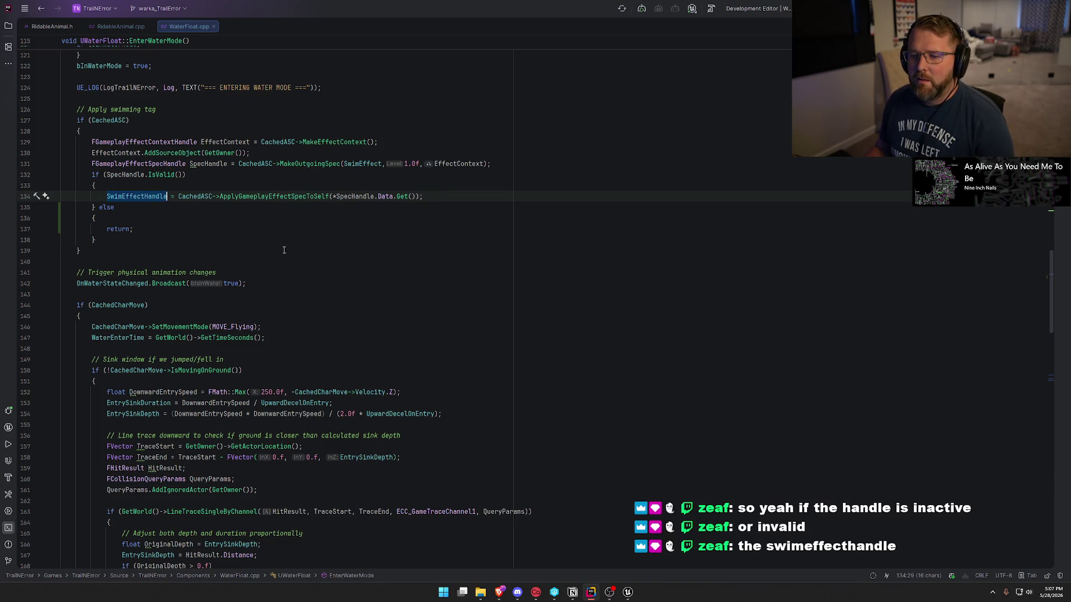
{"action": "left_click", "coordinate": [441, 196]}
- After the apply call, add an if (!SwimEffectHandle.IsValid()) check with a 'Failed to apply swim effect' warning
{"action": "key", "text": "Return"}
{"action": "type", "text": "if (!Sw"}
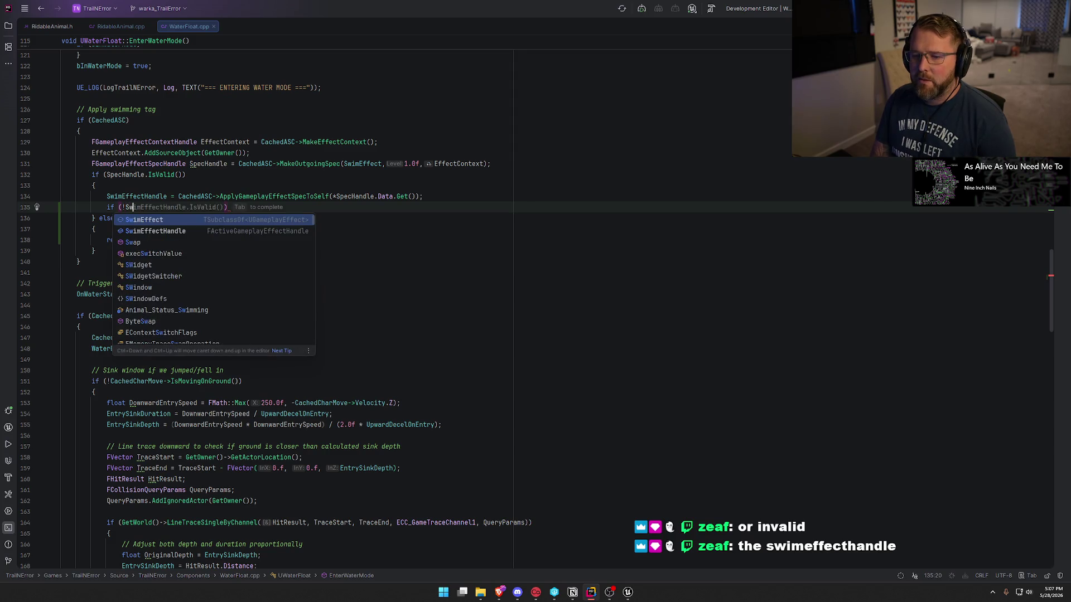
{"action": "key", "text": "Return"}
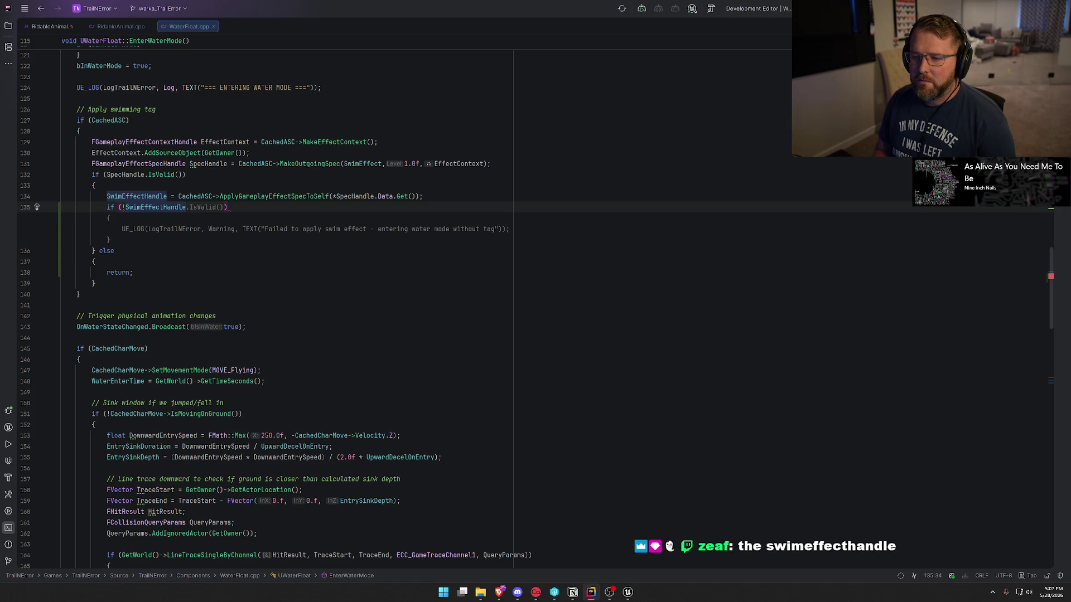
{"action": "key", "text": "Tab"}
{"action": "key", "text": "Down"}
- Delete the old else-return block and add return; under the warning log
{"action": "key", "text": "shift+Down"}
{"action": "key", "text": "shift+Down"}
{"action": "key", "text": "shift+Down"}
{"action": "key", "text": "Delete"}
{"action": "key", "text": "Up"}
{"action": "key", "text": "Down"}
{"action": "key", "text": "BackSpace"}
{"action": "key", "text": "Up"}
{"action": "key", "text": "Up"}
{"action": "key", "text": "Down"}
{"action": "key", "text": "Home"}
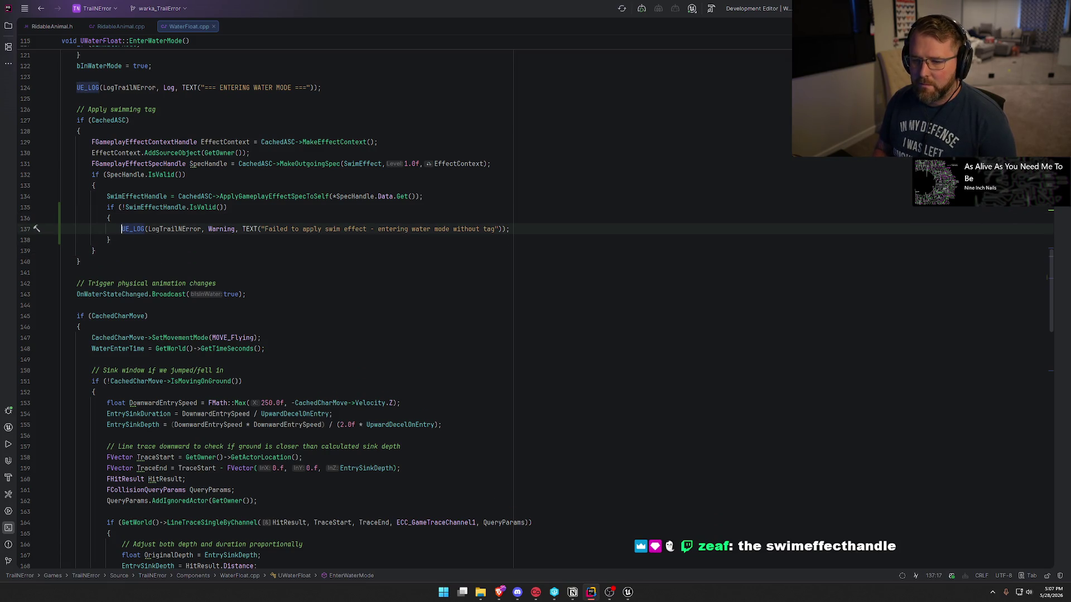
{"action": "key", "text": "End"}
{"action": "key", "text": "Return"}
{"action": "type", "text": "retur"}
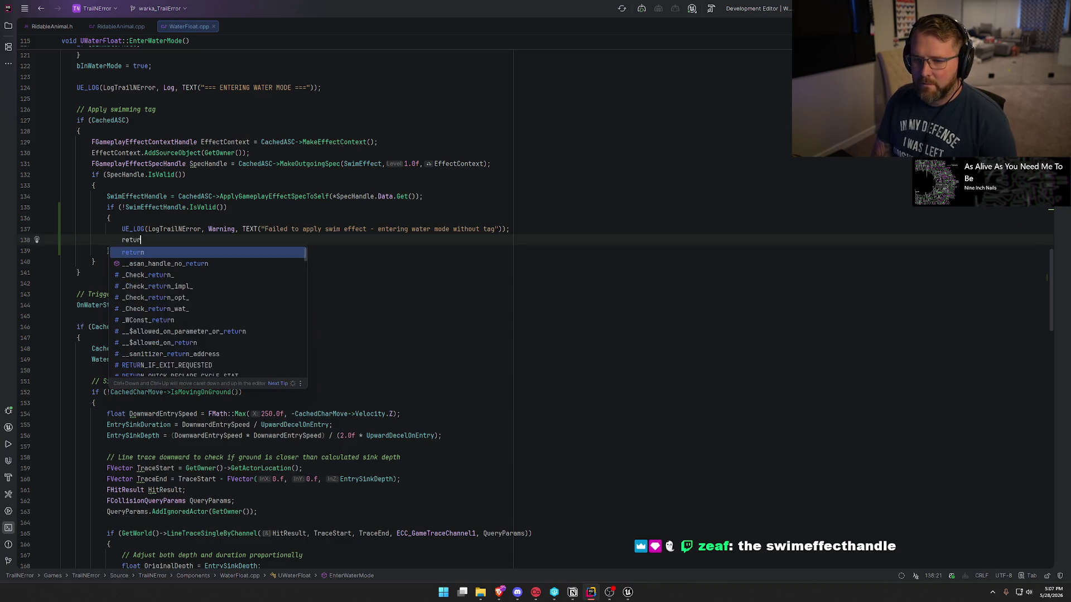
{"action": "type", "text": "n;"}
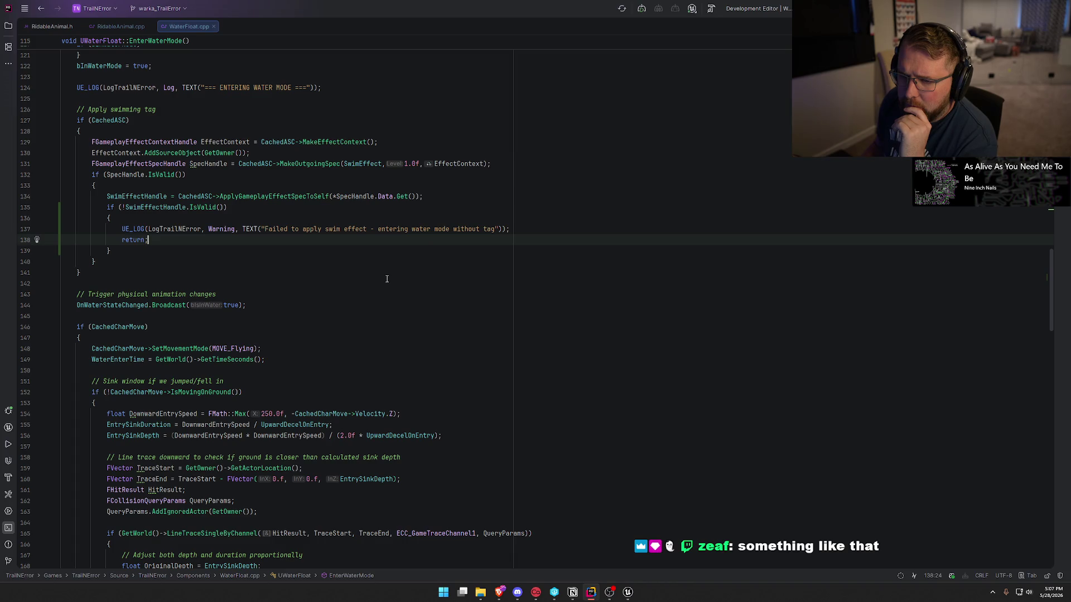
- Check where bInWaterMode gets set, then go to the end of the swimming-tag block
{"action": "scroll", "coordinate": [386, 278], "scroll_direction": "up", "scroll_amount": 3}
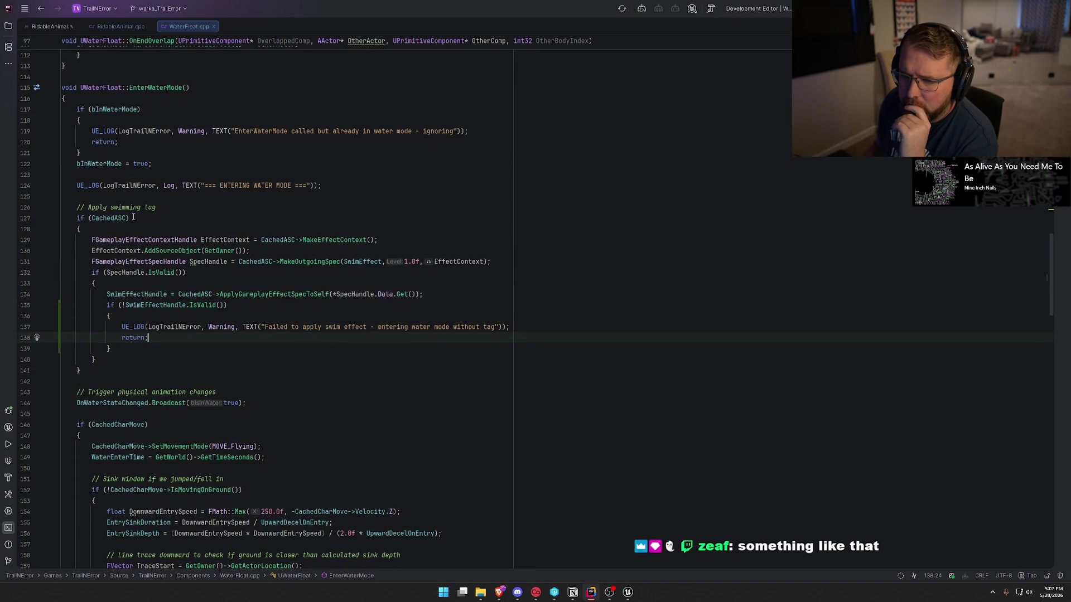
{"action": "left_click", "coordinate": [83, 164]}
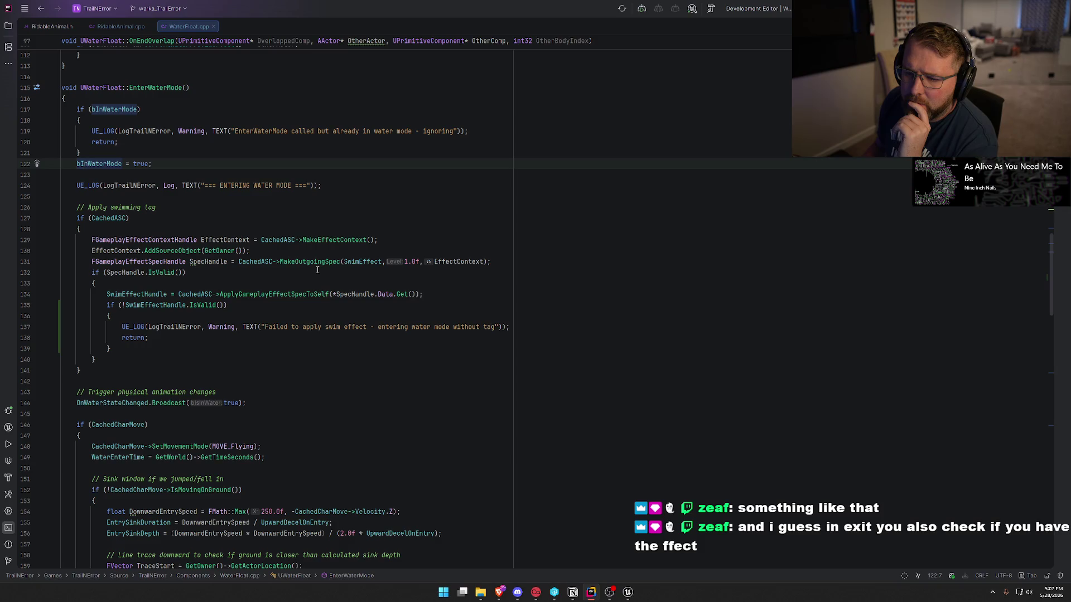
{"action": "left_click", "coordinate": [81, 370]}
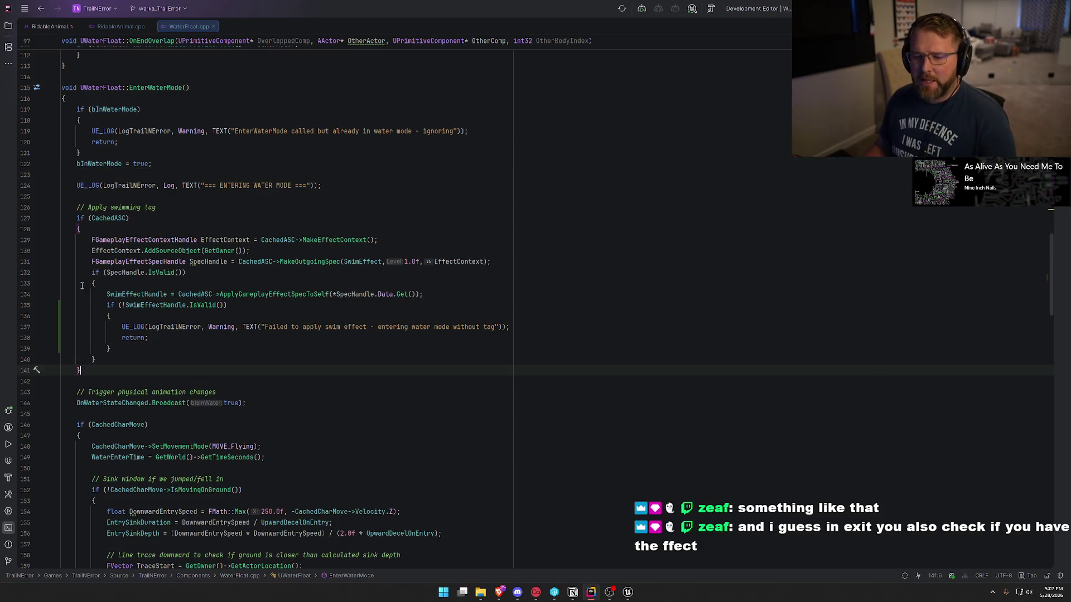
- Move the Apply swimming tag block to the top of EnterWaterMode, before the bInWaterMode check
{"action": "left_click", "coordinate": [77, 207], "text": "shift"}
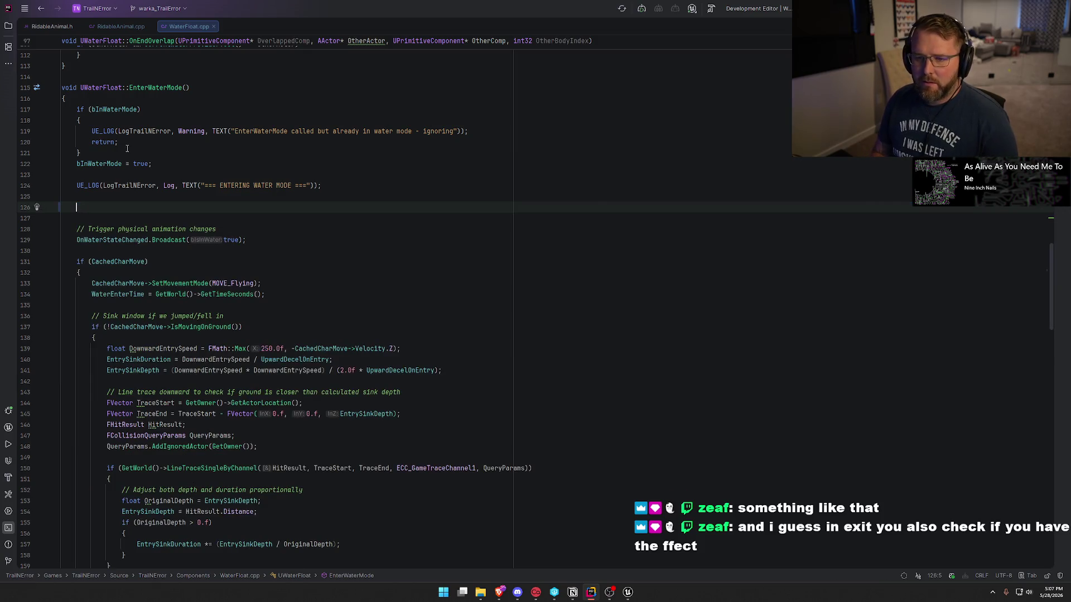
{"action": "key", "text": "BackSpace"}
{"action": "key", "text": "BackSpace"}
{"action": "left_click", "coordinate": [96, 99]}
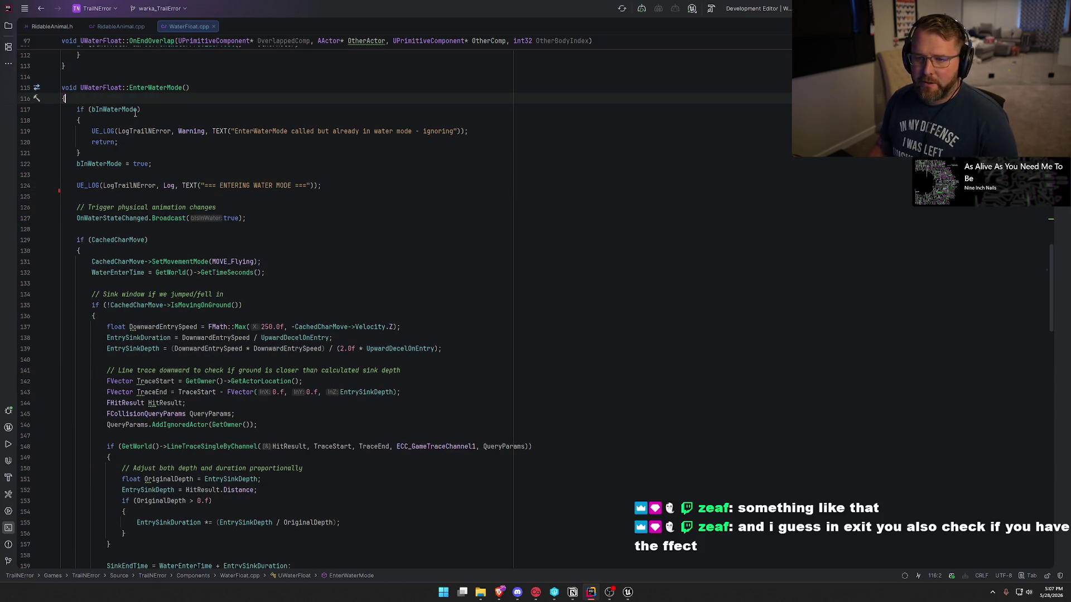
{"action": "key", "text": "Return"}
{"action": "key", "text": "Return"}
{"action": "key", "text": "Up"}
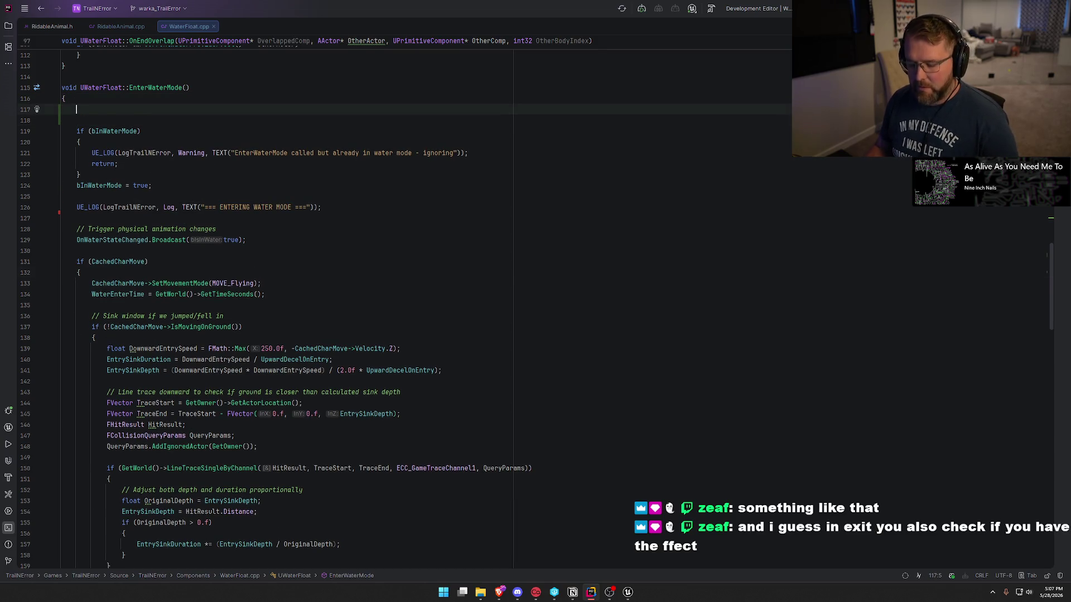
{"action": "key", "text": "Tab"}
{"action": "scroll", "coordinate": [259, 395], "scroll_direction": "up", "scroll_amount": 5}
{"action": "double_click", "coordinate": [155, 268]}
{"action": "scroll", "coordinate": [284, 303], "scroll_direction": "up", "scroll_amount": 20}
{"action": "scroll", "coordinate": [357, 381], "scroll_direction": "up", "scroll_amount": 5}
{"action": "scroll", "coordinate": [360, 382], "scroll_direction": "down", "scroll_amount": 20}
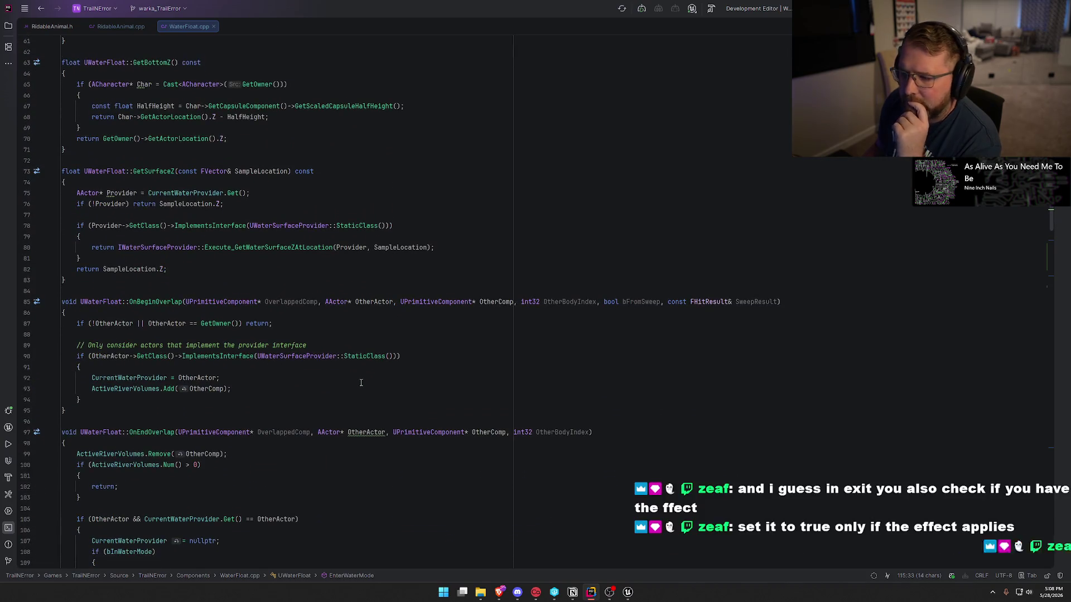
{"action": "scroll", "coordinate": [361, 382], "scroll_direction": "down", "scroll_amount": 10}
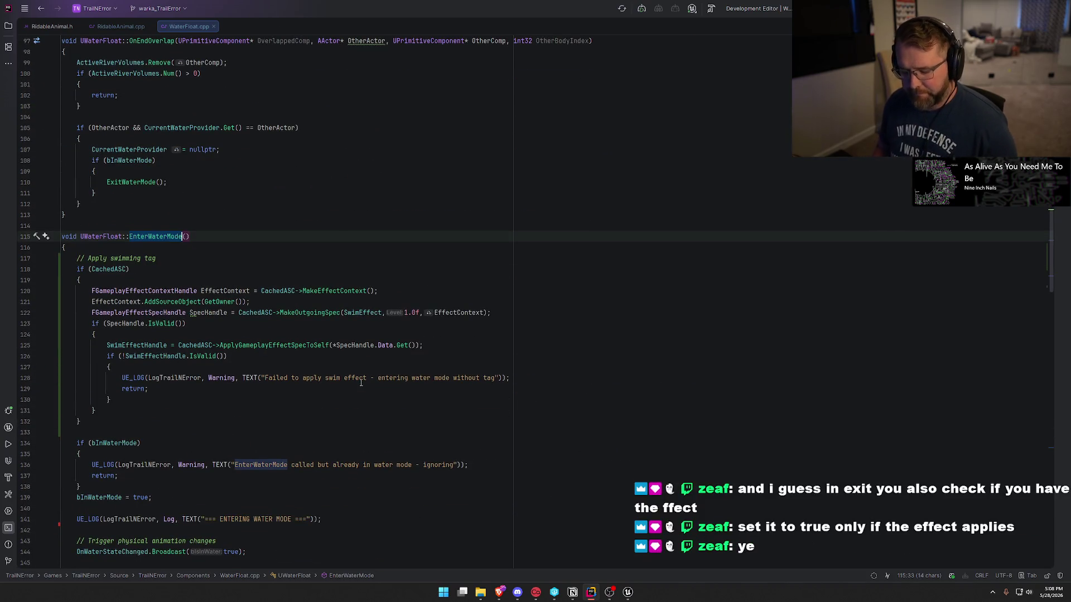
- Search for EnterWaterMode and locate its call after TickComponent's bInWaterMode check
{"action": "key", "text": "ctrl+f"}
{"action": "key", "text": "Return"}
{"action": "key", "text": "Return"}
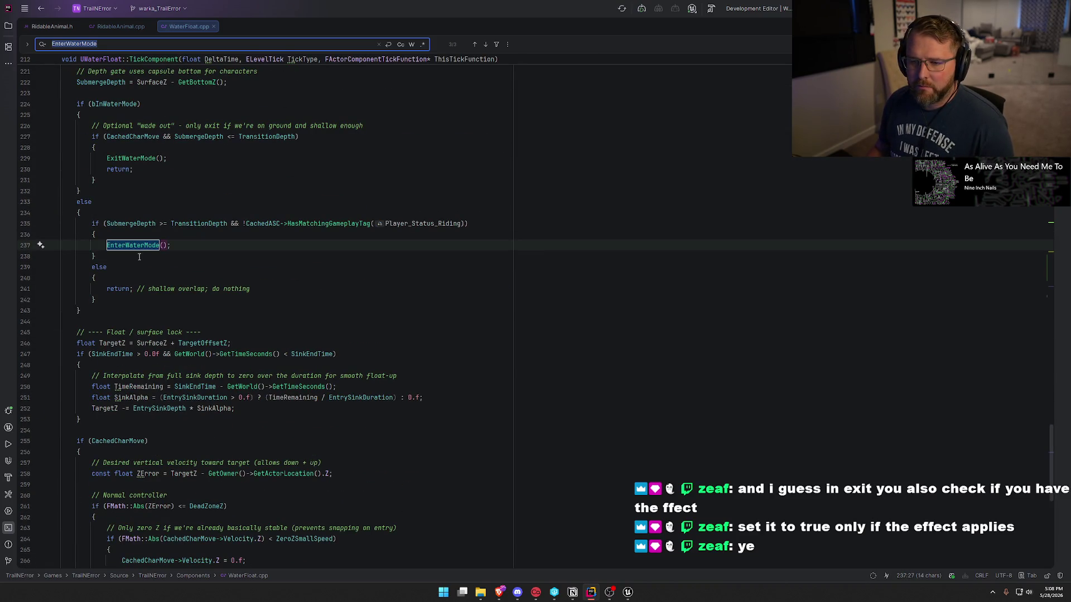
{"action": "scroll", "coordinate": [137, 257], "scroll_direction": "up", "scroll_amount": 5}
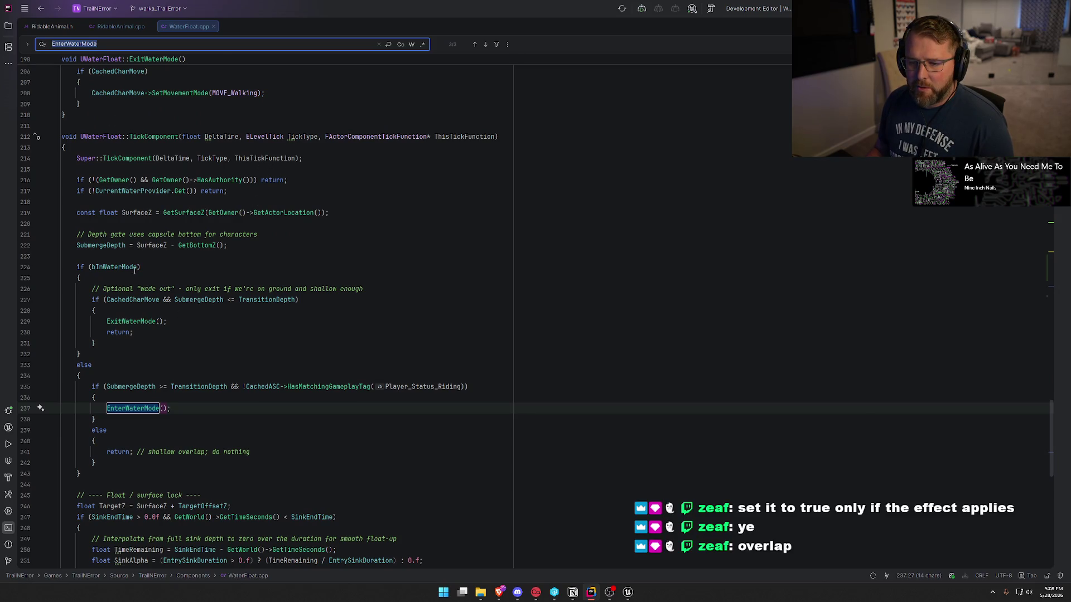
{"action": "scroll", "coordinate": [156, 331], "scroll_direction": "down", "scroll_amount": 3}
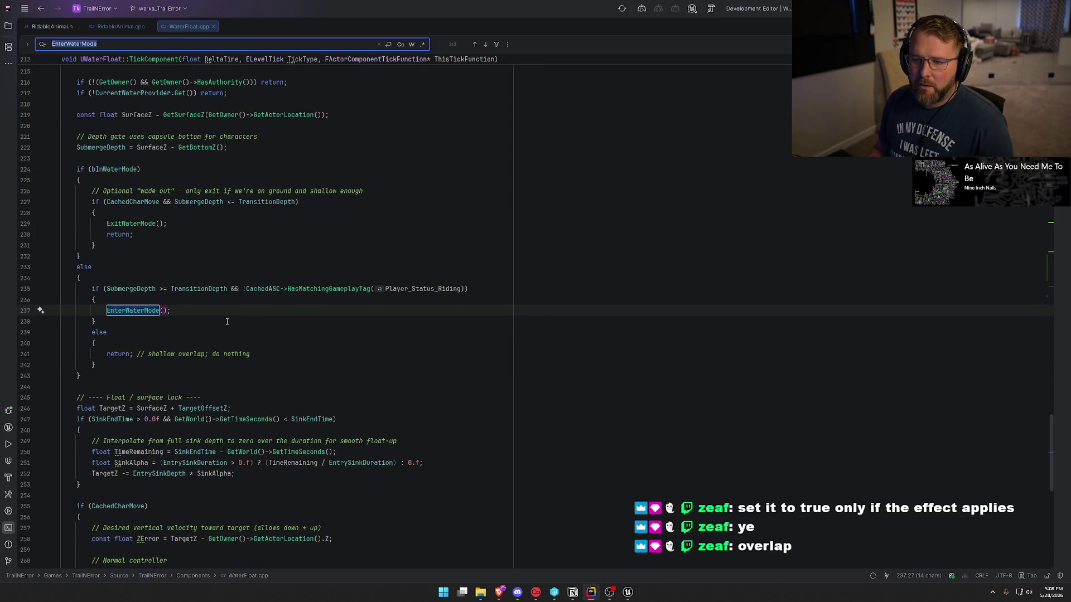
{"action": "left_click", "coordinate": [104, 169]}
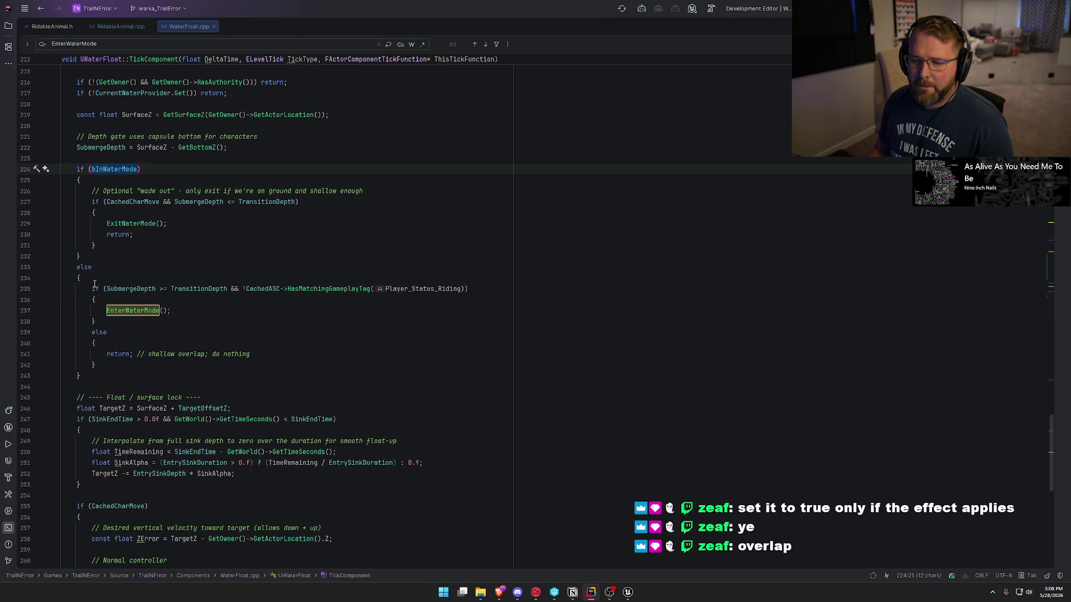
{"action": "double_click", "coordinate": [127, 310]}
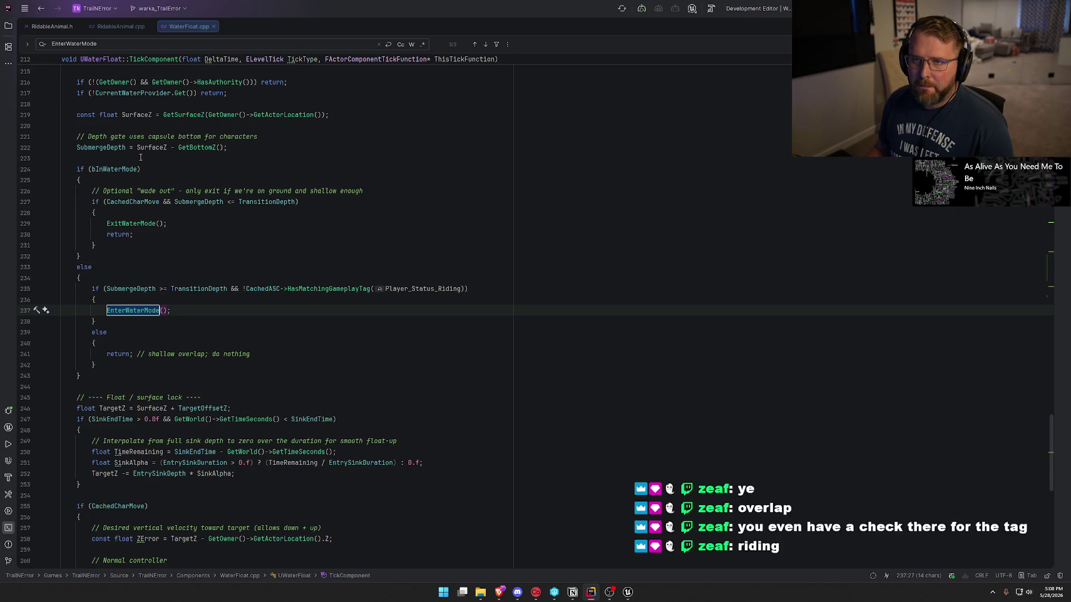
- Inspect the HasMatchingGameplayTag(Player_Status_Riding) condition, leaving the tag name unchanged
{"action": "left_click", "coordinate": [430, 289]}
{"action": "left_click", "coordinate": [533, 290]}
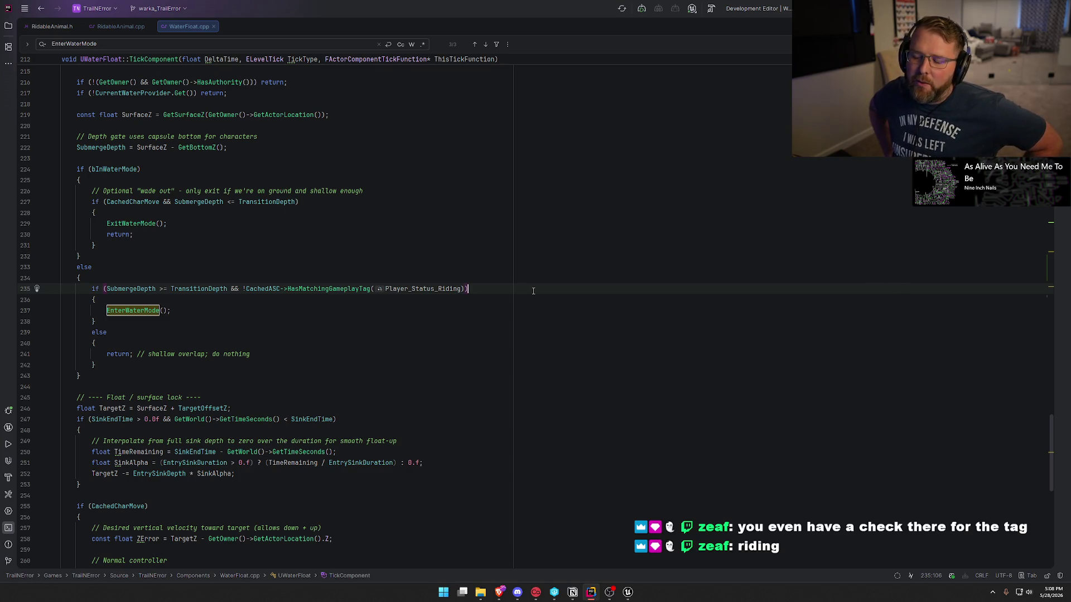
{"action": "key", "text": "Left"}
{"action": "key", "text": "Left"}
{"action": "type", "text": "_"}
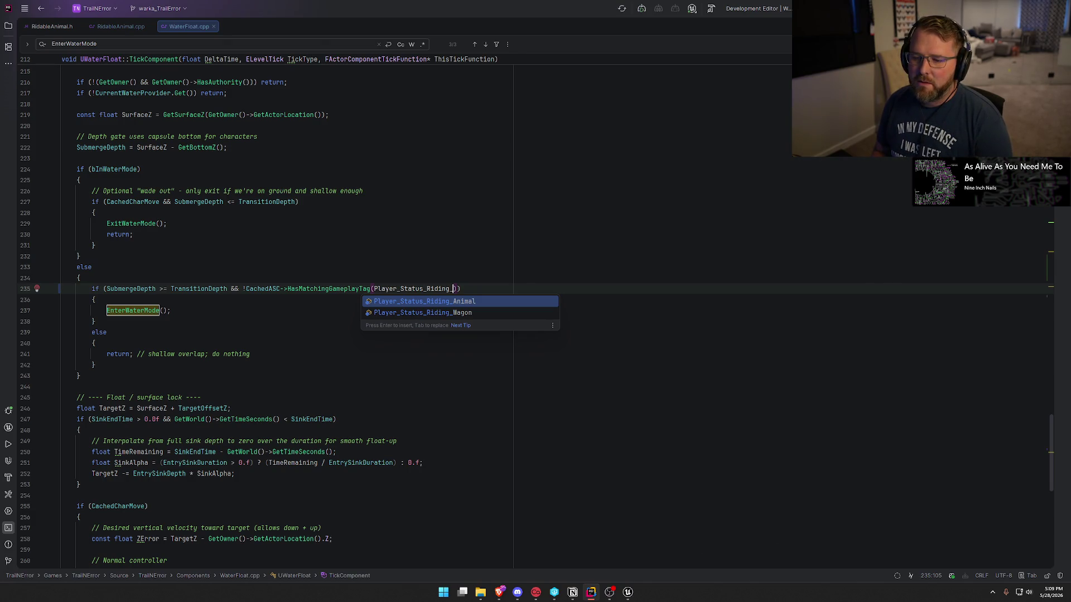
{"action": "key", "text": "BackSpace"}
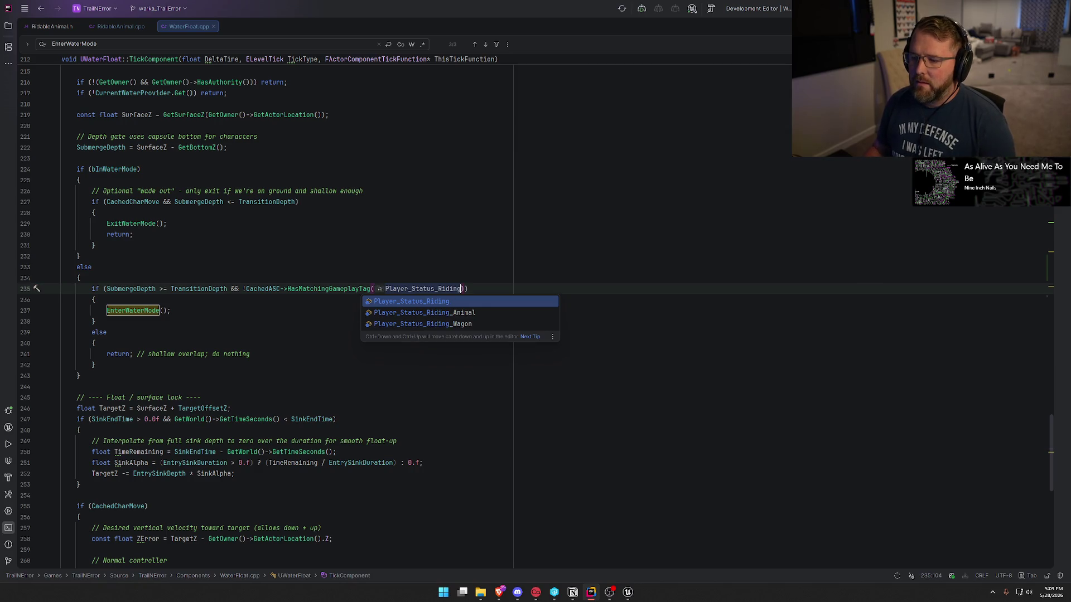
{"action": "type", "text": ")"}
{"action": "left_click", "coordinate": [401, 259]}
{"action": "left_click", "coordinate": [439, 289]}
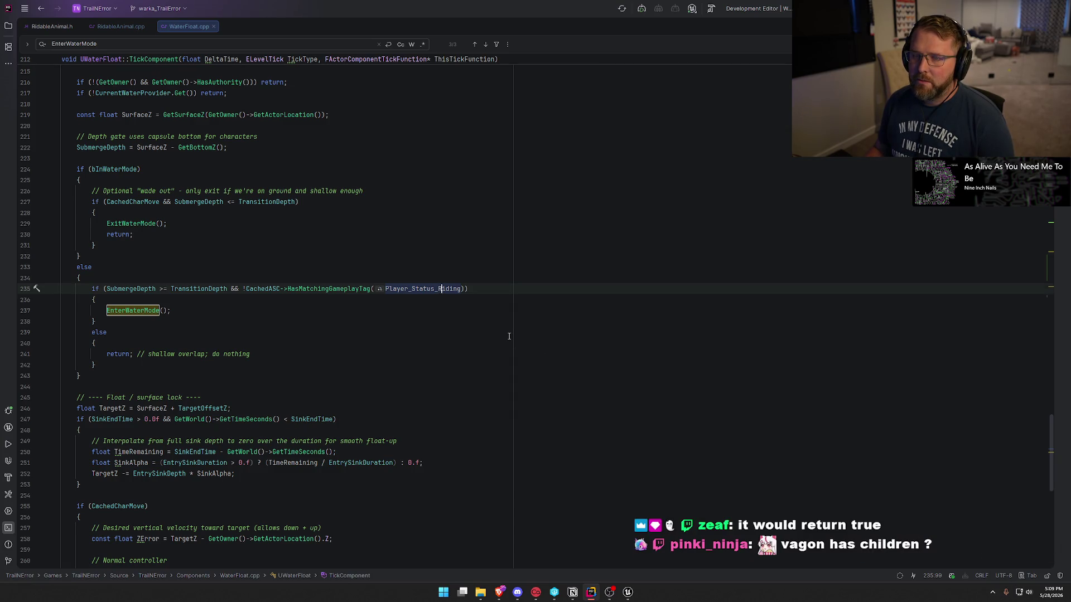
- Undo recent edits to restore the Apply swimming tag block after the log line
{"action": "scroll", "coordinate": [508, 336], "scroll_direction": "up", "scroll_amount": 20}
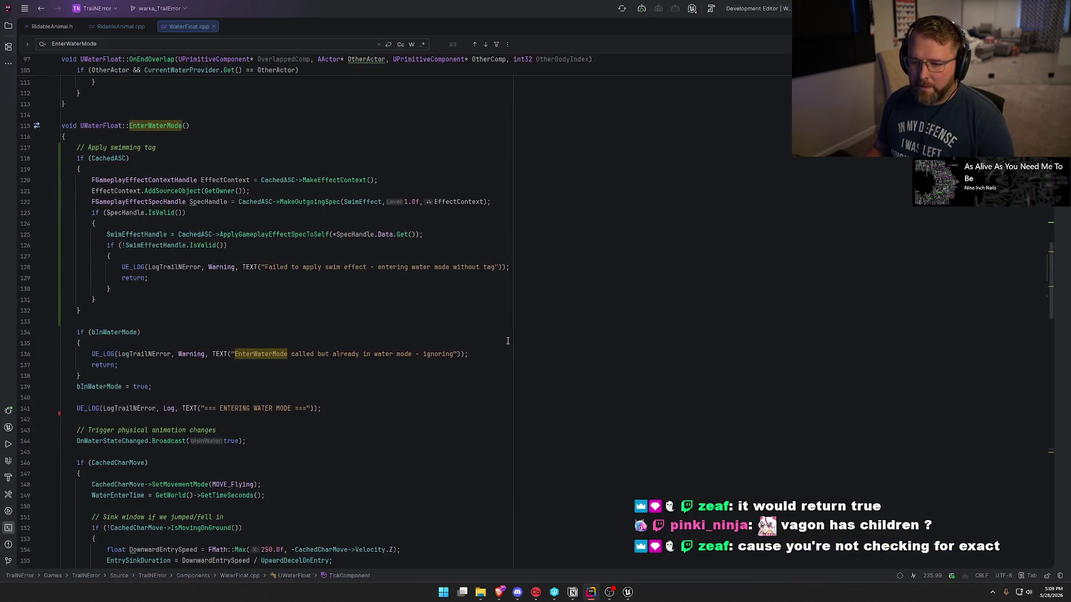
{"action": "key", "text": "ctrl+minus"}
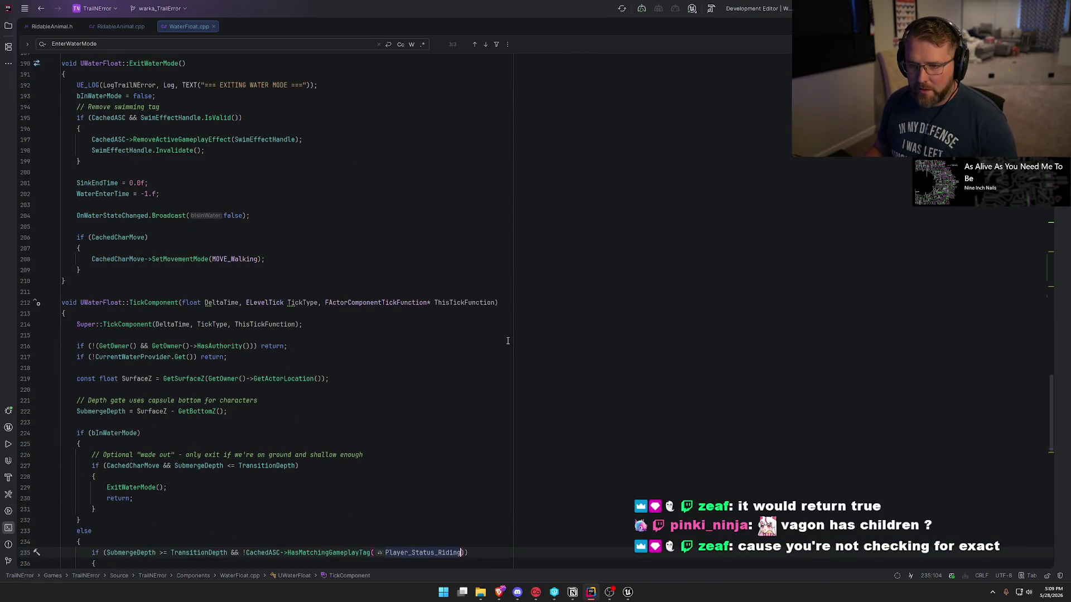
{"action": "key", "text": "ctrl+minus"}
{"action": "key", "text": "ctrl+minus"}
{"action": "key", "text": "ctrl+minus"}
{"action": "key", "text": "ctrl+minus"}
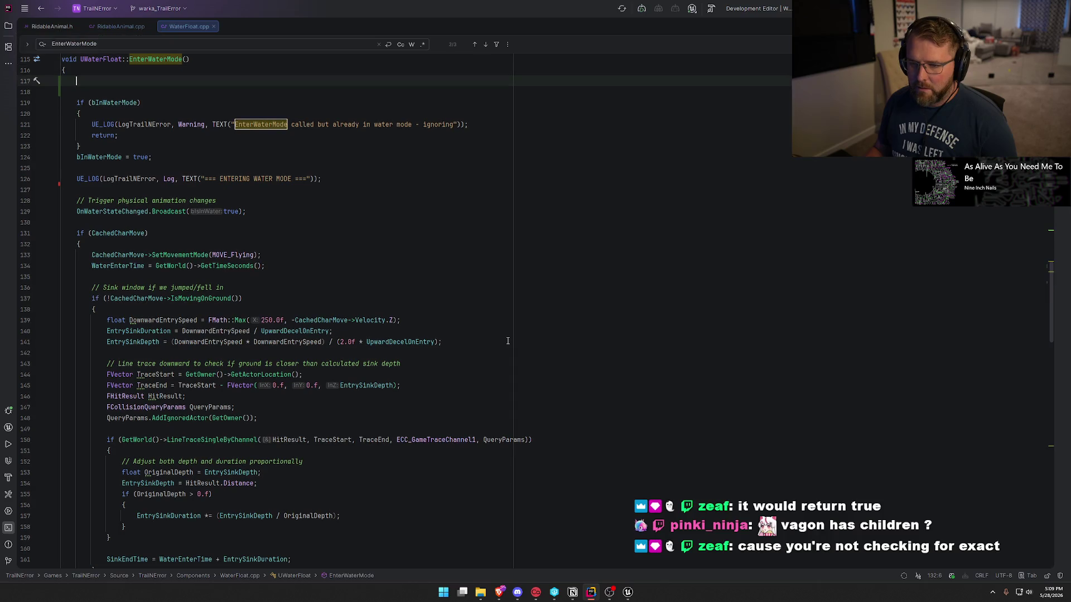
{"action": "key", "text": "ctrl+z"}
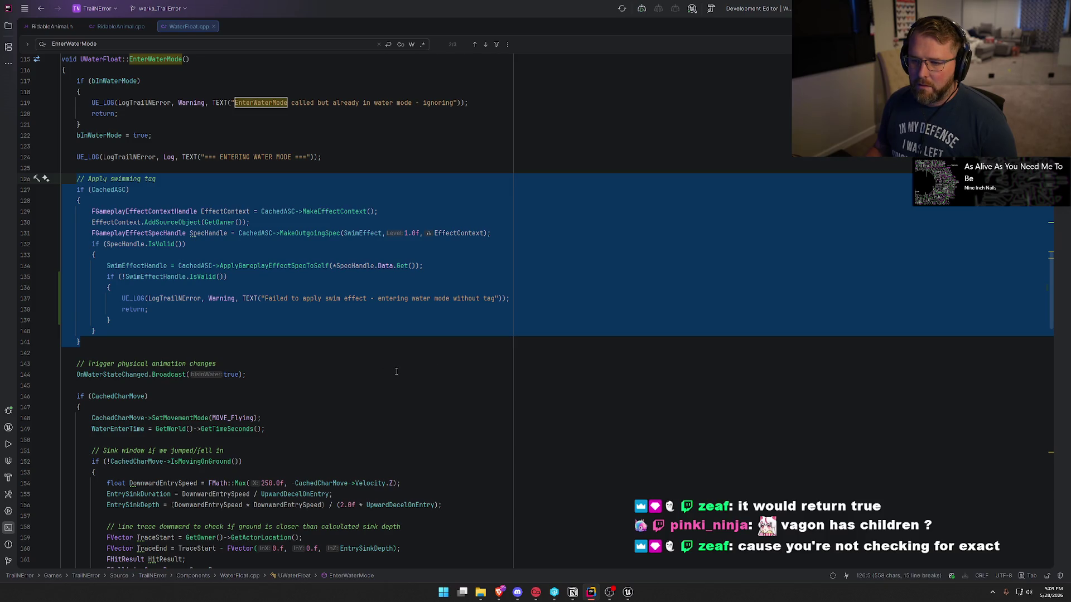
- Remove the failed swim effect logging check and its else branch, then scroll to TickComponent
{"action": "left_click_drag", "start_coordinate": [212, 333], "coordinate": [118, 319]}
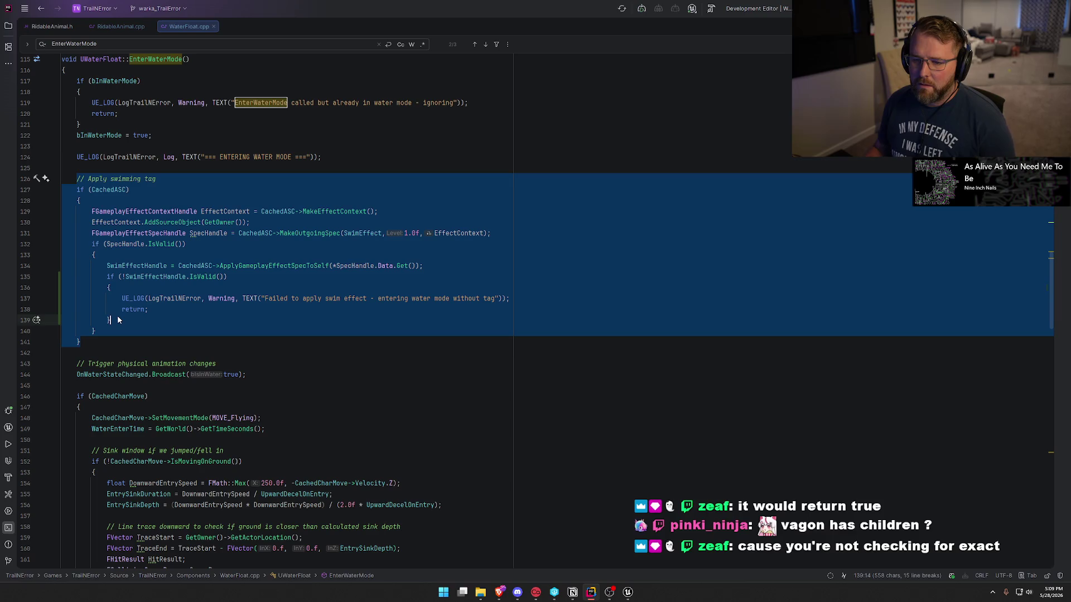
{"action": "key", "text": "Escape"}
{"action": "key", "text": "Tab"}
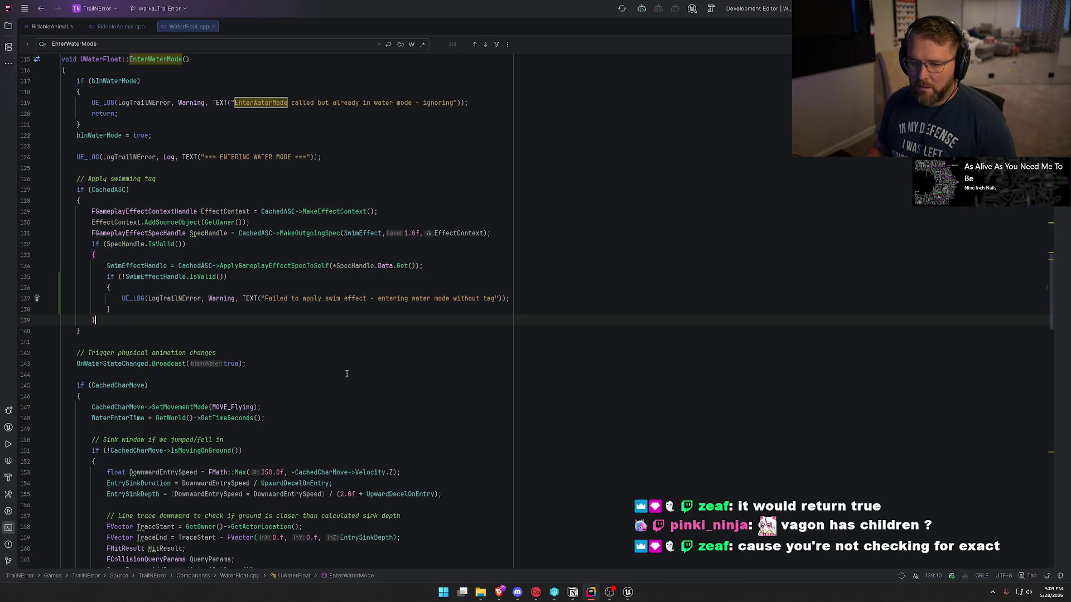
{"action": "key", "text": "ctrl+z"}
{"action": "key", "text": "ctrl+z"}
{"action": "key", "text": "ctrl+z"}
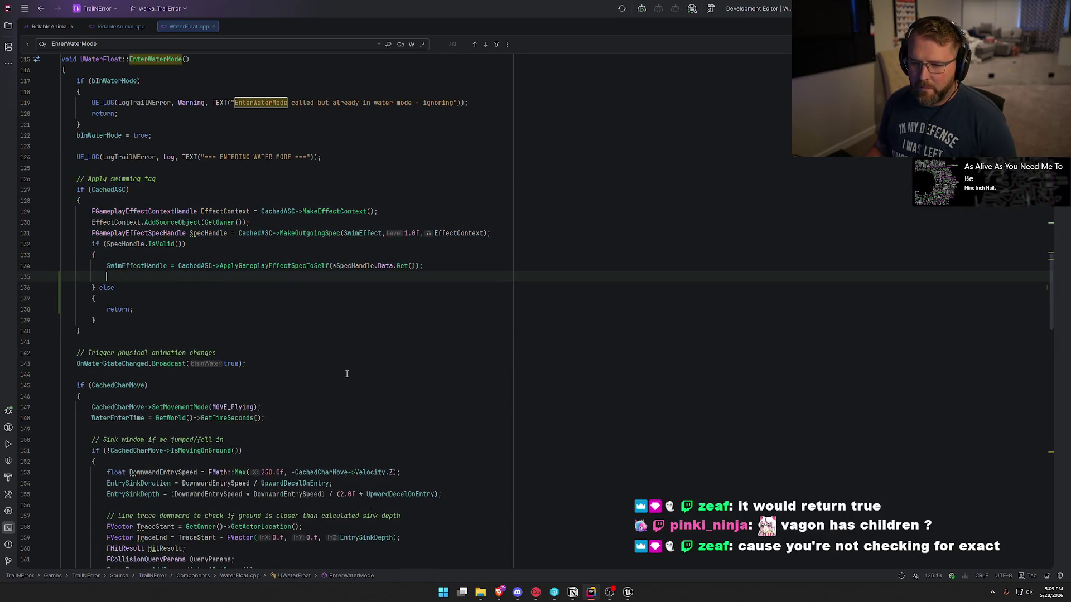
{"action": "key", "text": "ctrl+z"}
{"action": "key", "text": "ctrl+z"}
{"action": "key", "text": "ctrl+z"}
{"action": "key", "text": "ctrl+z"}
{"action": "key", "text": "ctrl+z"}
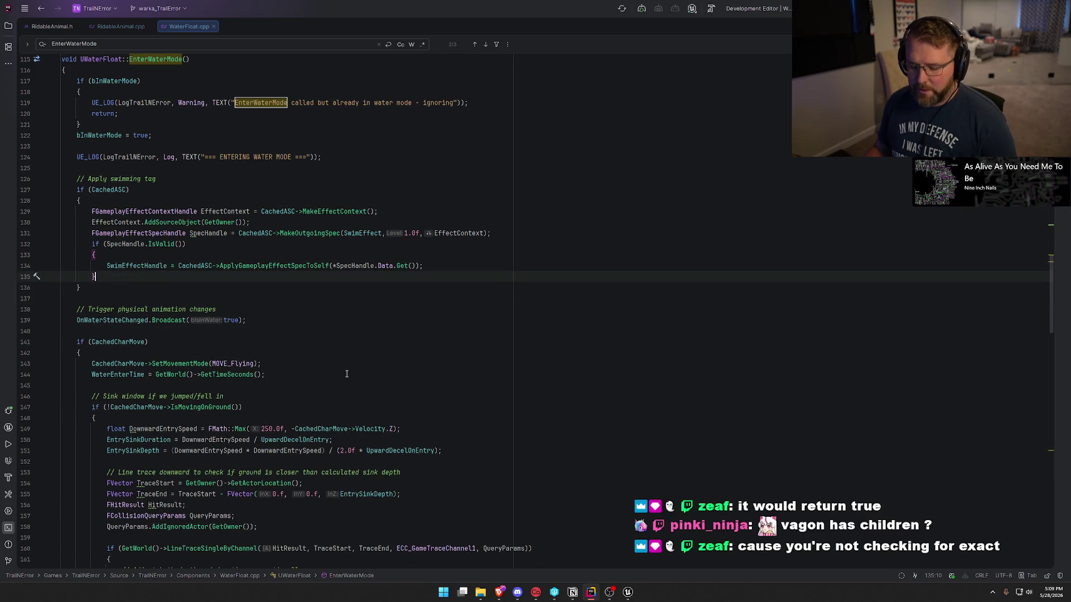
{"action": "scroll", "coordinate": [347, 374], "scroll_direction": "down", "scroll_amount": 20}
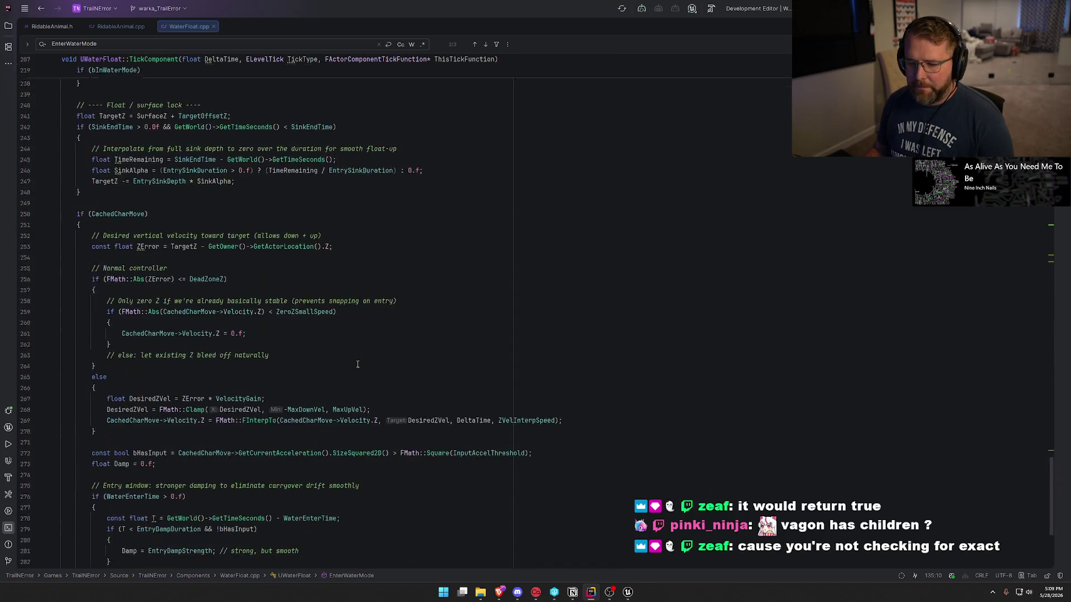
{"action": "scroll", "coordinate": [357, 364], "scroll_direction": "down", "scroll_amount": 3}
{"action": "scroll", "coordinate": [357, 364], "scroll_direction": "up", "scroll_amount": 9}
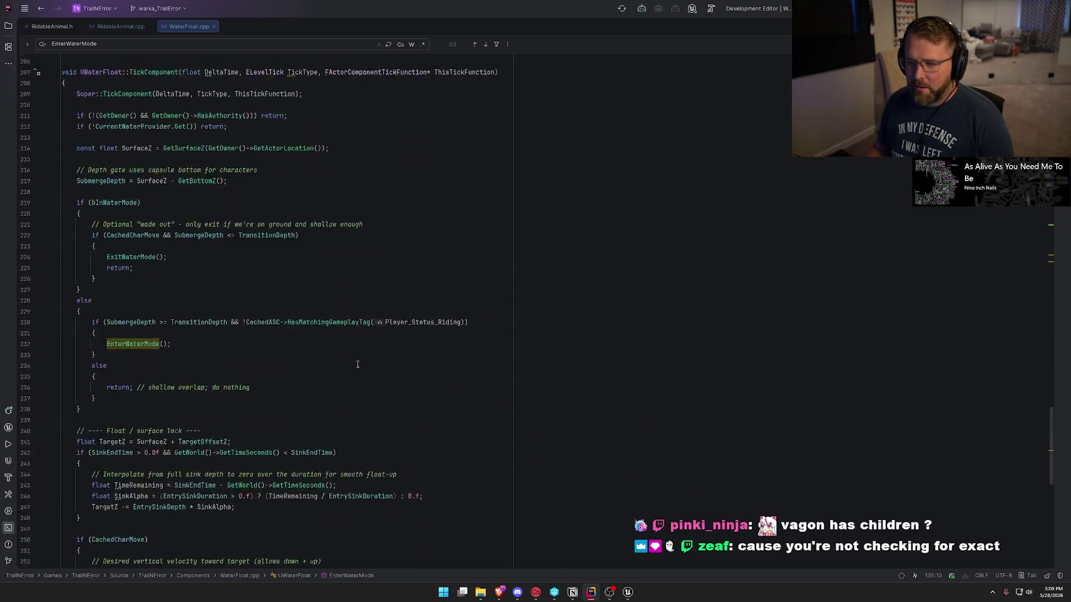
{"action": "scroll", "coordinate": [357, 364], "scroll_direction": "down", "scroll_amount": 3}
{"action": "left_click", "coordinate": [432, 273]}
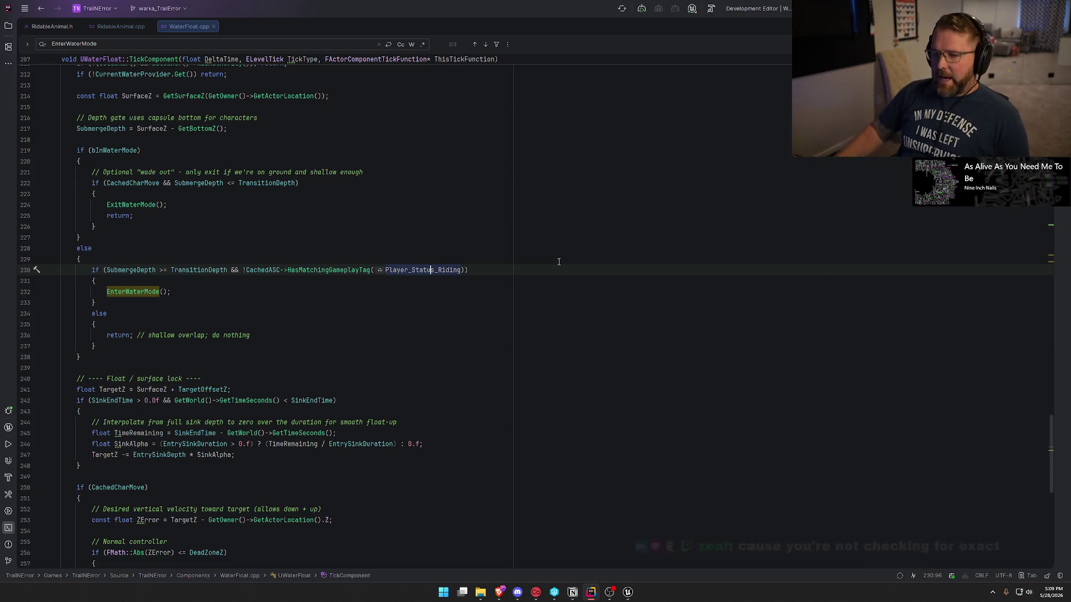
{"action": "mouse_move", "coordinate": [296, 268]}
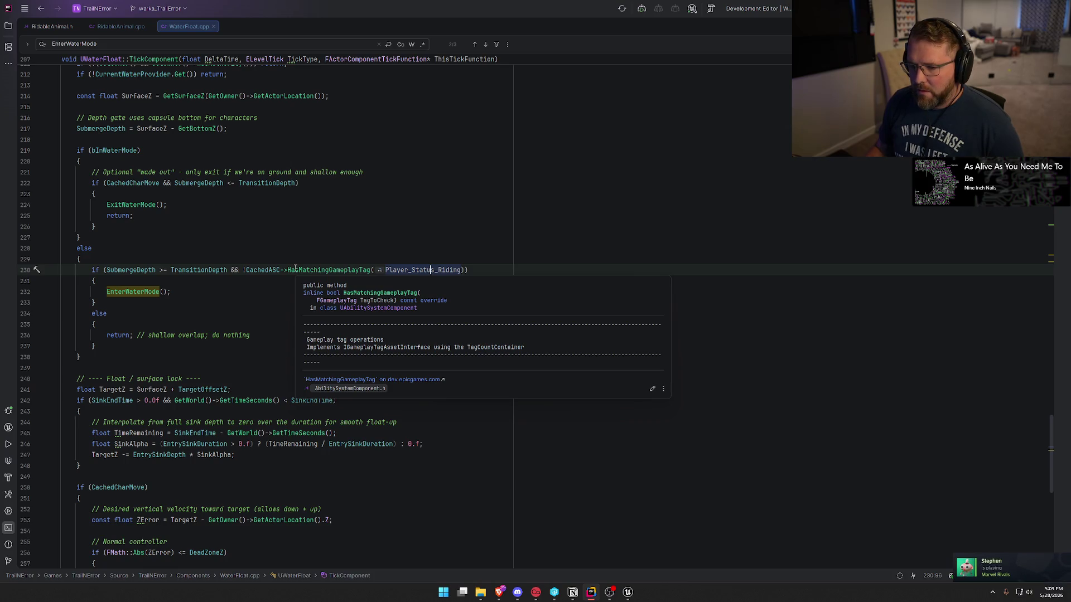
{"action": "left_click", "coordinate": [295, 270]}
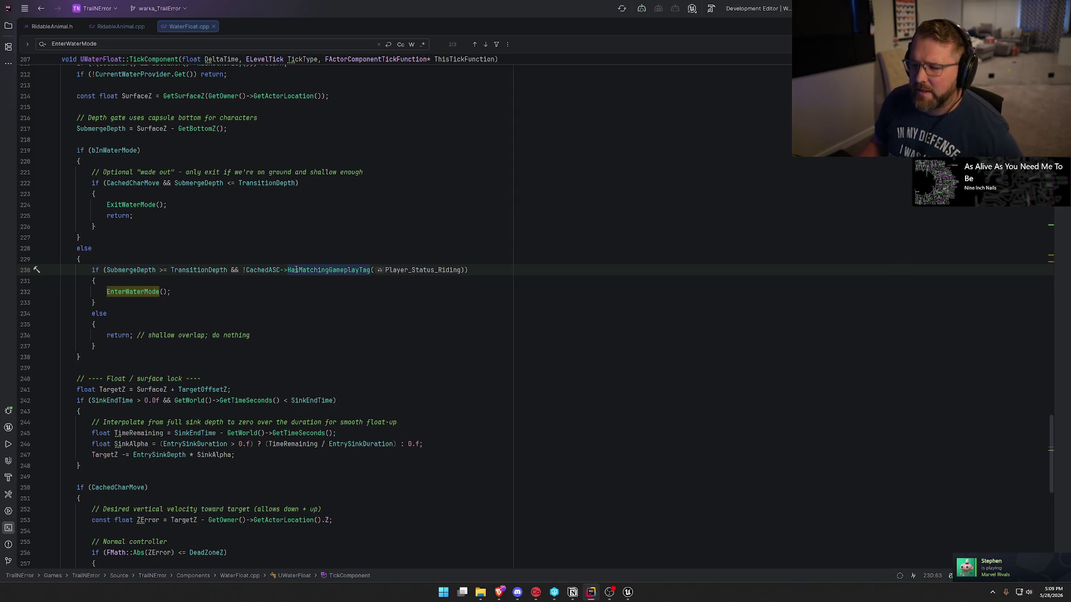
{"action": "mouse_move", "coordinate": [313, 272]}
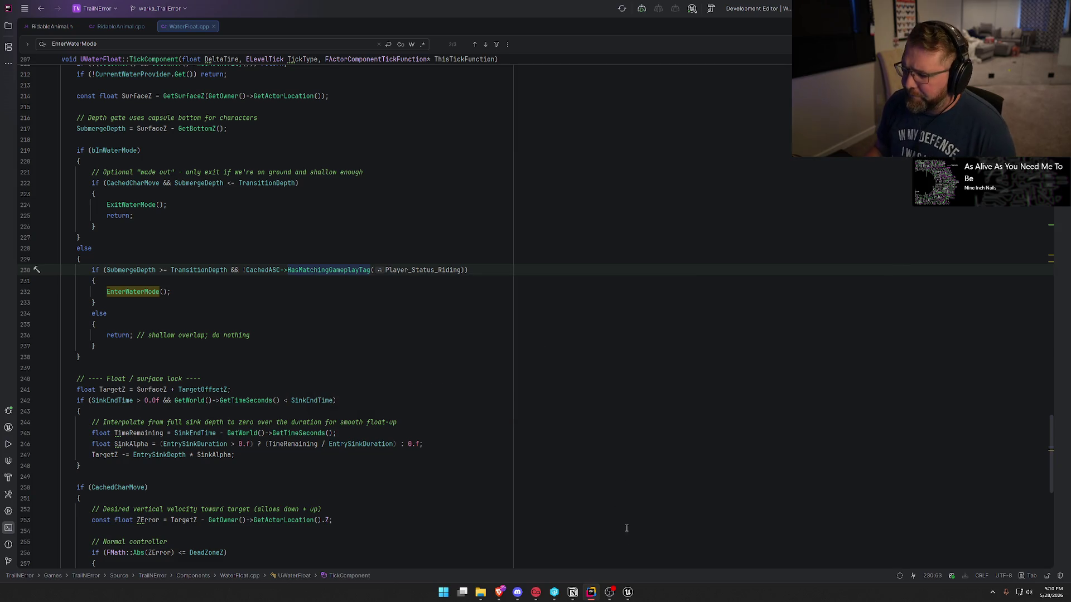
{"action": "mouse_move", "coordinate": [636, 598]}
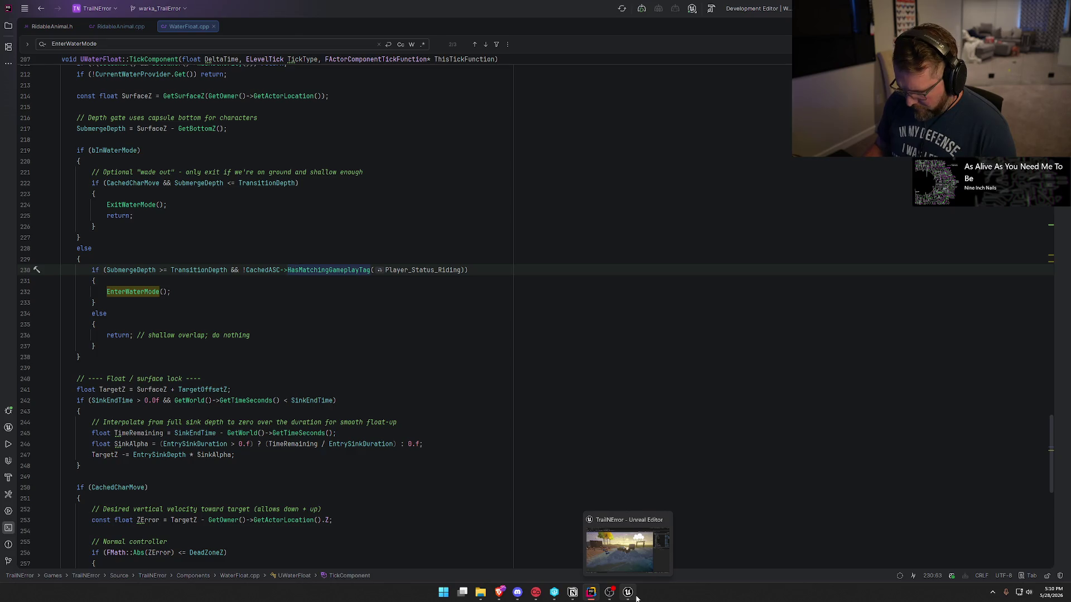
- Switch to the running game in Unreal Editor and show the gameplay debugger overlay
{"action": "left_click", "coordinate": [628, 592]}
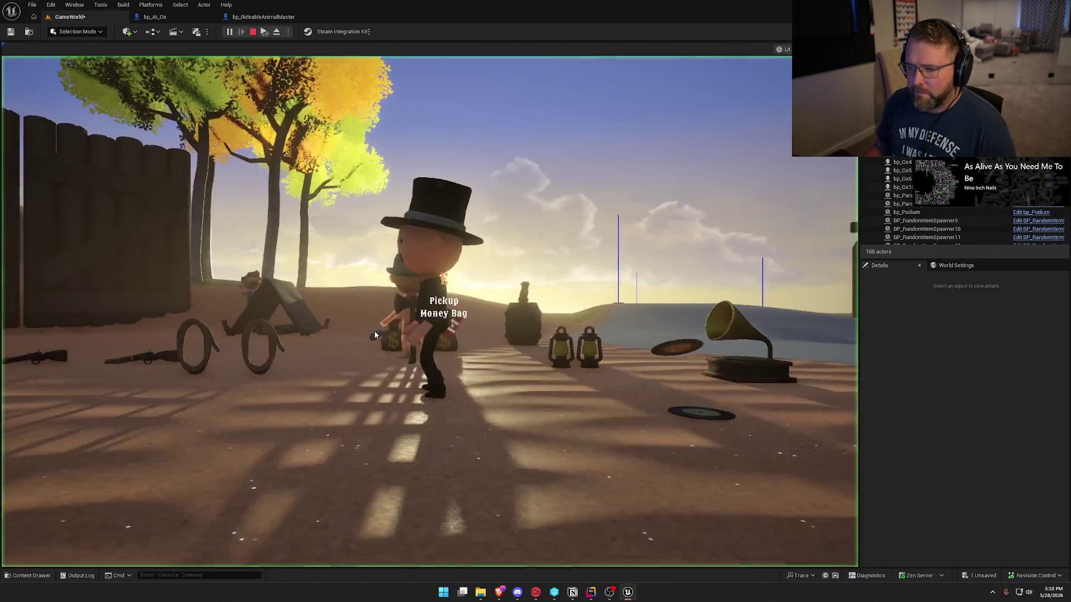
{"action": "left_click", "coordinate": [375, 333]}
{"action": "key", "text": "apostrophe"}
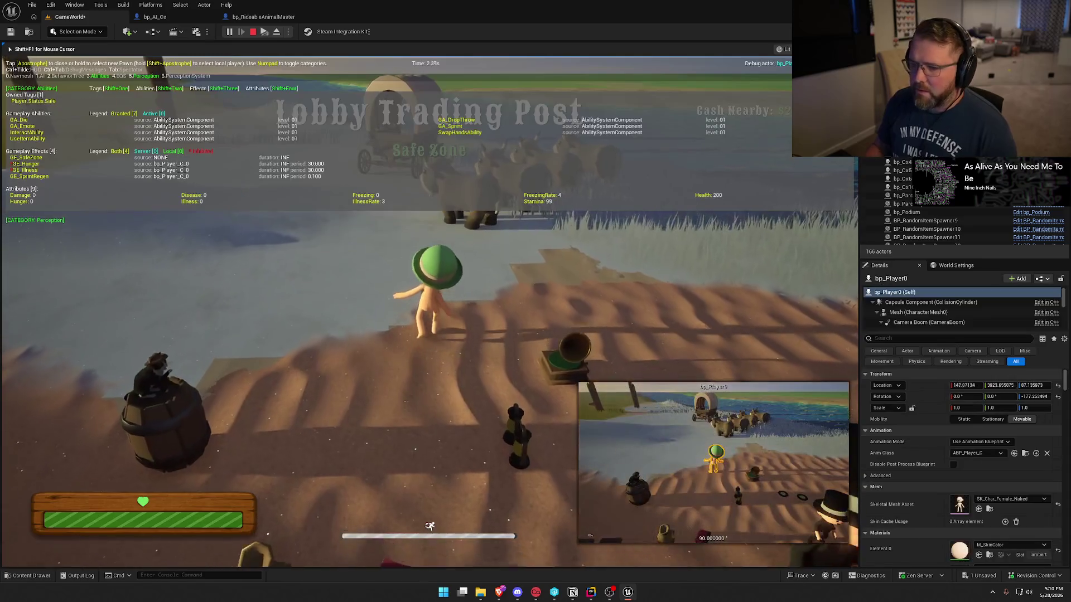
- Mount an ox and ride it past the wagon into deeper water
{"action": "key", "text": "w"}
{"action": "key", "text": "e"}
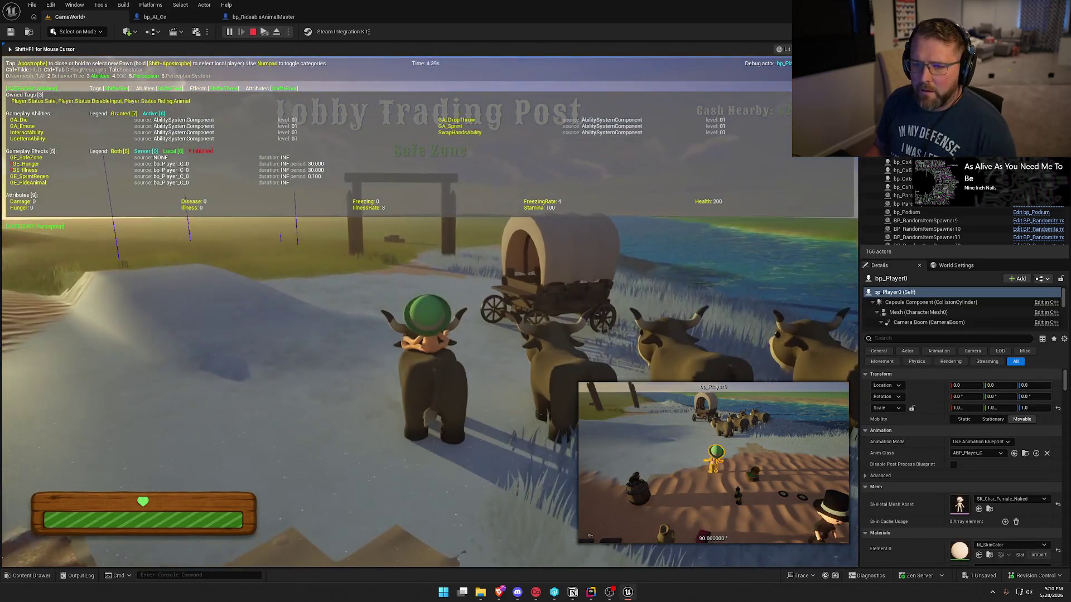
{"action": "key", "text": "a"}
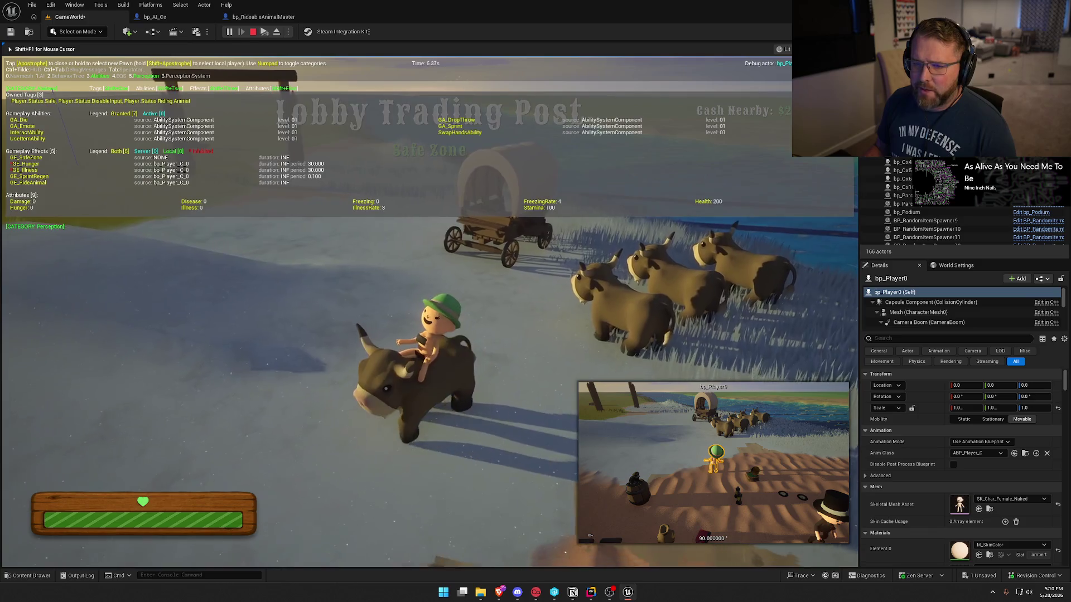
{"action": "key", "text": "w"}
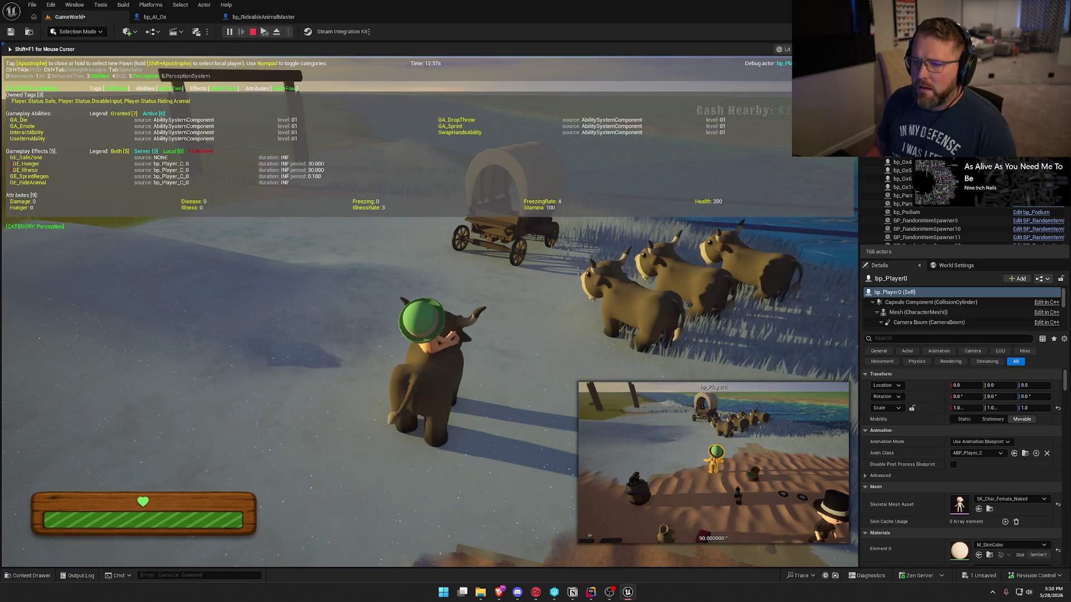
{"action": "key", "text": "d"}
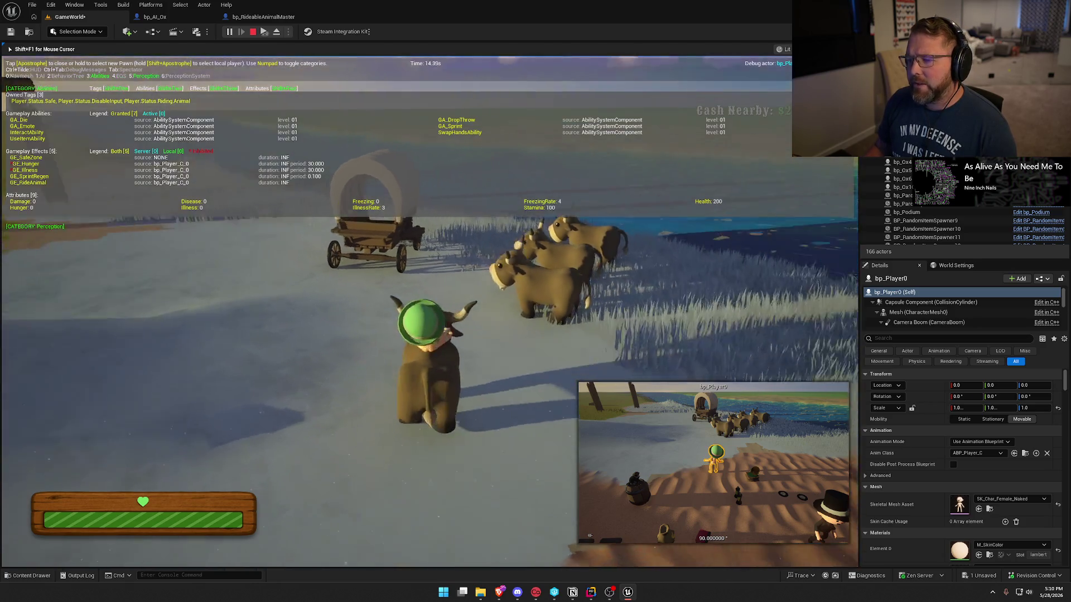
{"action": "key", "text": "w"}
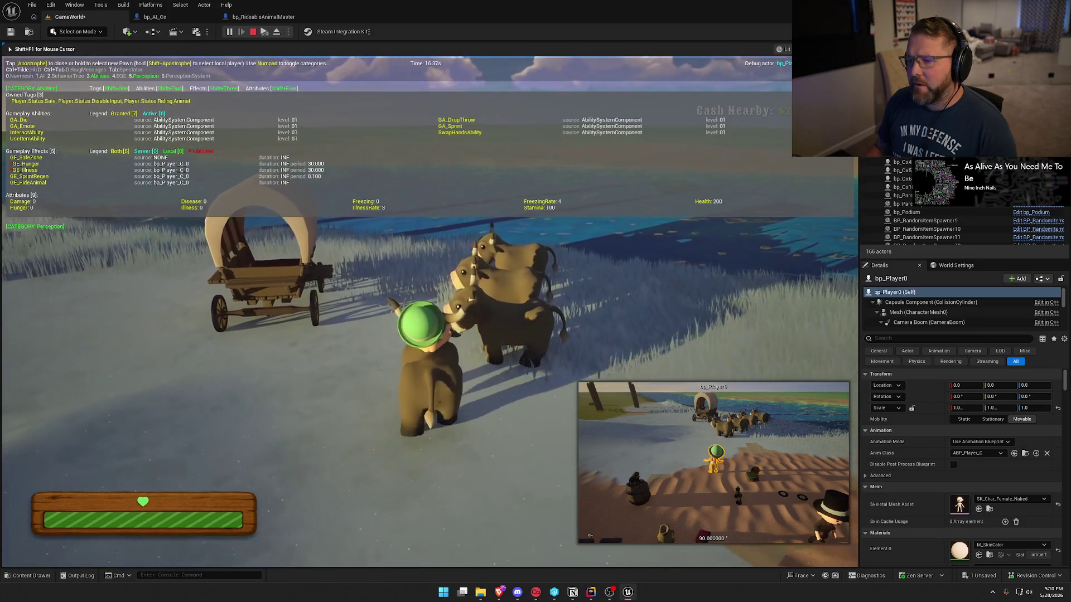
{"action": "key", "text": "w"}
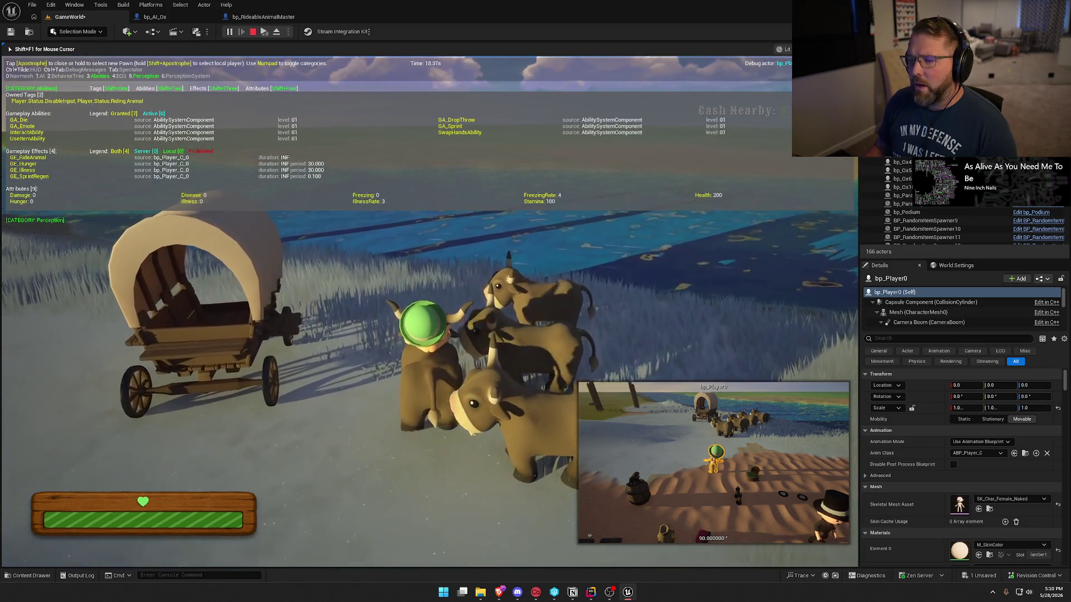
{"action": "key", "text": "w"}
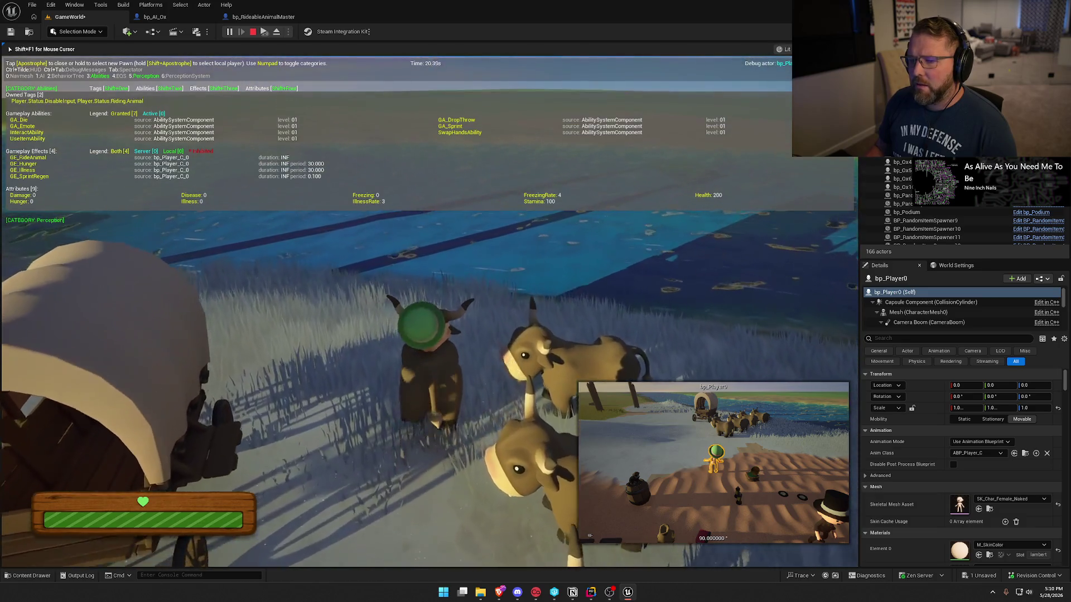
{"action": "key", "text": "w"}
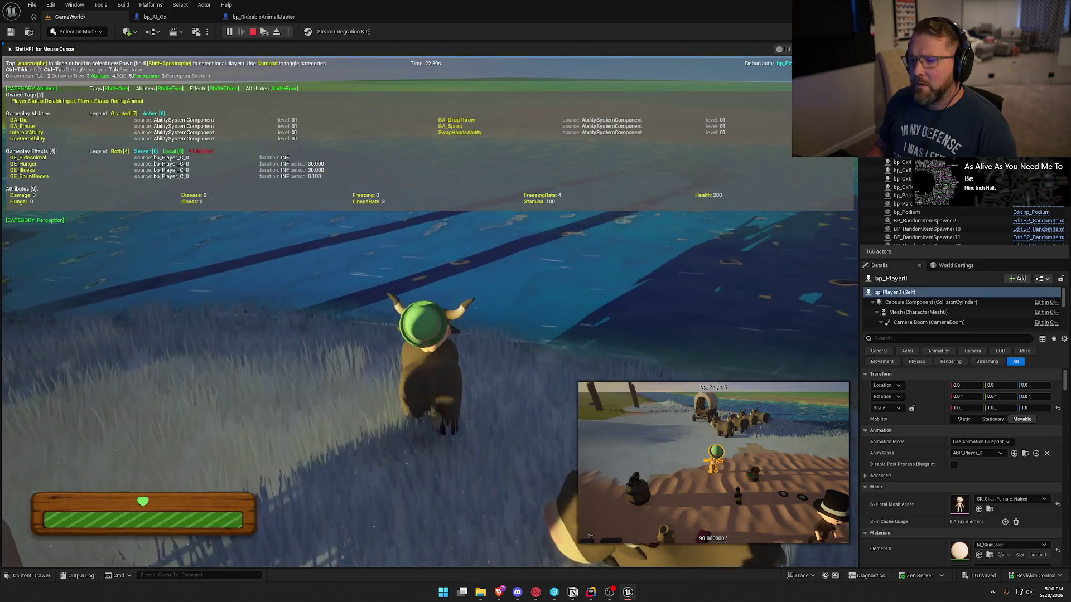
{"action": "key", "text": "w"}
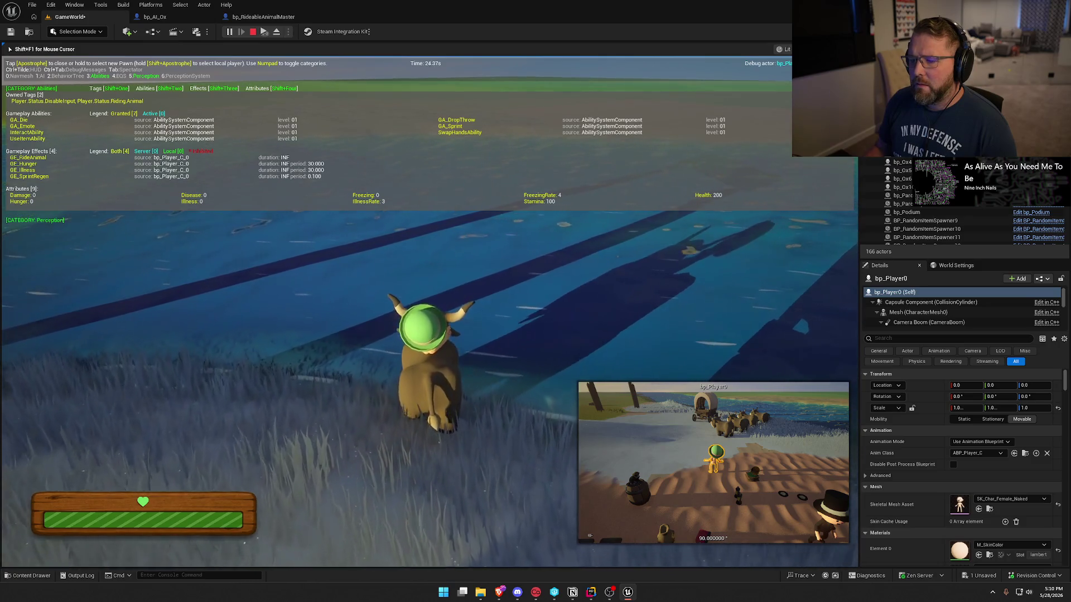
{"action": "key", "text": "w"}
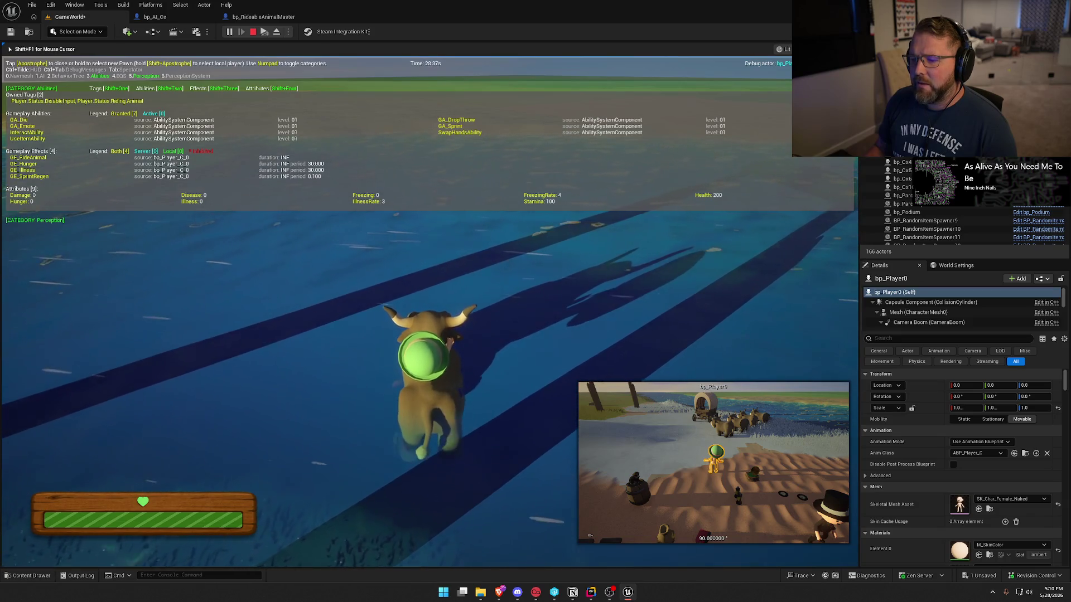
- Dismount and remount the ox in the water, then stop play and return to Rider
{"action": "key", "text": "e"}
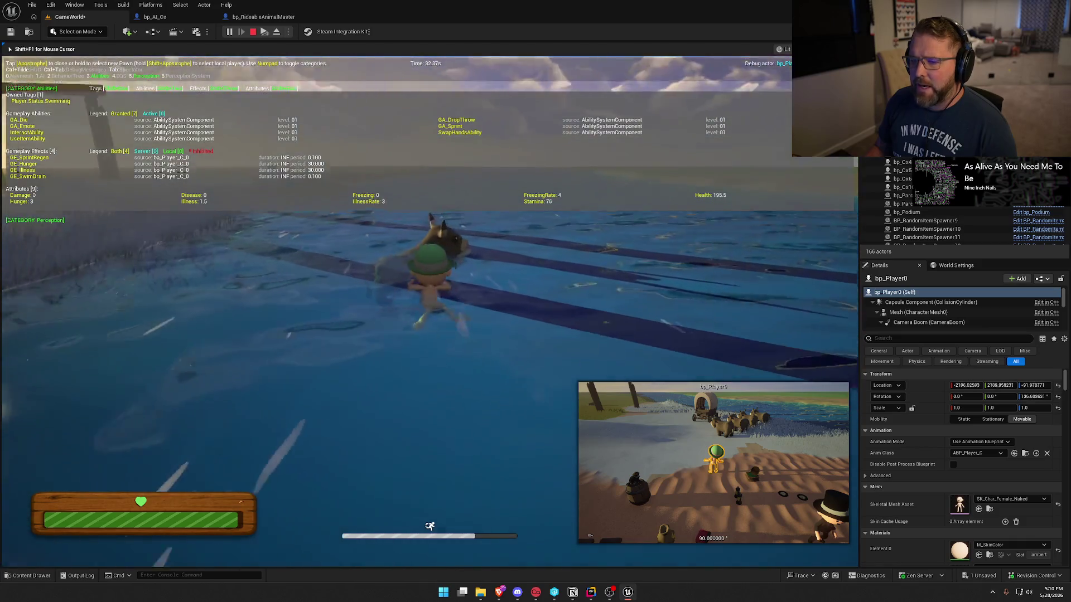
{"action": "key", "text": "e"}
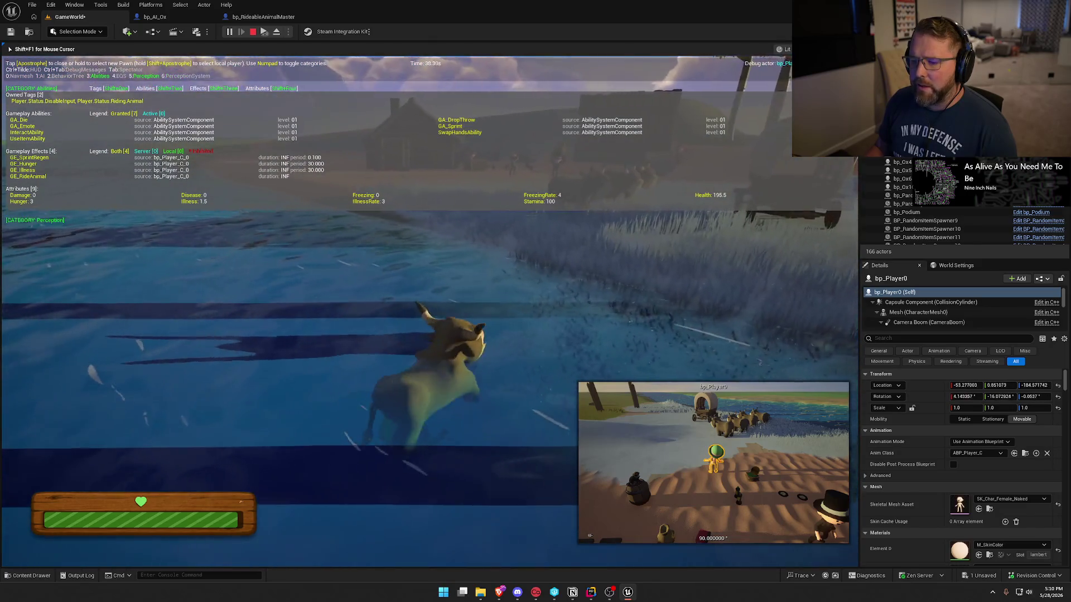
{"action": "key", "text": "apostrophe"}
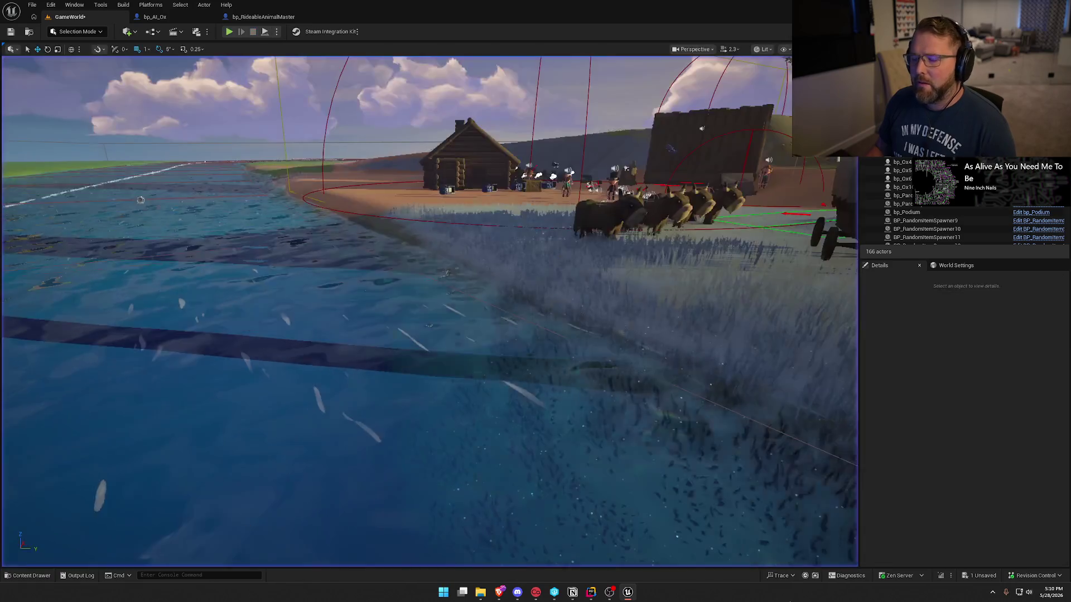
{"action": "key", "text": "alt+Tab"}
{"action": "key", "text": "Down"}
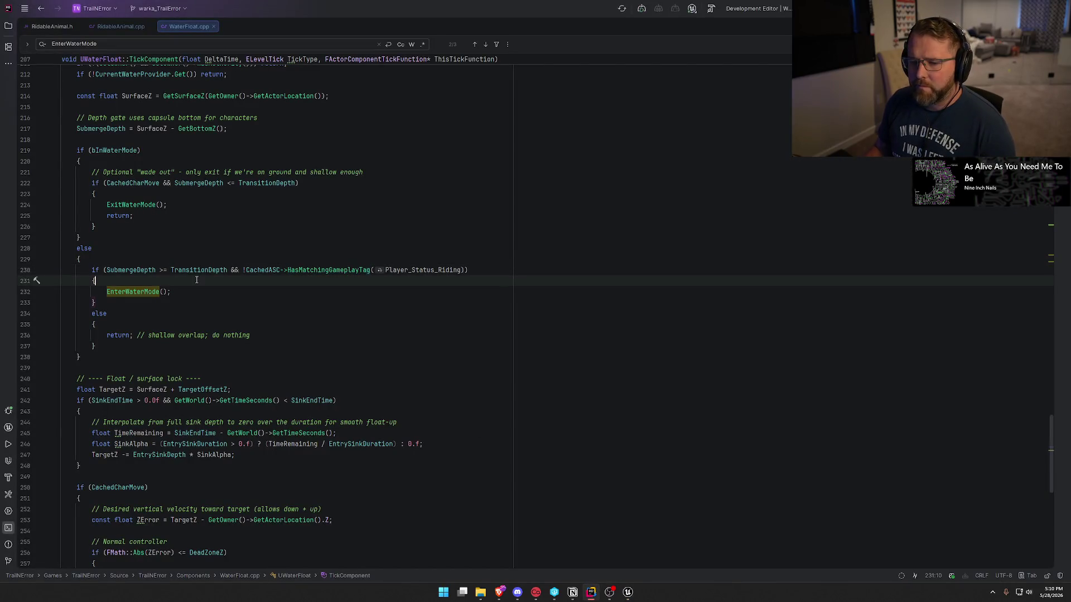
- From TickComponent's EnterWaterMode() call, jump to its definition in WaterFloat.cpp
{"action": "key", "text": "Escape"}
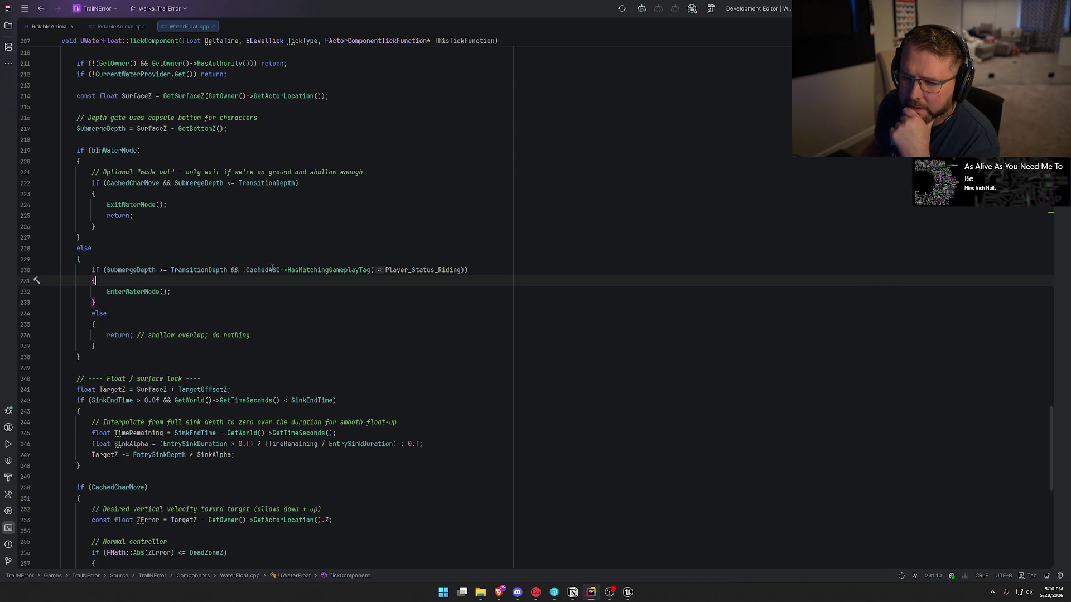
{"action": "left_click", "coordinate": [124, 292]}
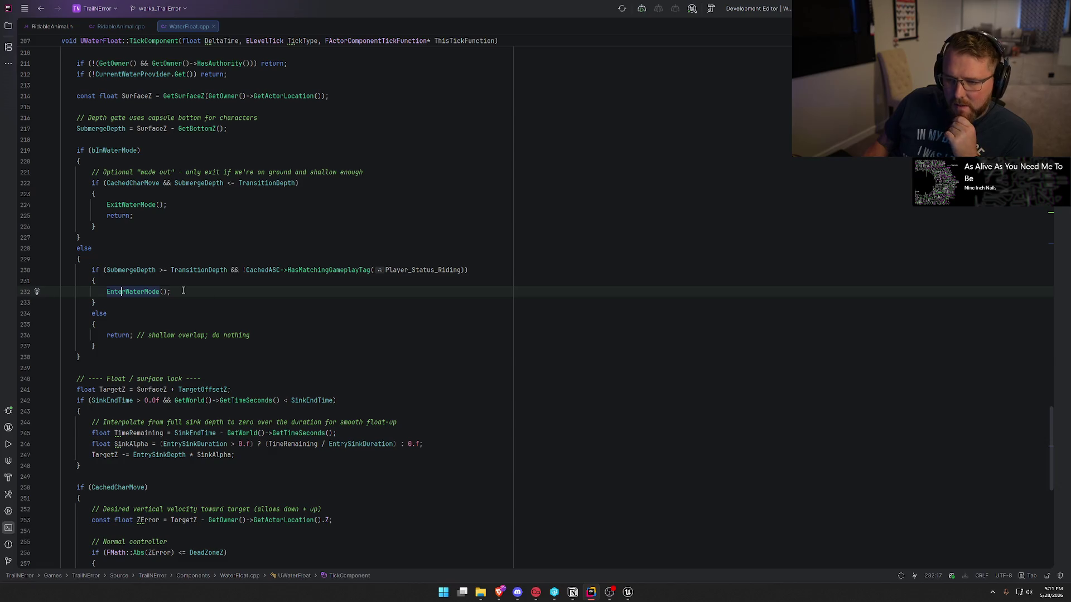
{"action": "left_click", "coordinate": [139, 292], "text": "ctrl"}
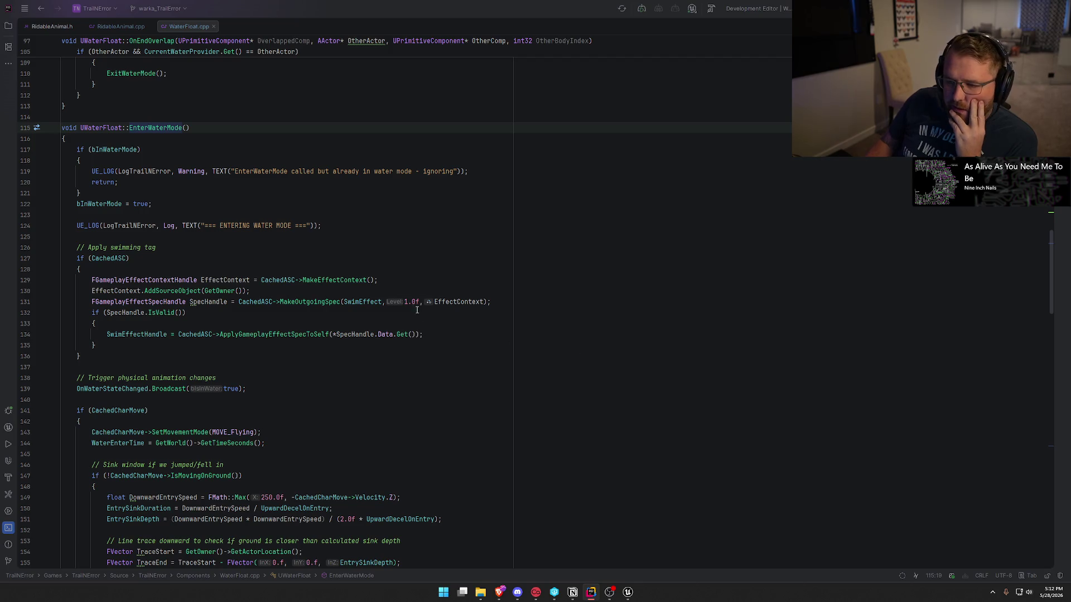
- Review the swim effect line, the OnEndOverlap handler and the ExitWaterMode definition
{"action": "left_click", "coordinate": [440, 334]}
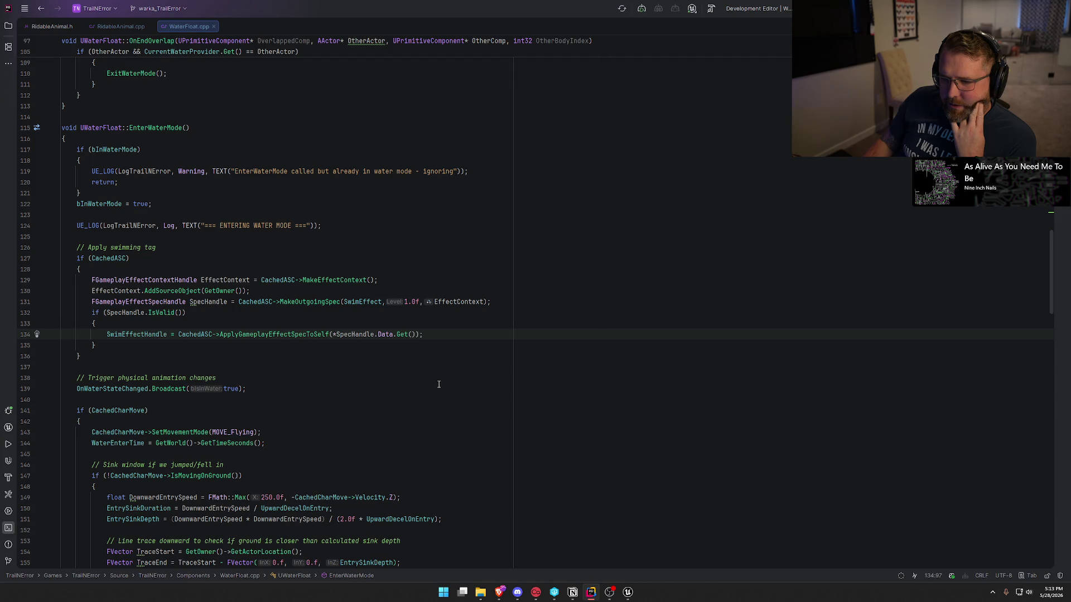
{"action": "scroll", "coordinate": [439, 384], "scroll_direction": "up", "scroll_amount": 5}
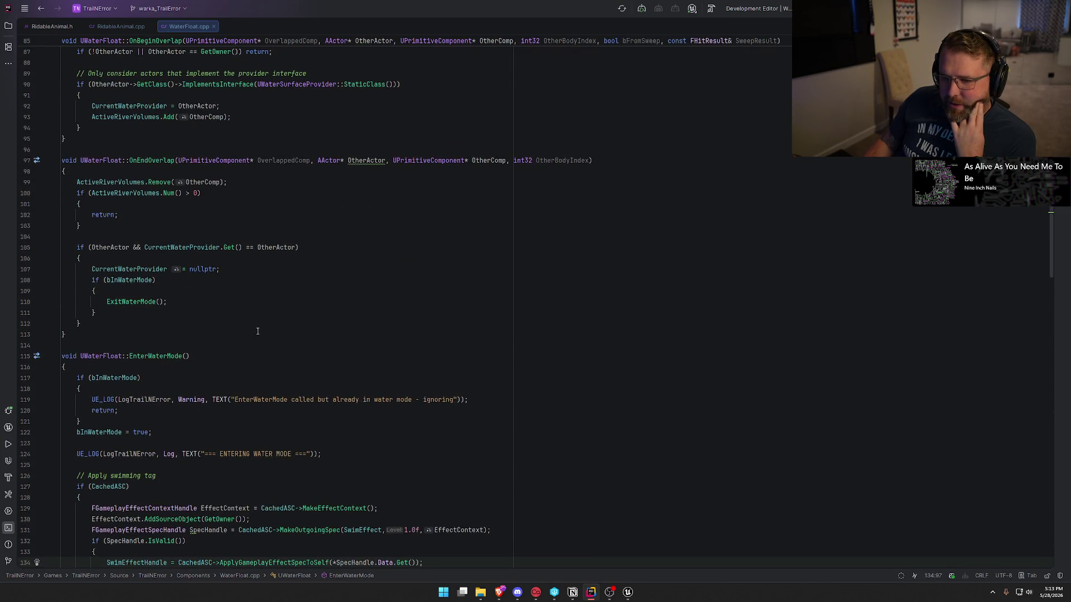
{"action": "left_click", "coordinate": [146, 149]}
{"action": "left_click", "coordinate": [145, 160]}
{"action": "left_click", "coordinate": [129, 304]}
{"action": "scroll", "coordinate": [336, 328], "scroll_direction": "down", "scroll_amount": 13}
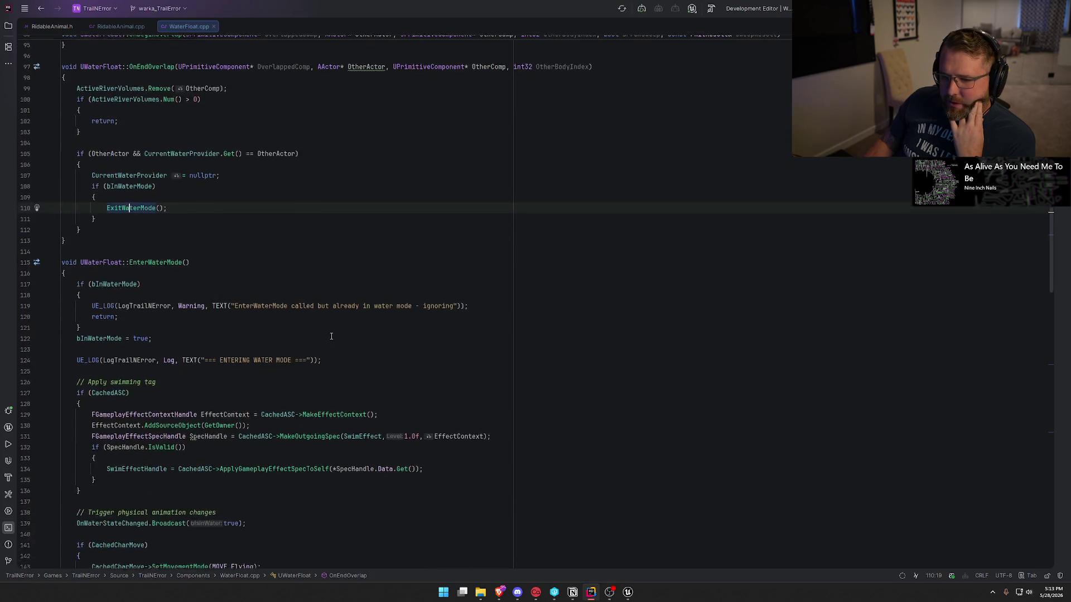
{"action": "scroll", "coordinate": [337, 326], "scroll_direction": "down", "scroll_amount": 12}
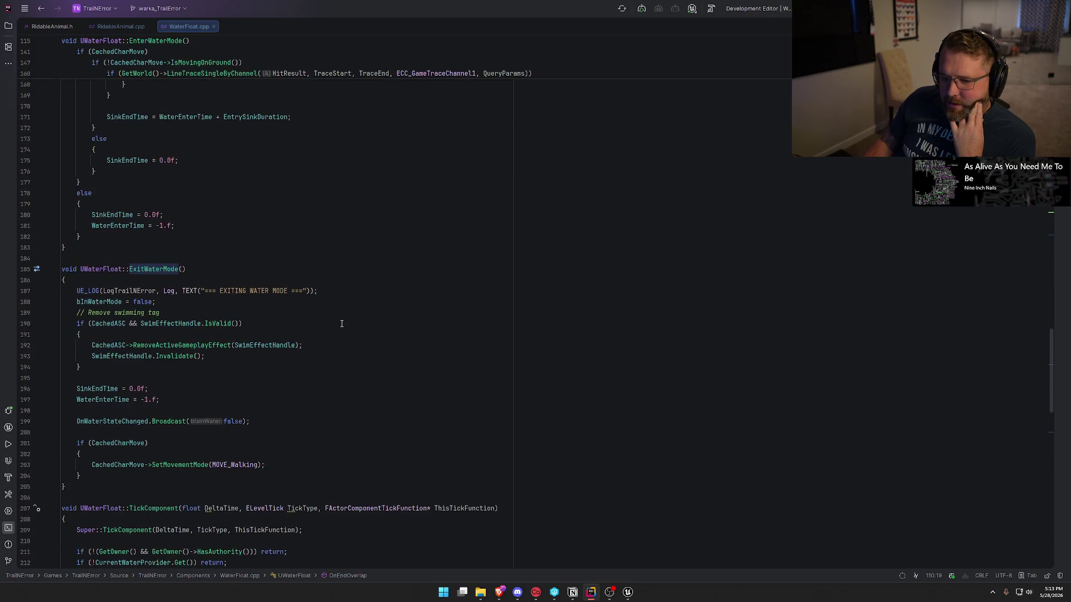
{"action": "scroll", "coordinate": [223, 300], "scroll_direction": "down", "scroll_amount": 3}
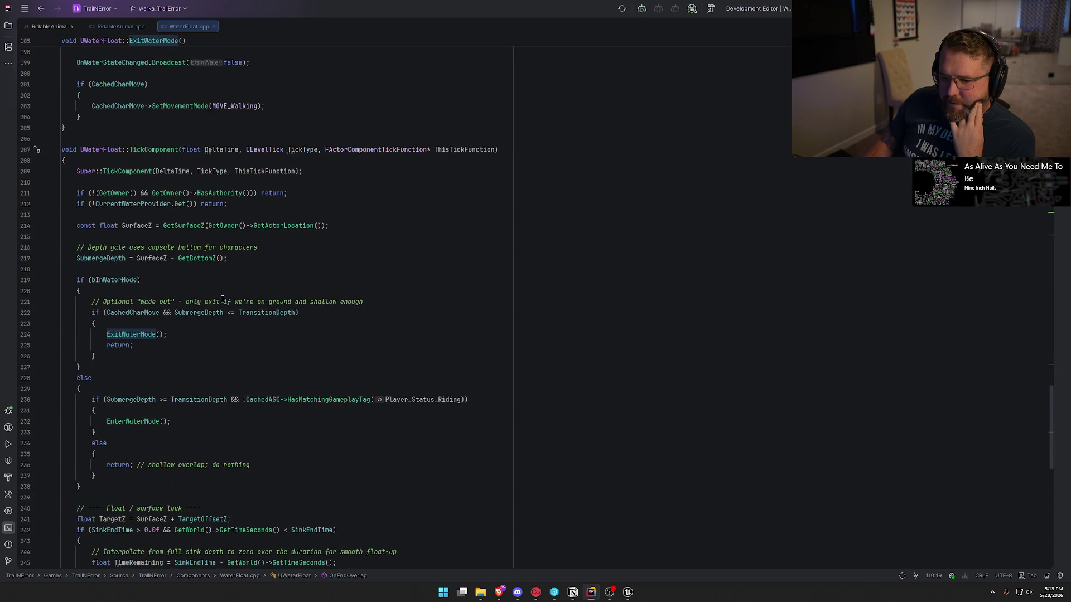
{"action": "left_click", "coordinate": [185, 338]}
- Highlight uses of CachedCharMove, SubmergeDepth and TransitionDepth around the wade-out ExitWaterMode call
{"action": "left_click", "coordinate": [94, 280]}
{"action": "left_click", "coordinate": [206, 270]}
{"action": "left_click", "coordinate": [115, 314]}
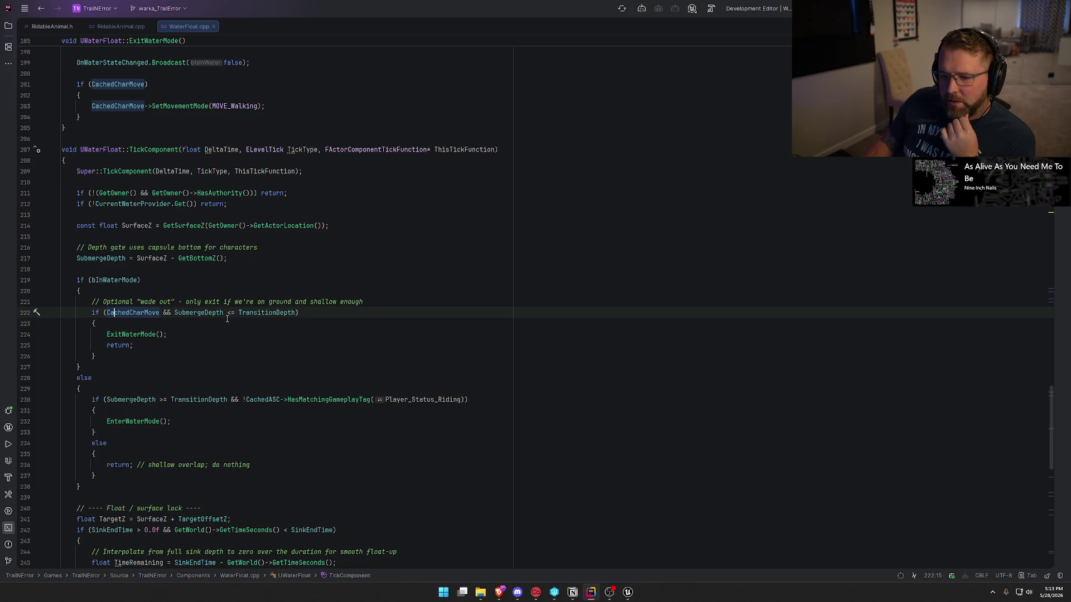
{"action": "left_click", "coordinate": [187, 313]}
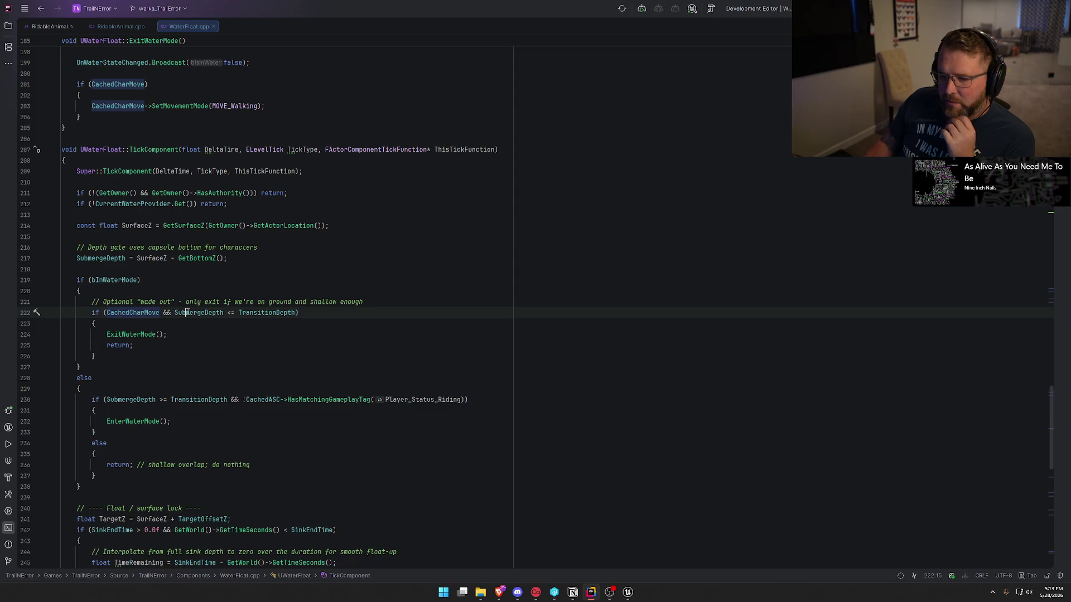
{"action": "left_click", "coordinate": [257, 314]}
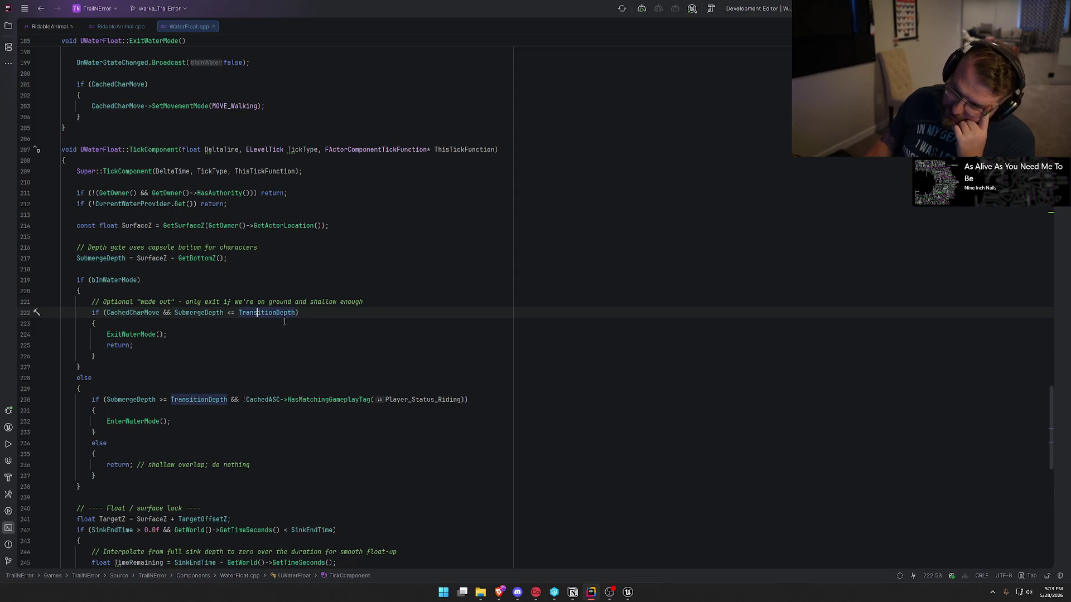
{"action": "left_click", "coordinate": [189, 334]}
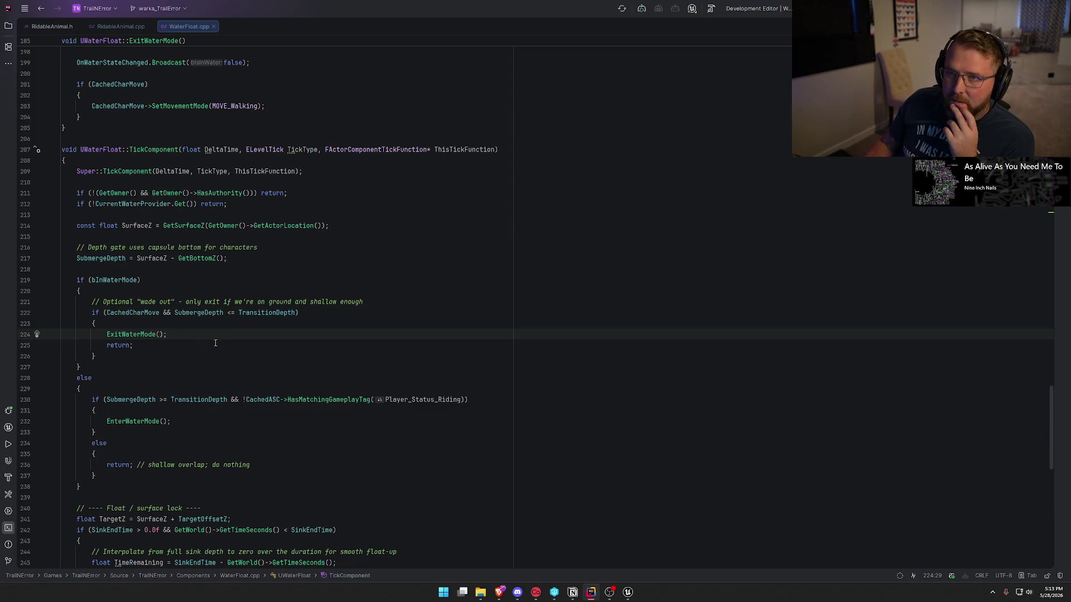
- Scroll further through TickComponent, again showing the TransitionDepth usages
{"action": "scroll", "coordinate": [215, 343], "scroll_direction": "down", "scroll_amount": 3}
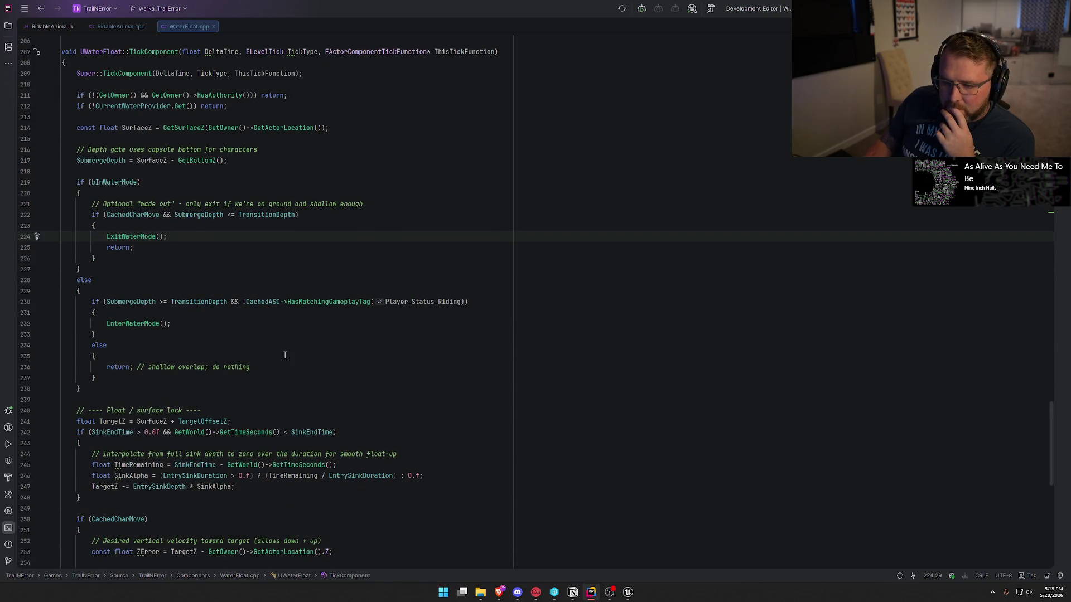
{"action": "scroll", "coordinate": [284, 355], "scroll_direction": "down", "scroll_amount": 8}
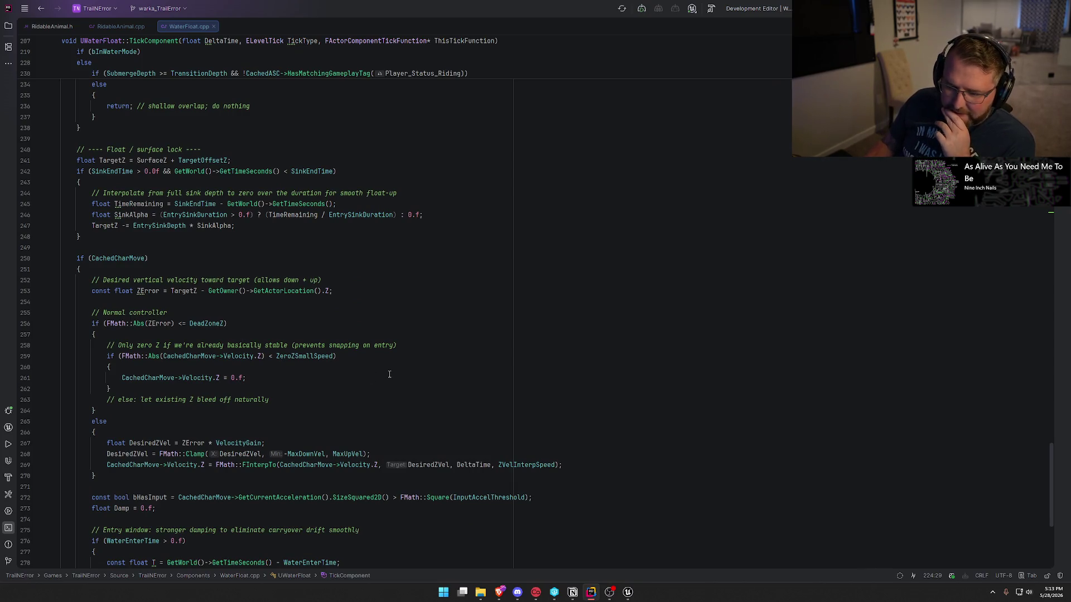
{"action": "scroll", "coordinate": [388, 385], "scroll_direction": "down", "scroll_amount": 6}
{"action": "scroll", "coordinate": [384, 395], "scroll_direction": "down", "scroll_amount": 3}
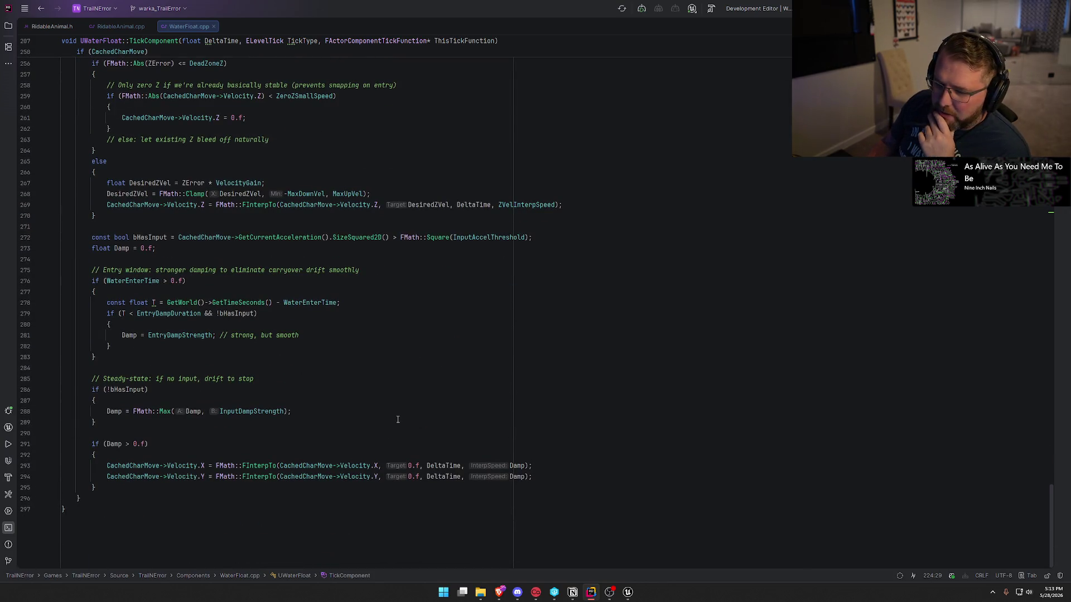
{"action": "scroll", "coordinate": [397, 417], "scroll_direction": "up", "scroll_amount": 20}
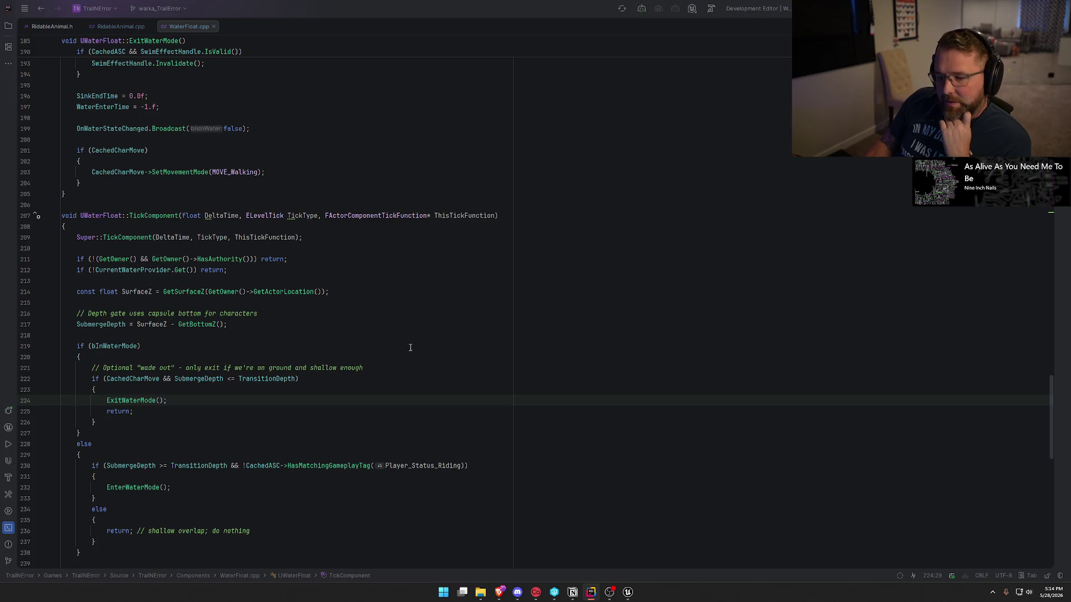
{"action": "left_click", "coordinate": [295, 378]}
{"action": "scroll", "coordinate": [384, 377], "scroll_direction": "down", "scroll_amount": 2}
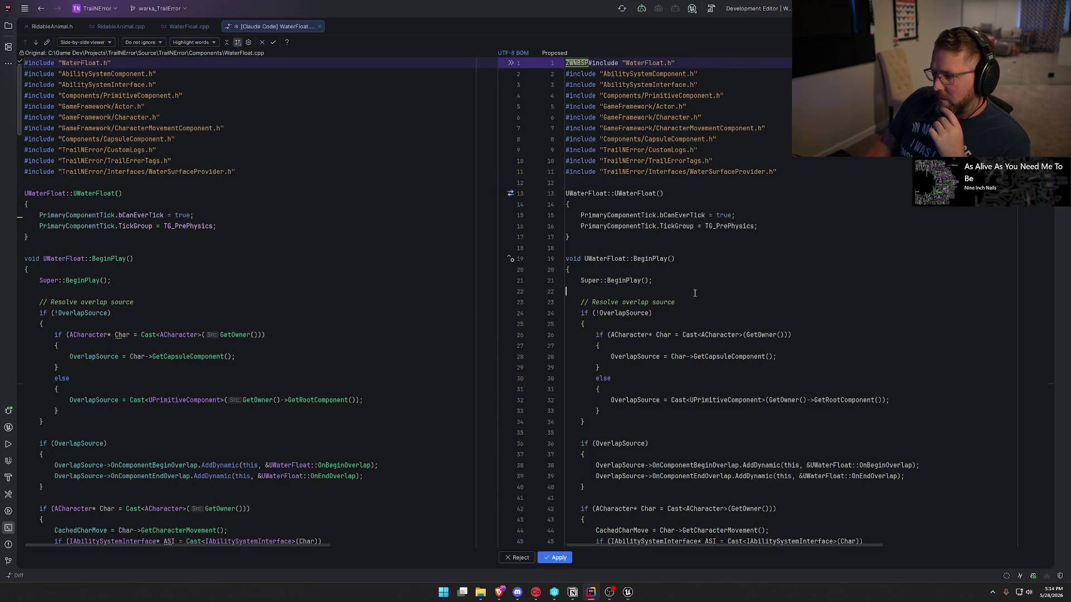
- Apply the proposed Player_Status_Riding checks to the ExitWaterMode calls in the diff
{"action": "key", "text": "F7"}
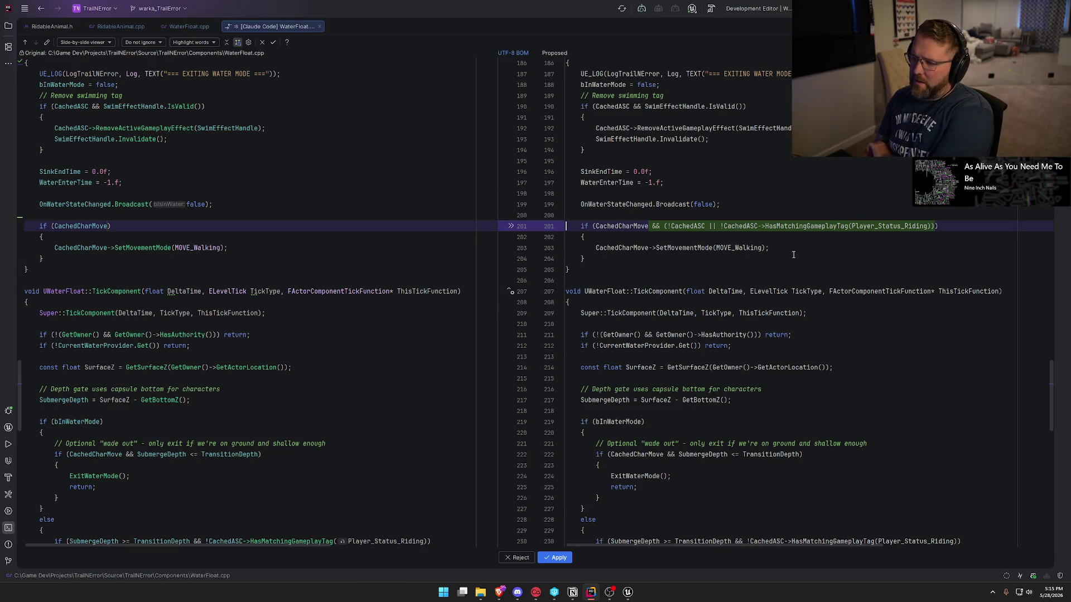
{"action": "left_click", "coordinate": [557, 557]}
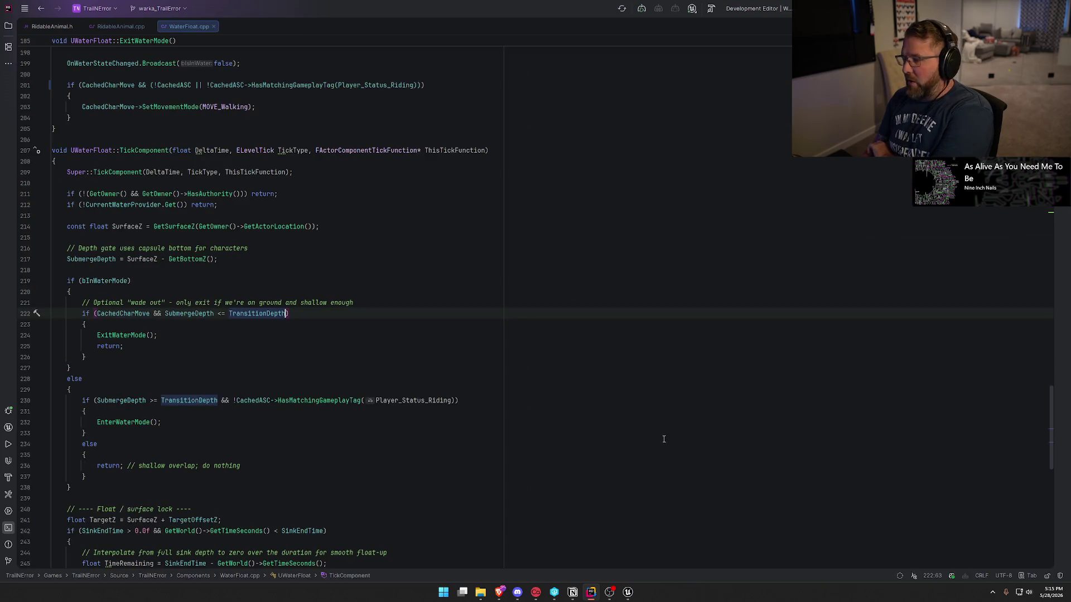
{"action": "left_click", "coordinate": [559, 337]}
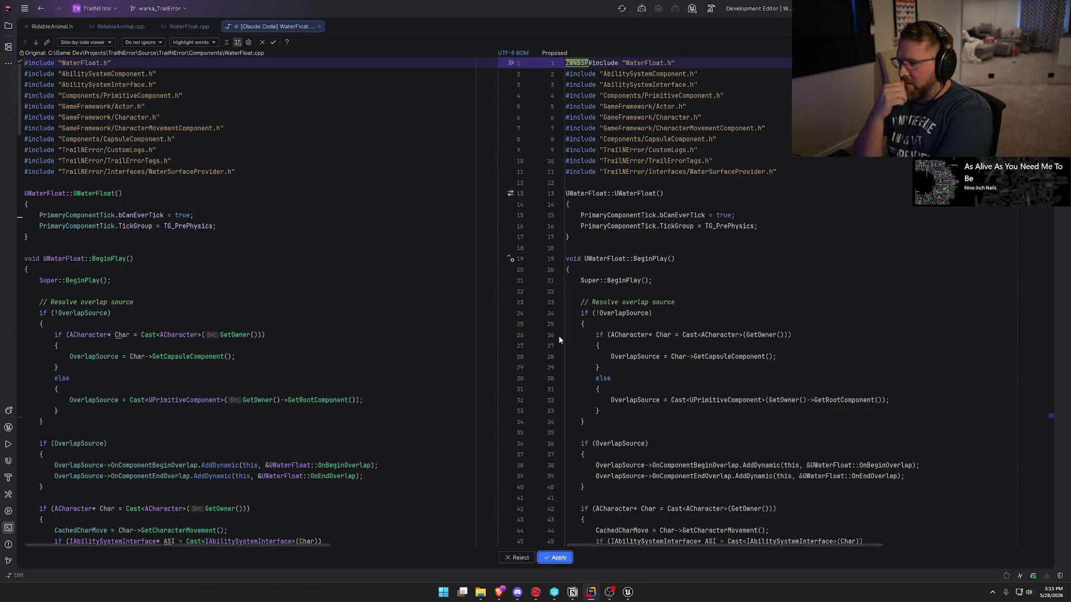
{"action": "left_click", "coordinate": [722, 282]}
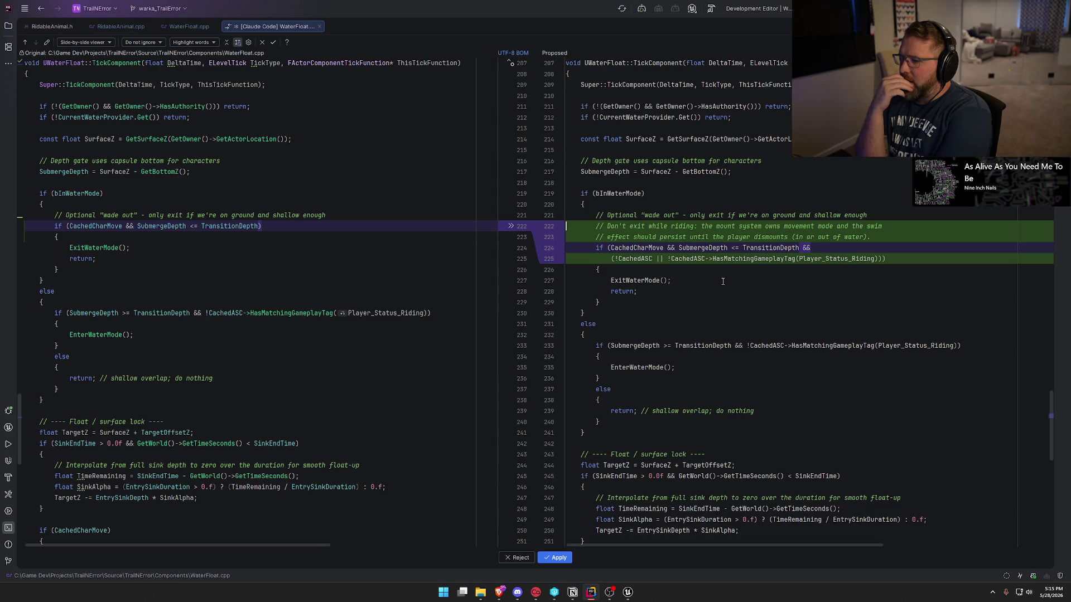
{"action": "left_click", "coordinate": [558, 557]}
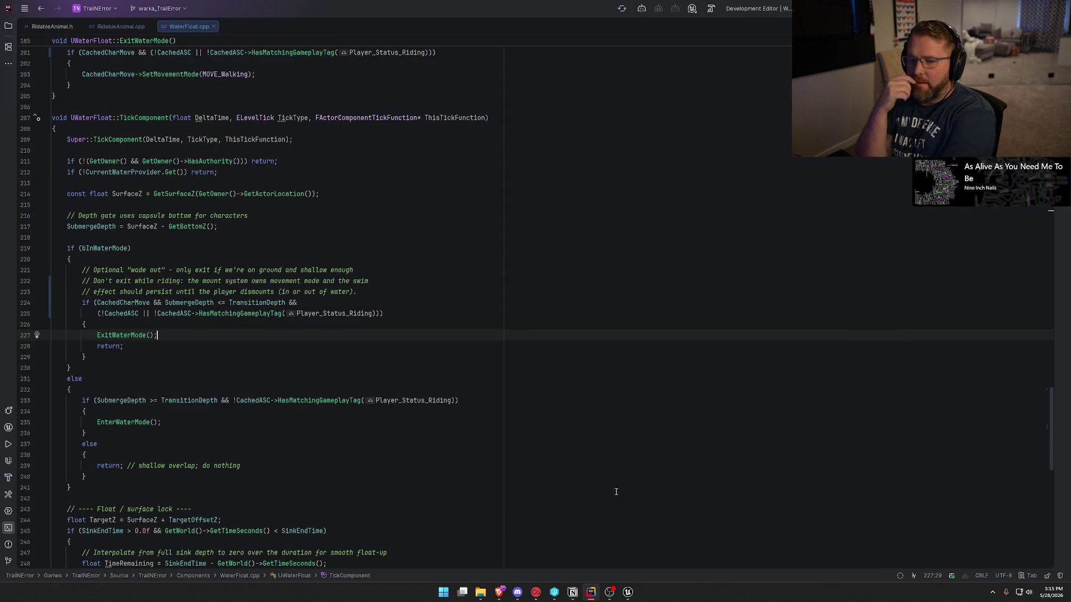
- Join the wrapped riding condition onto one line and switch back to Unreal Editor
{"action": "key", "text": "Up"}
{"action": "key", "text": "Up"}
{"action": "key", "text": "Home"}
{"action": "key", "text": "Delete"}
{"action": "key", "text": "BackSpace"}
{"action": "key", "text": "ctrl+z"}
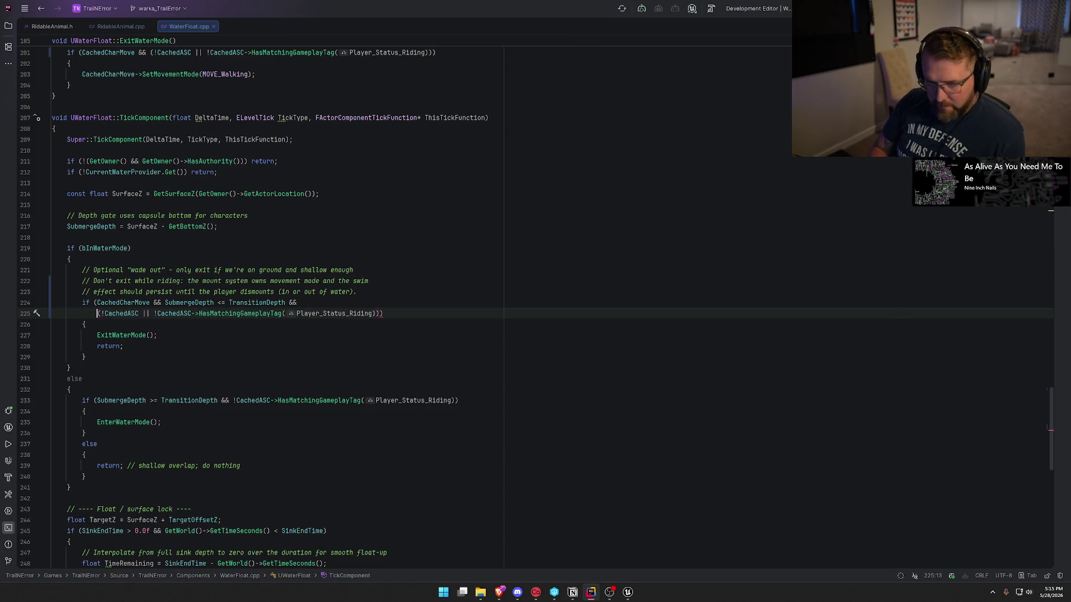
{"action": "key", "text": "BackSpace"}
{"action": "key", "text": "BackSpace"}
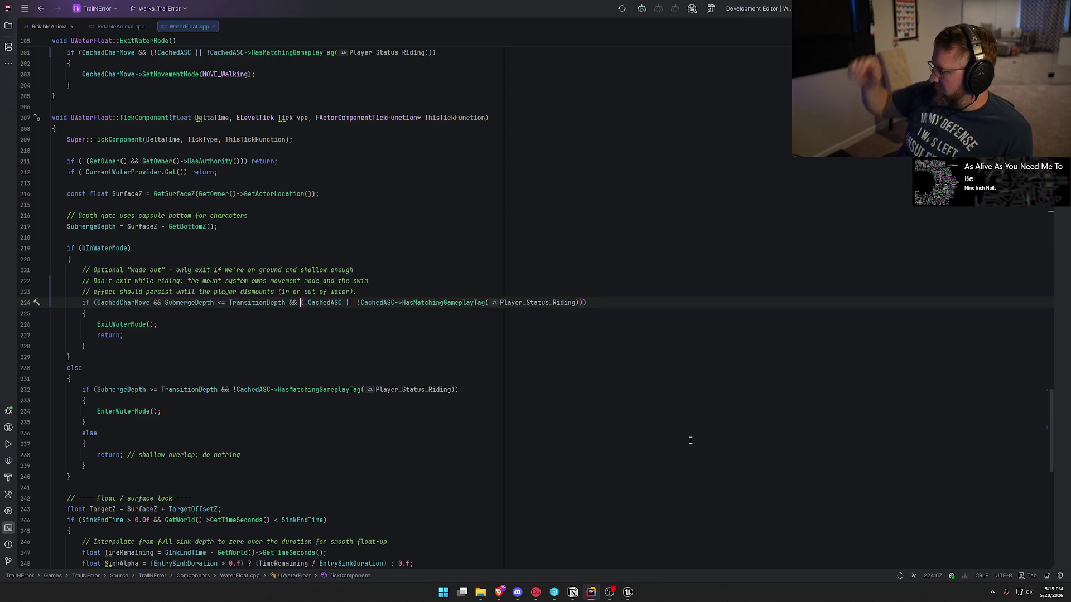
{"action": "key", "text": "alt+Tab"}
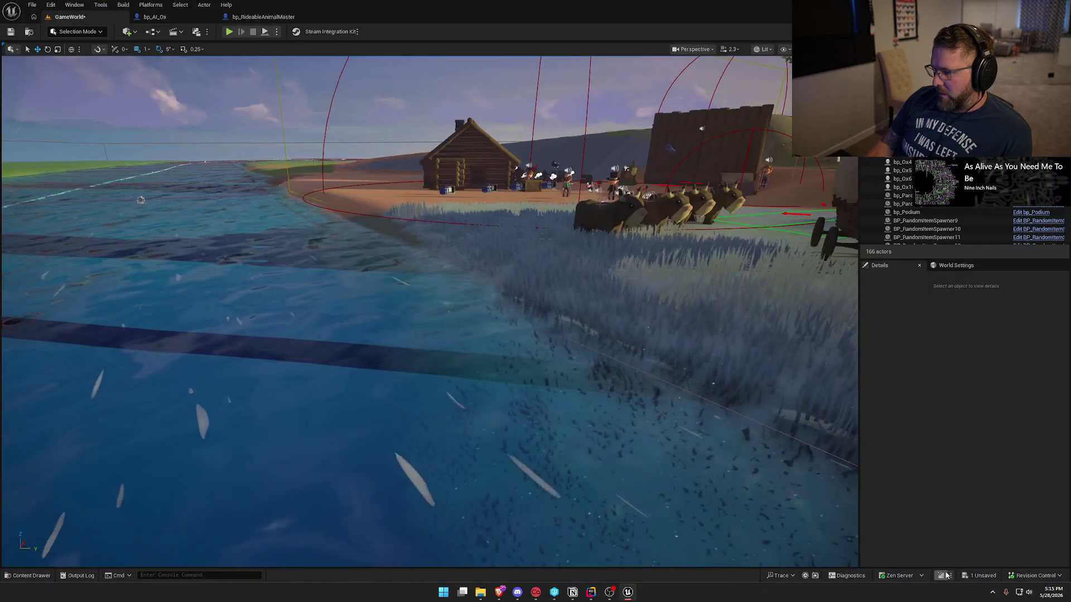
- Live-recompile the game code with Ctrl+Alt+F11 and start a Play-in-Editor session
{"action": "key", "text": "ctrl+alt+F11"}
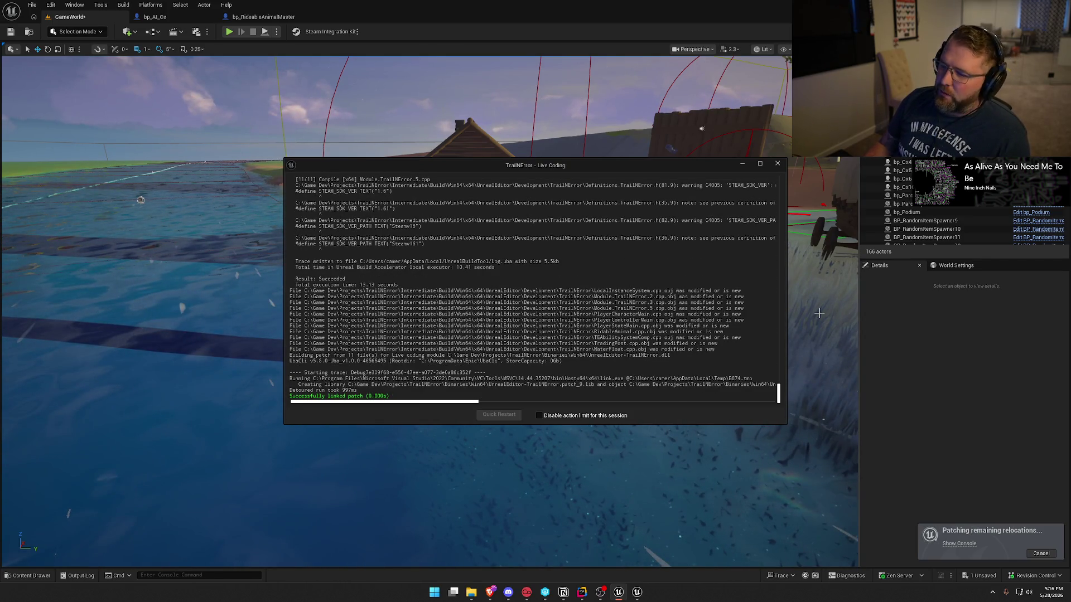
{"action": "left_click", "coordinate": [778, 164]}
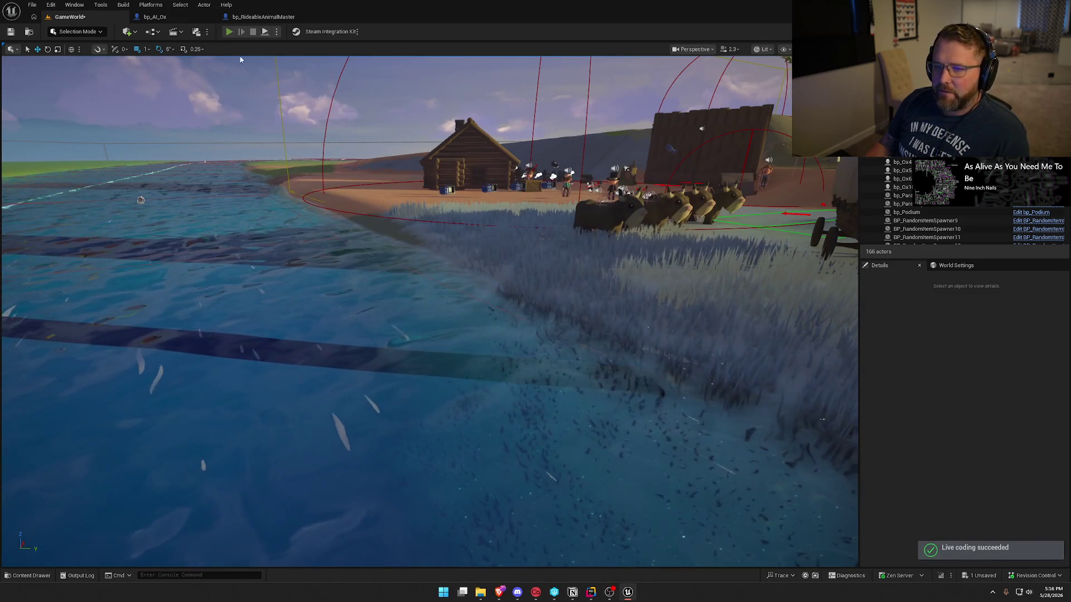
{"action": "left_click", "coordinate": [229, 32]}
- Mount the ox and ride it into the water, dismounting once and riding on across
{"action": "key", "text": "w"}
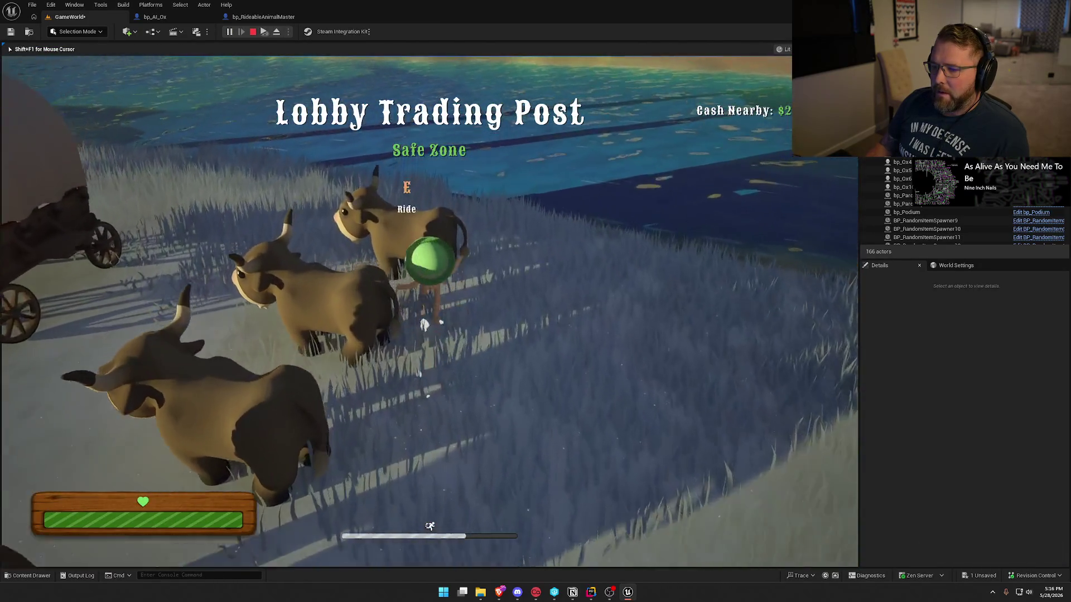
{"action": "key", "text": "e"}
{"action": "key", "text": "w"}
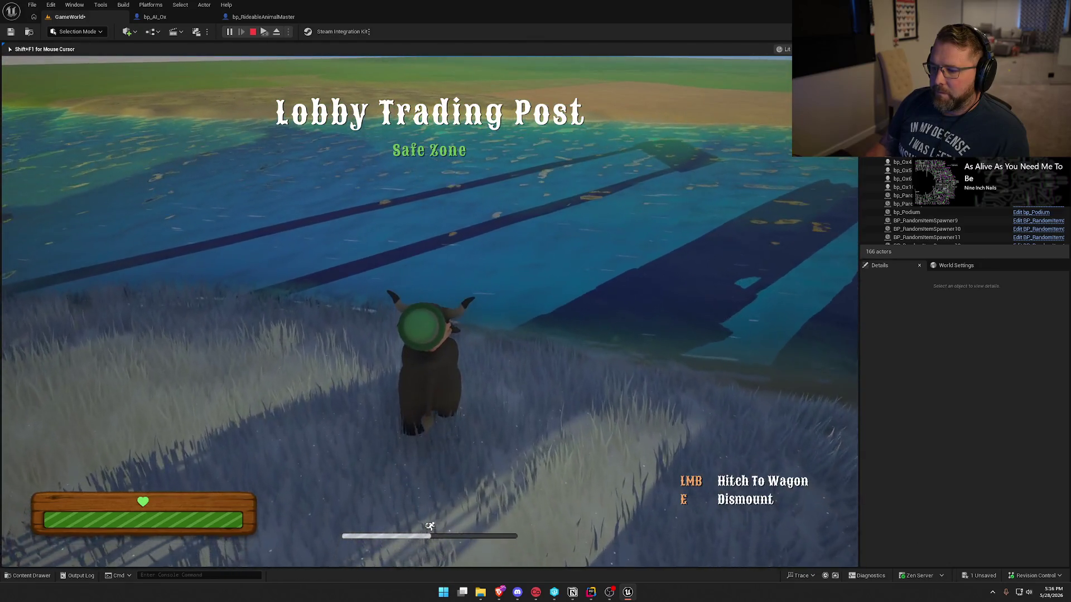
{"action": "key", "text": "w"}
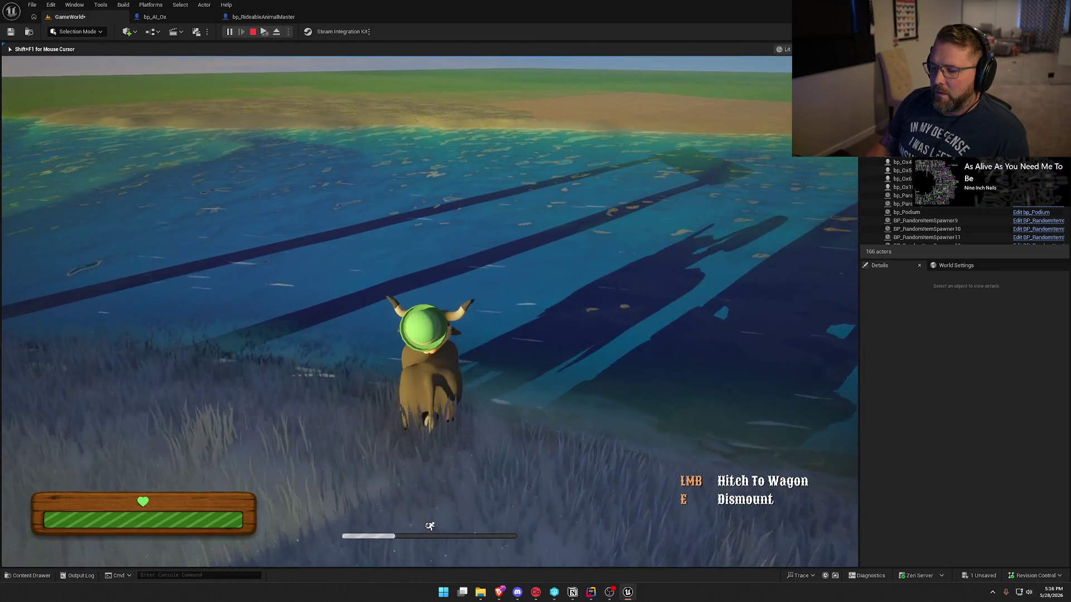
{"action": "key", "text": "e"}
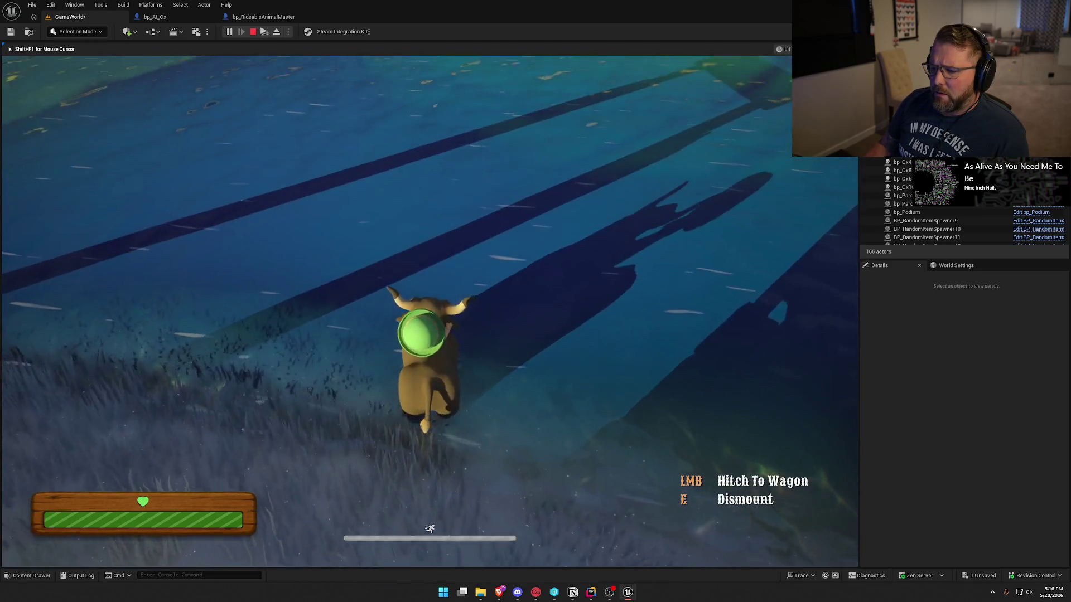
{"action": "key", "text": "w"}
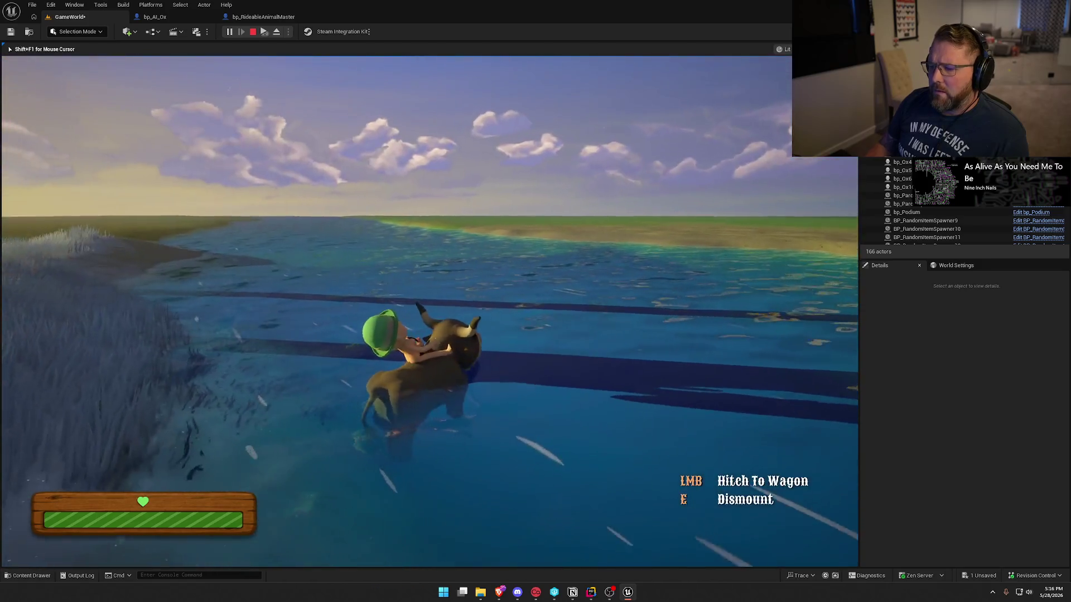
{"action": "key", "text": "w"}
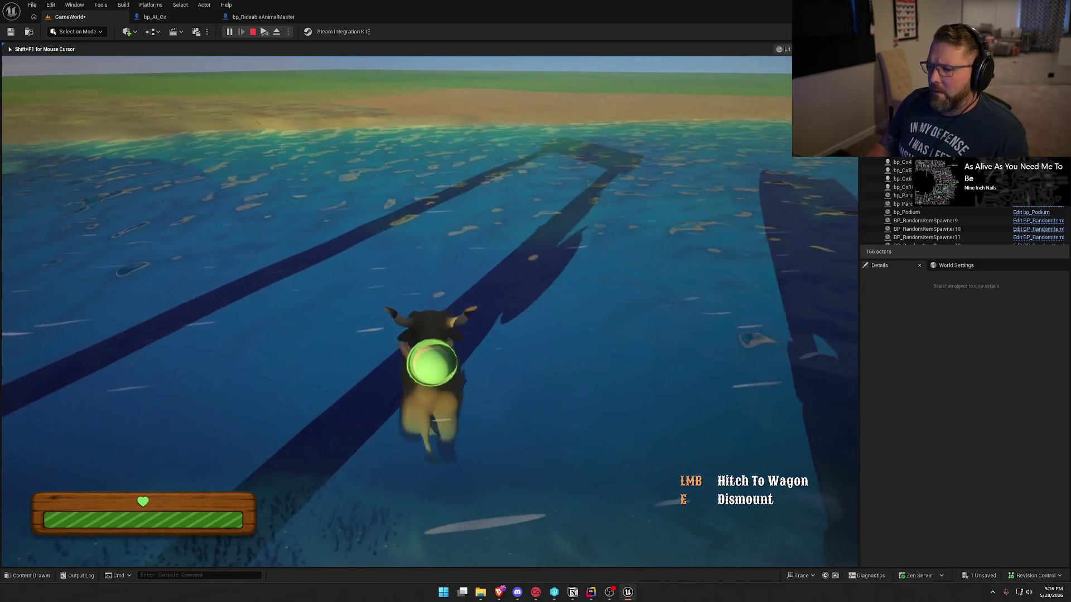
- Dismount and remount in deep water, view the ox's debug info, then stop play
{"action": "key", "text": "e"}
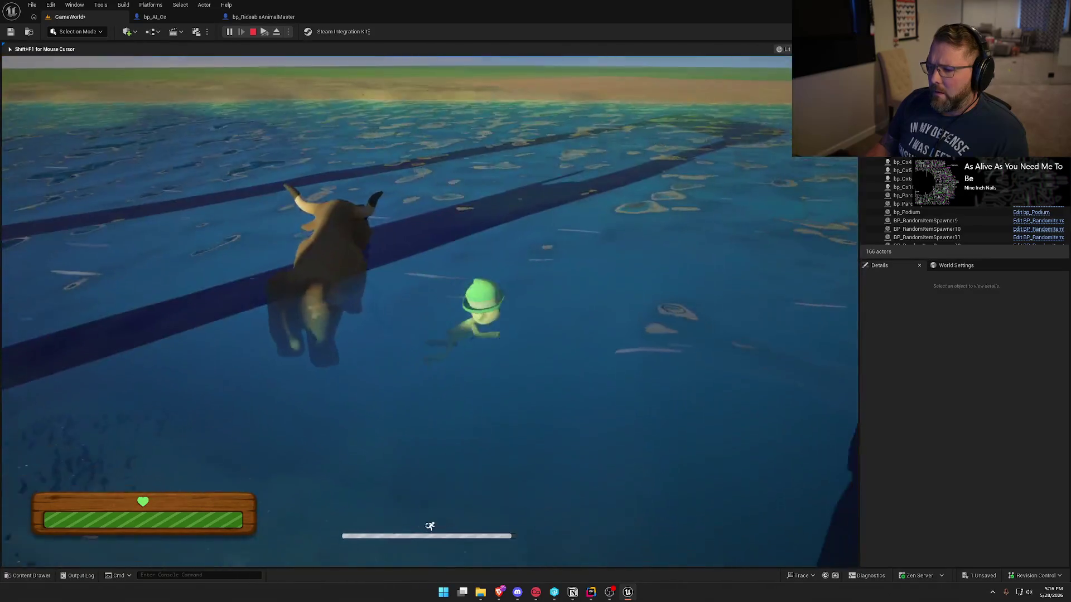
{"action": "key", "text": "e"}
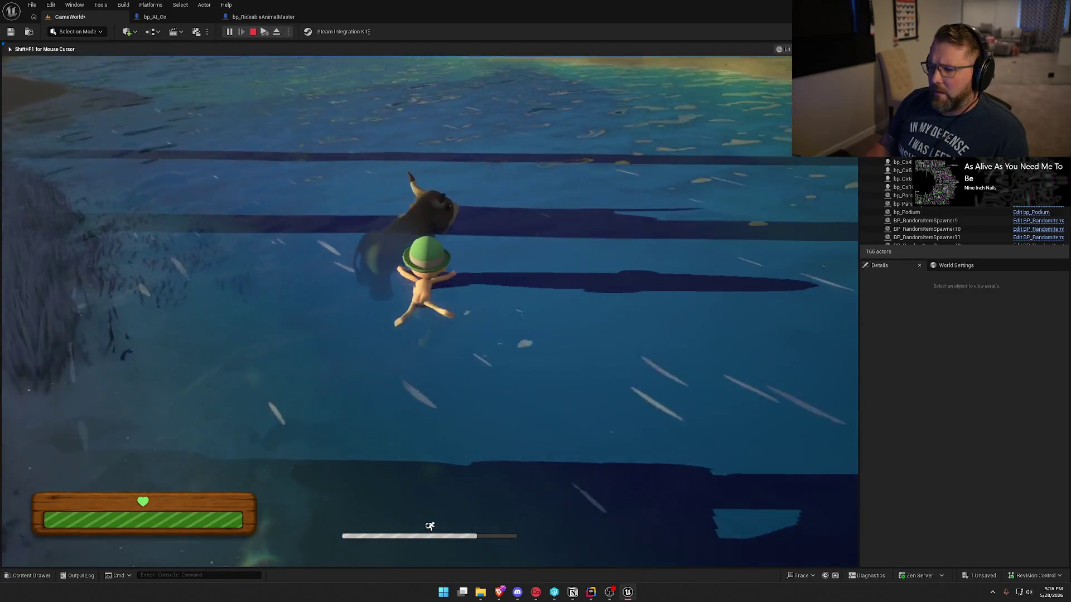
{"action": "key", "text": "w"}
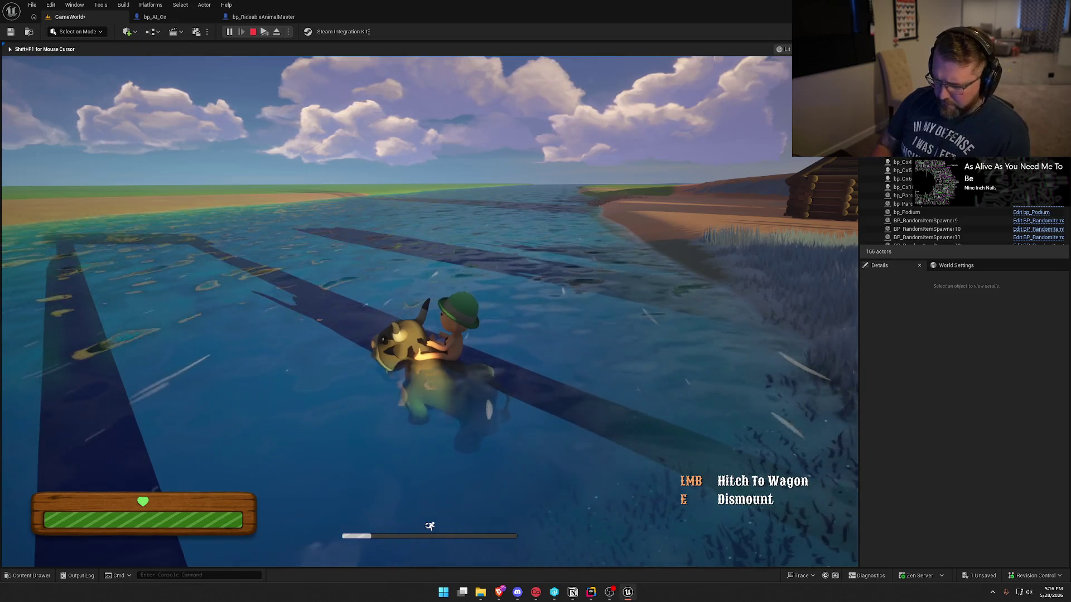
{"action": "key", "text": "apostrophe"}
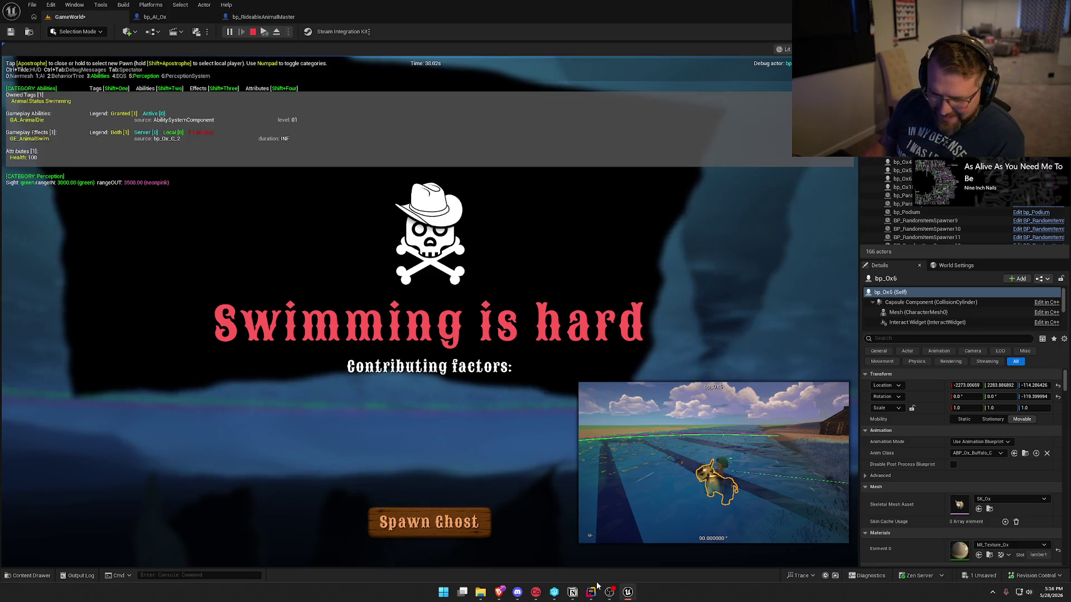
{"action": "key", "text": "Escape"}
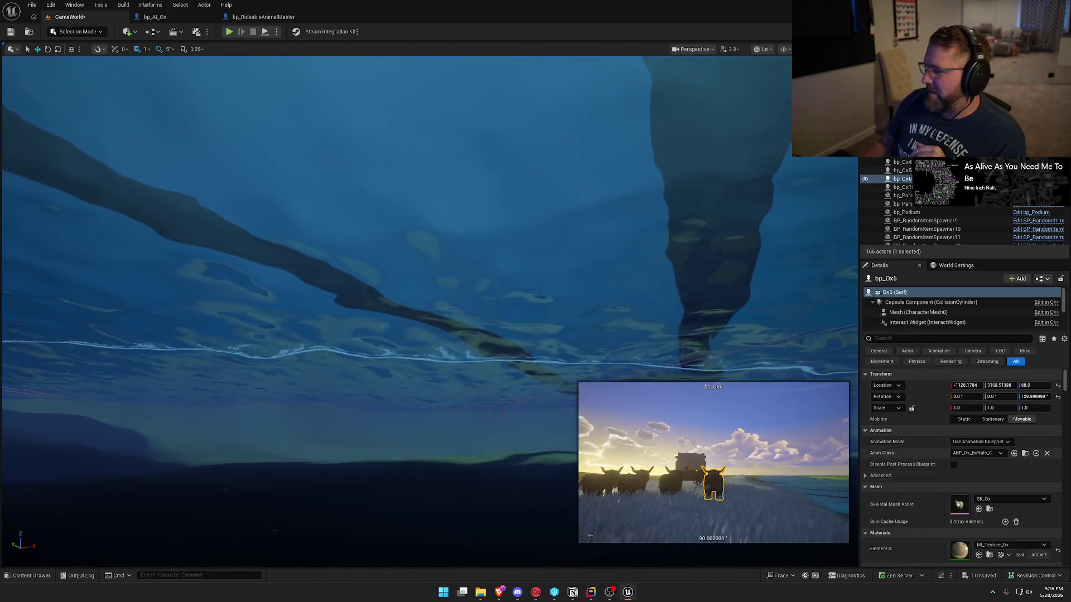
{"action": "key", "text": "alt+Tab"}
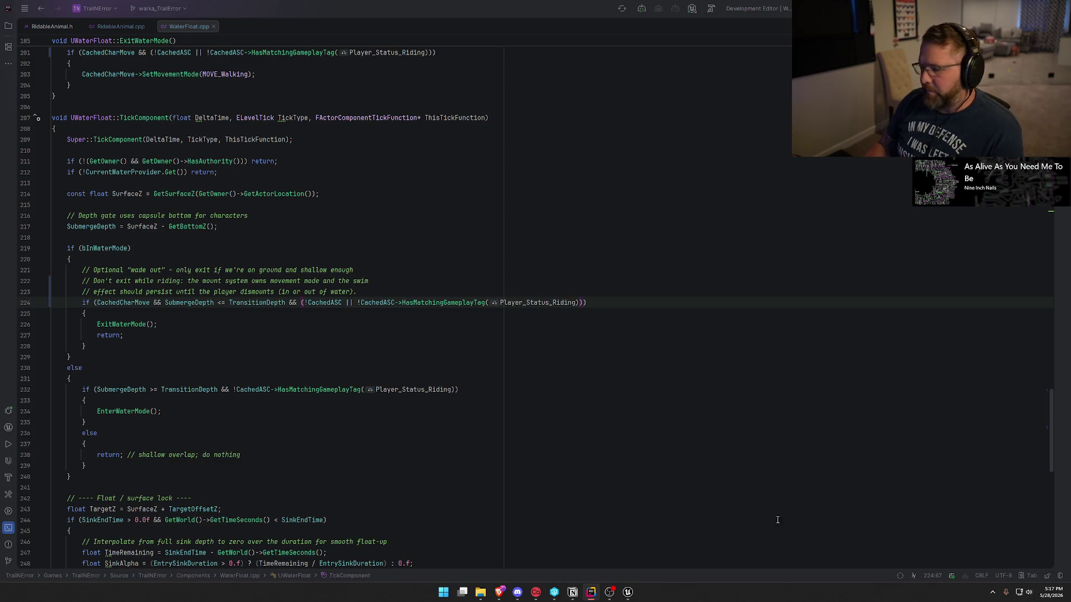
{"action": "left_click", "coordinate": [382, 346]}
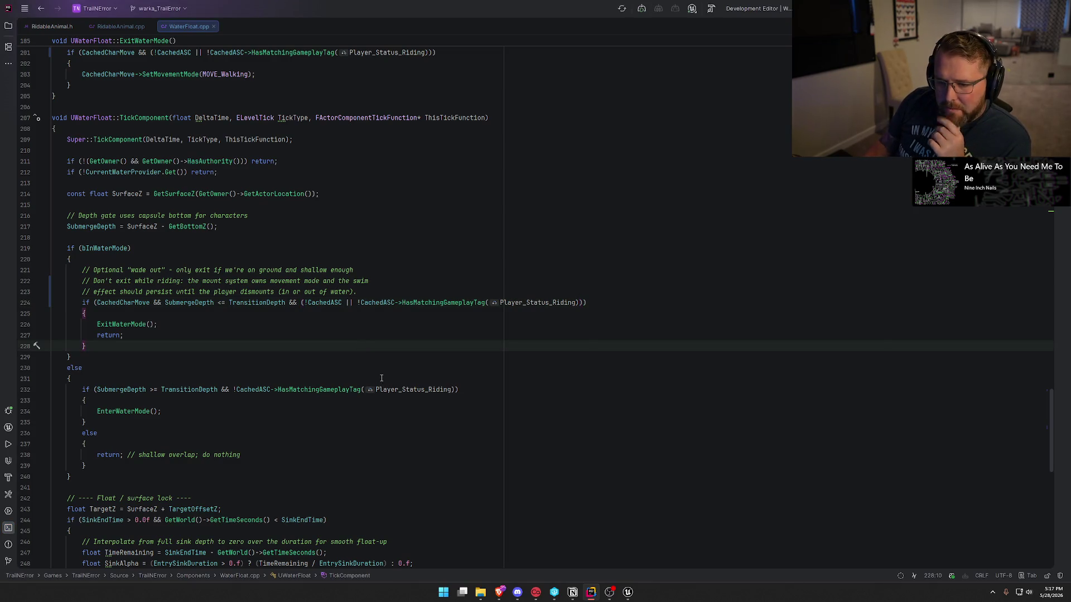
{"action": "scroll", "coordinate": [381, 378], "scroll_direction": "down", "scroll_amount": 5}
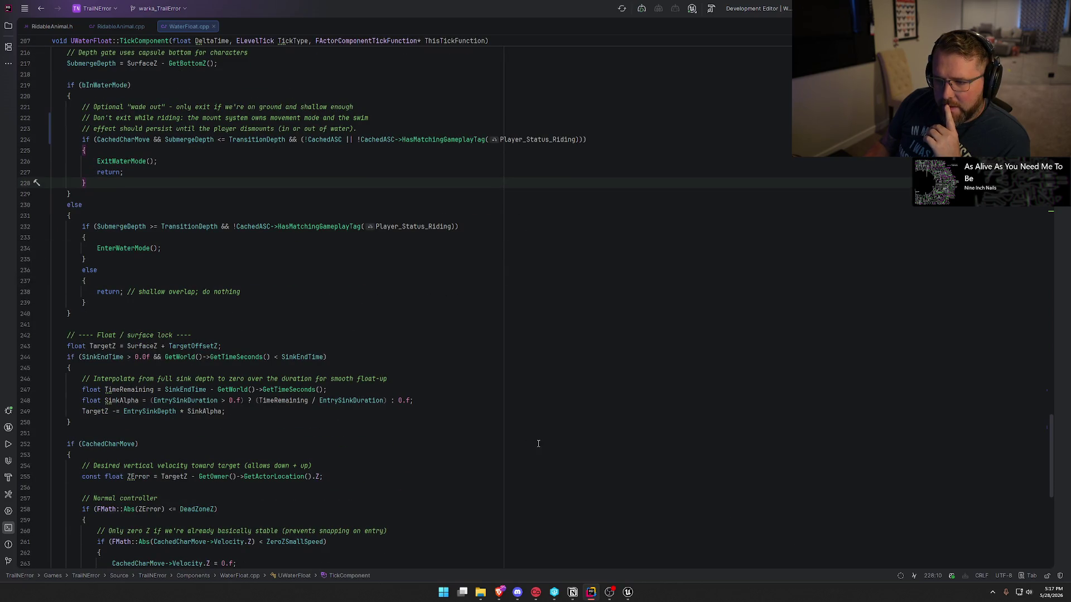
{"action": "left_click", "coordinate": [627, 592]}
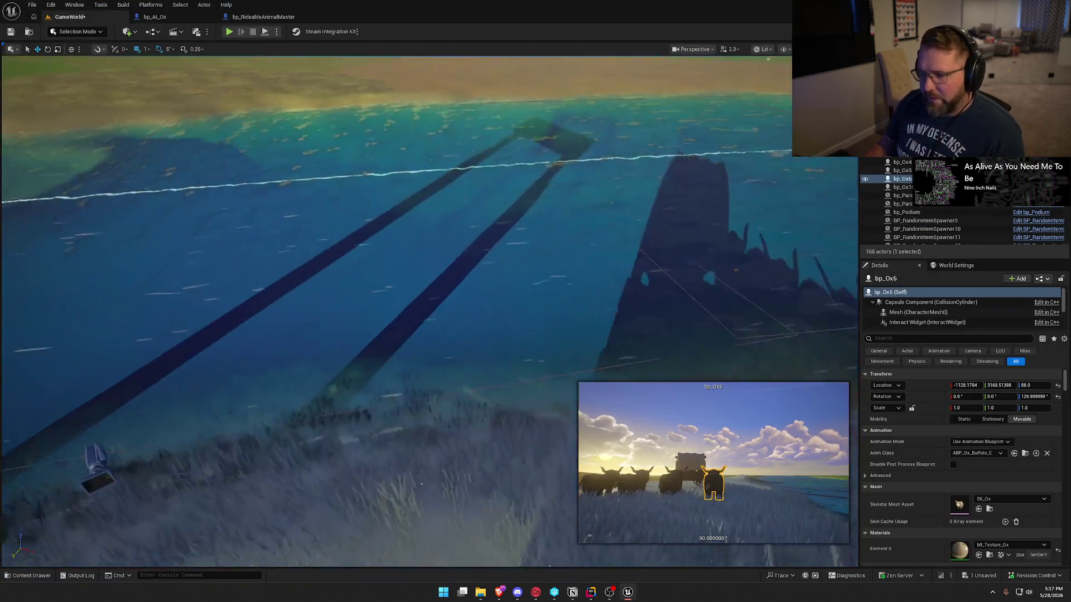
- Start a play session with gameplay debug info and sprint toward the oxen on the shore
{"action": "left_click", "coordinate": [619, 287]}
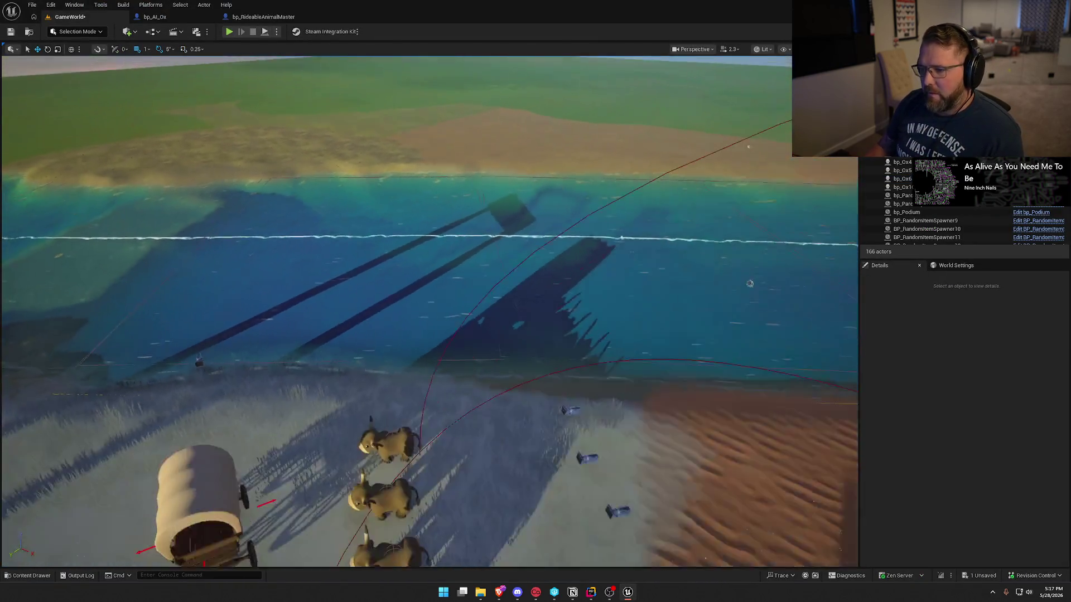
{"action": "mouse_move", "coordinate": [457, 327]}
{"action": "left_mouse_down"}
{"action": "mouse_move", "coordinate": [435, 318]}
{"action": "mouse_move", "coordinate": [457, 327]}
{"action": "left_mouse_up"}
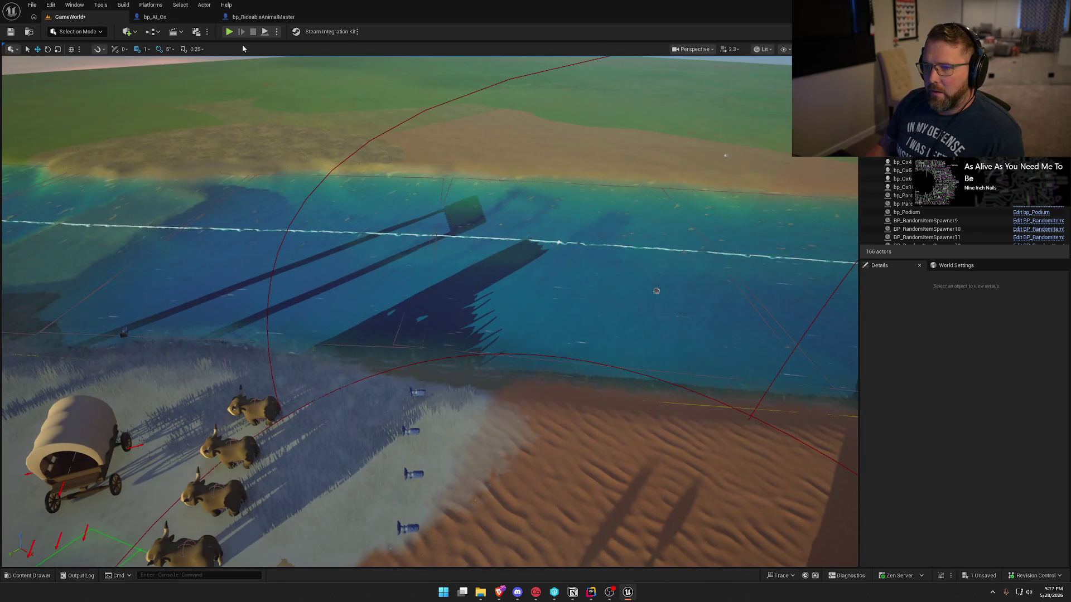
{"action": "key", "text": "alt+p"}
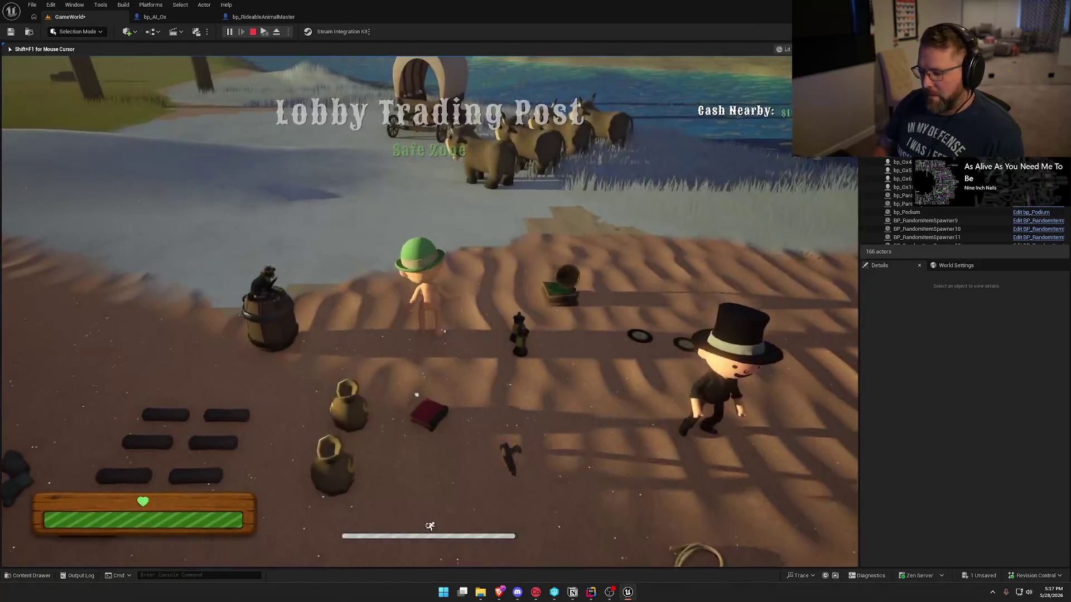
{"action": "key", "text": "apostrophe"}
{"action": "key", "text": "shift+w"}
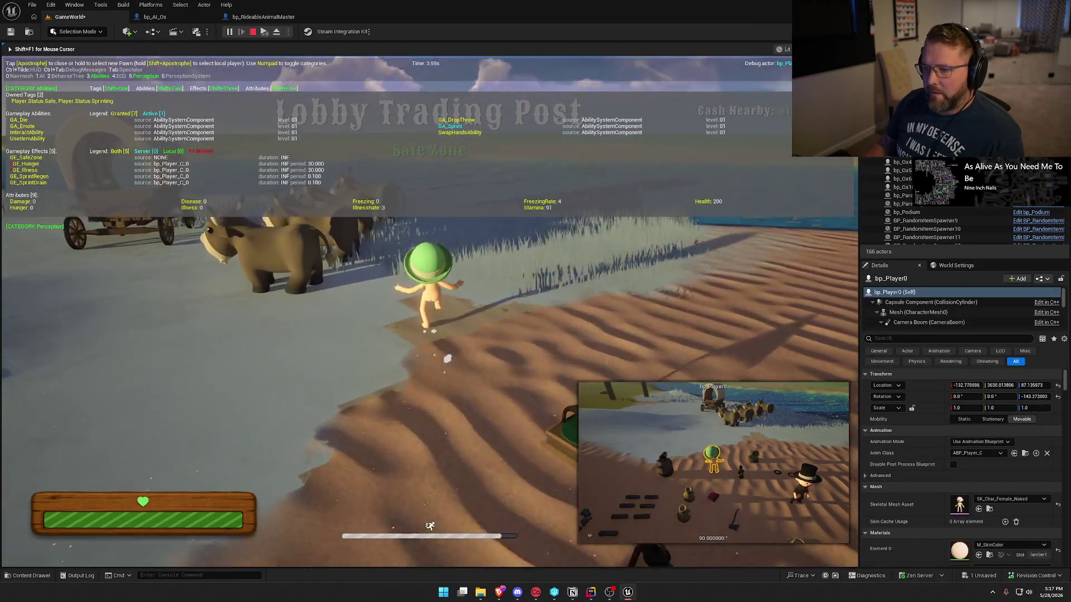
- Mount an ox and ride it into deeper water
{"action": "key", "text": "e"}
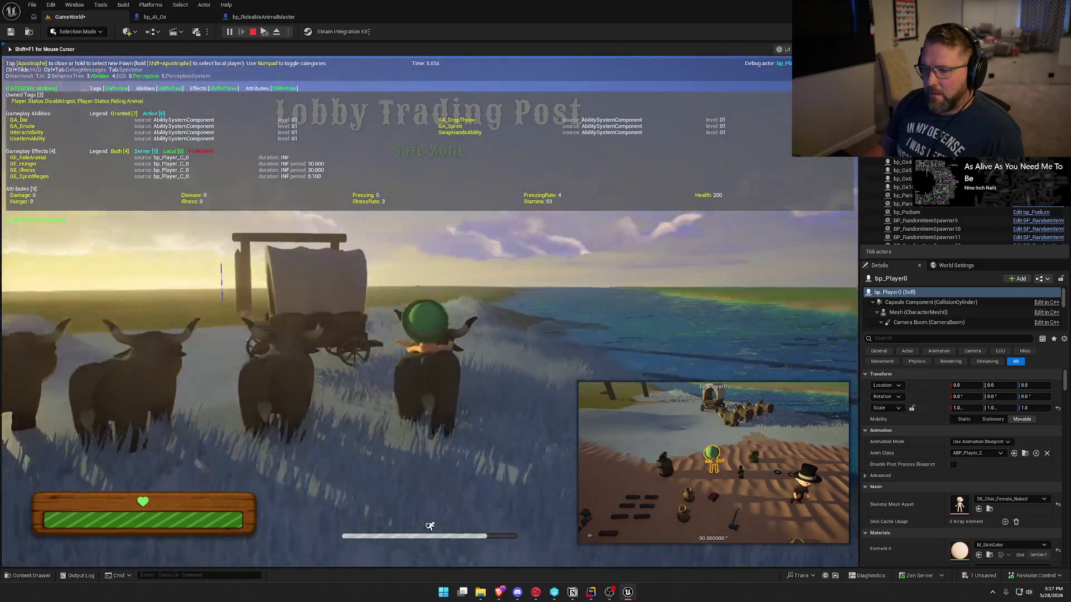
{"action": "key", "text": "w"}
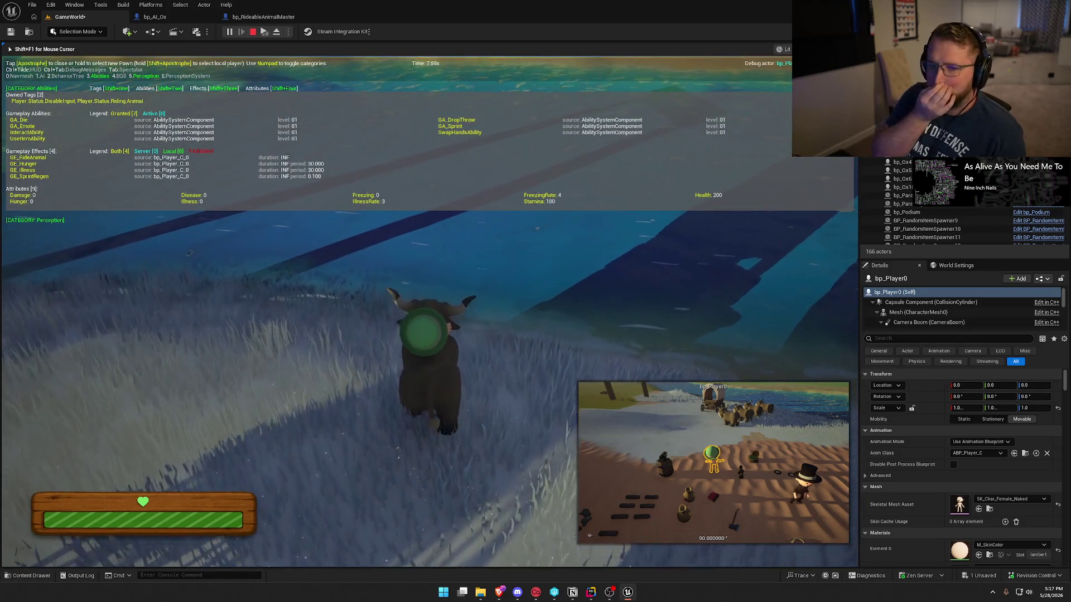
{"action": "key", "text": "w"}
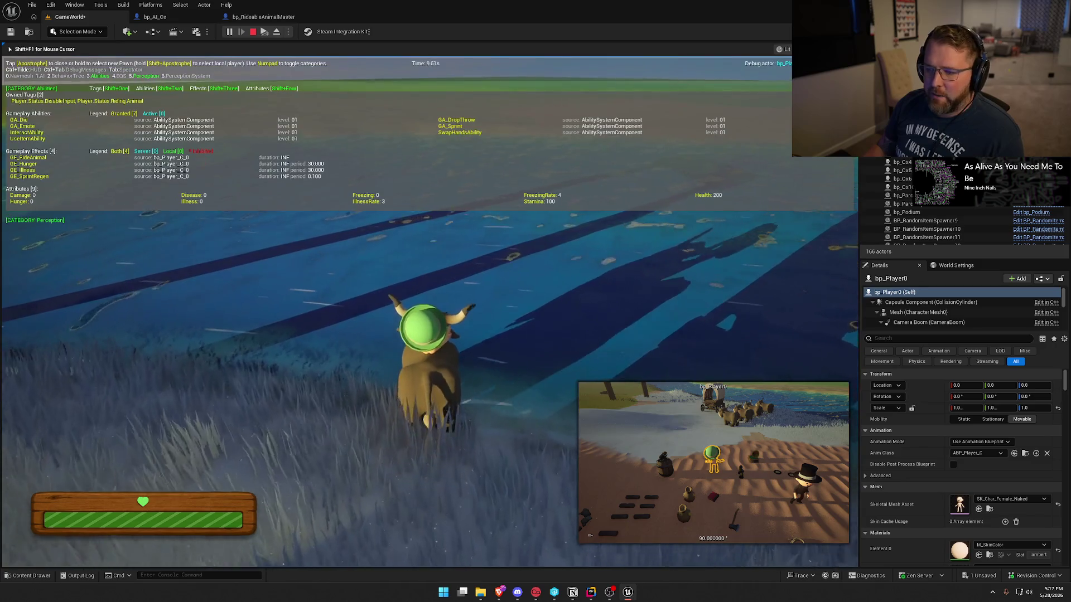
{"action": "key", "text": "w"}
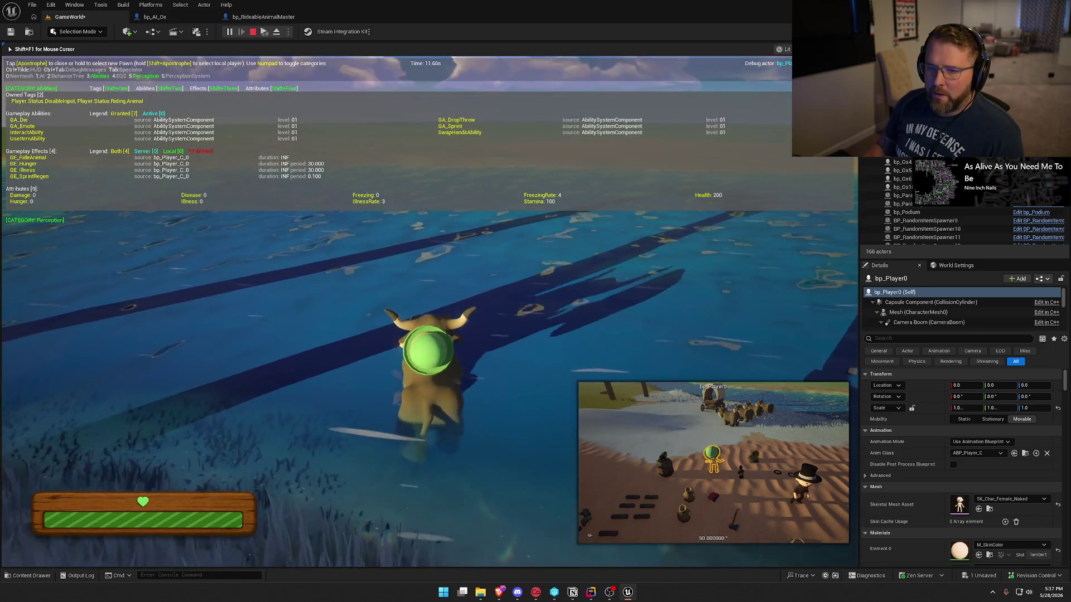
{"action": "key", "text": "w"}
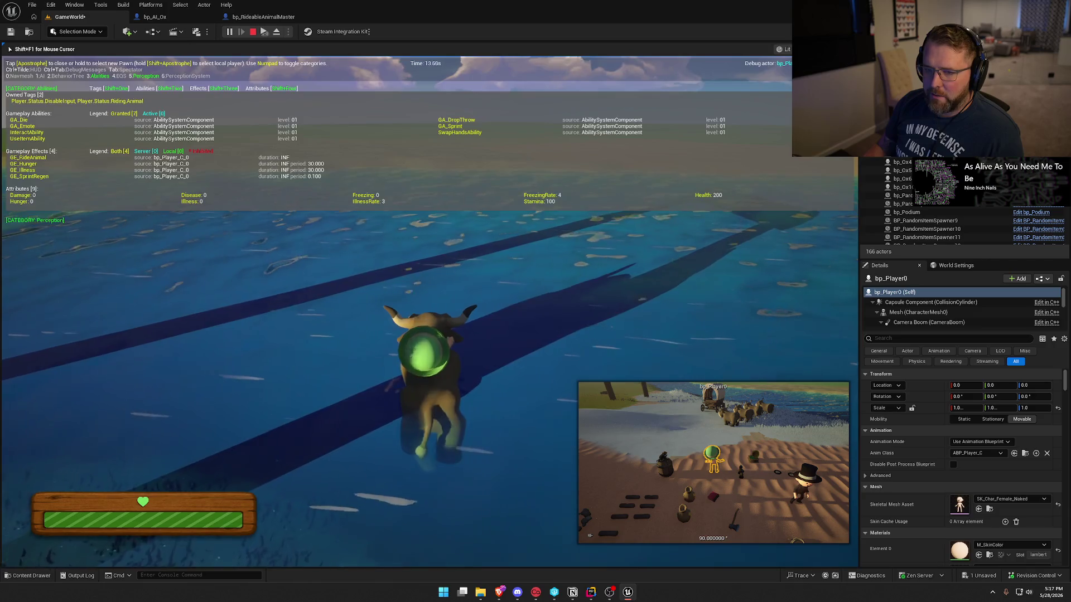
- Dismount to swim, remount the ox from the water, then end the session and return to Rider
{"action": "key", "text": "e"}
{"action": "key", "text": "w"}
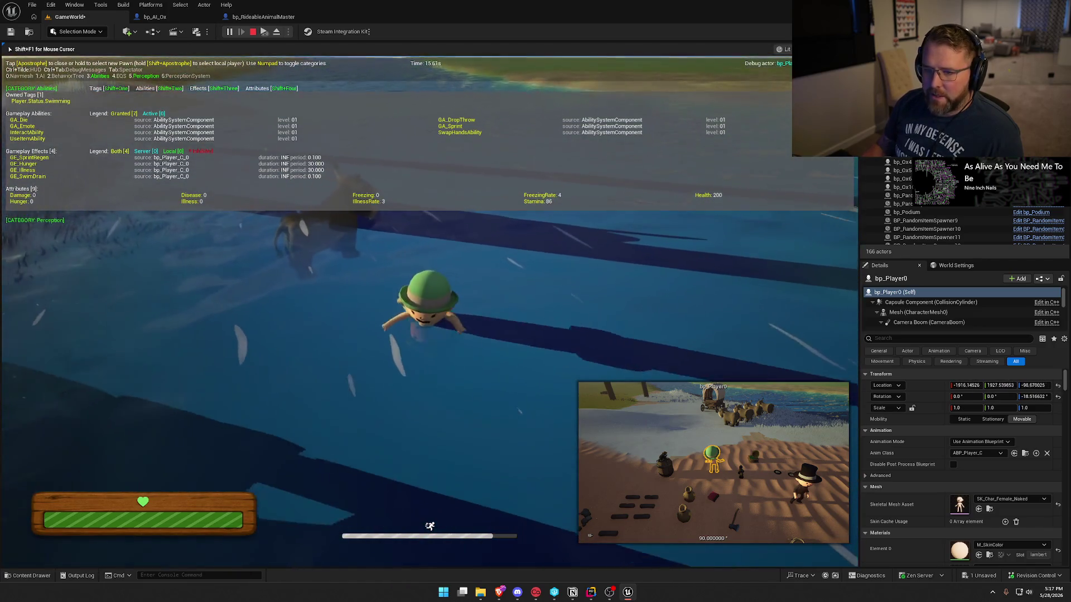
{"action": "key", "text": "w"}
{"action": "key", "text": "e"}
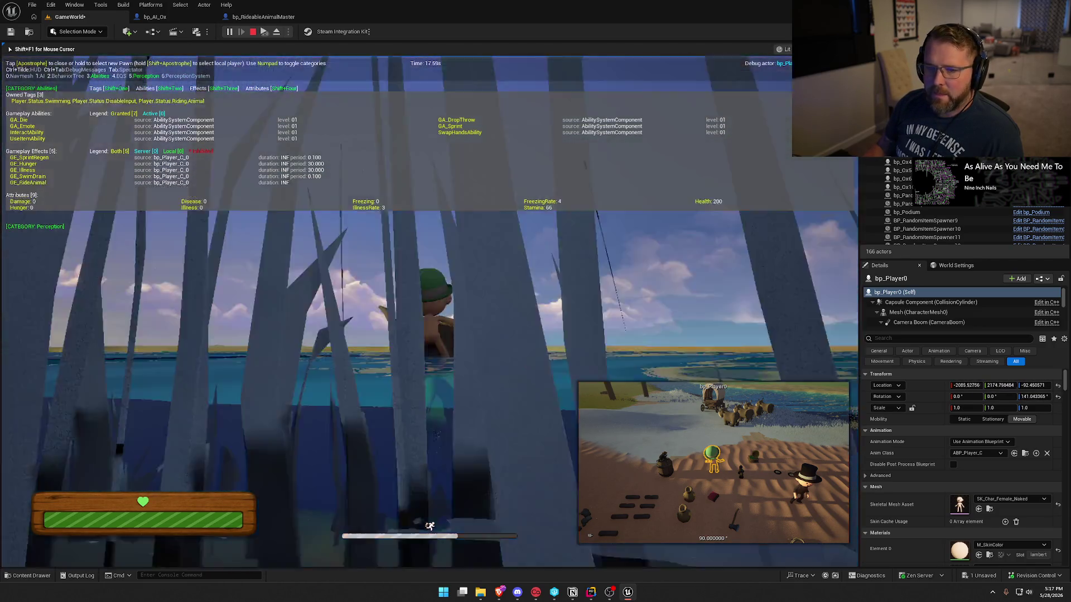
{"action": "key", "text": "a"}
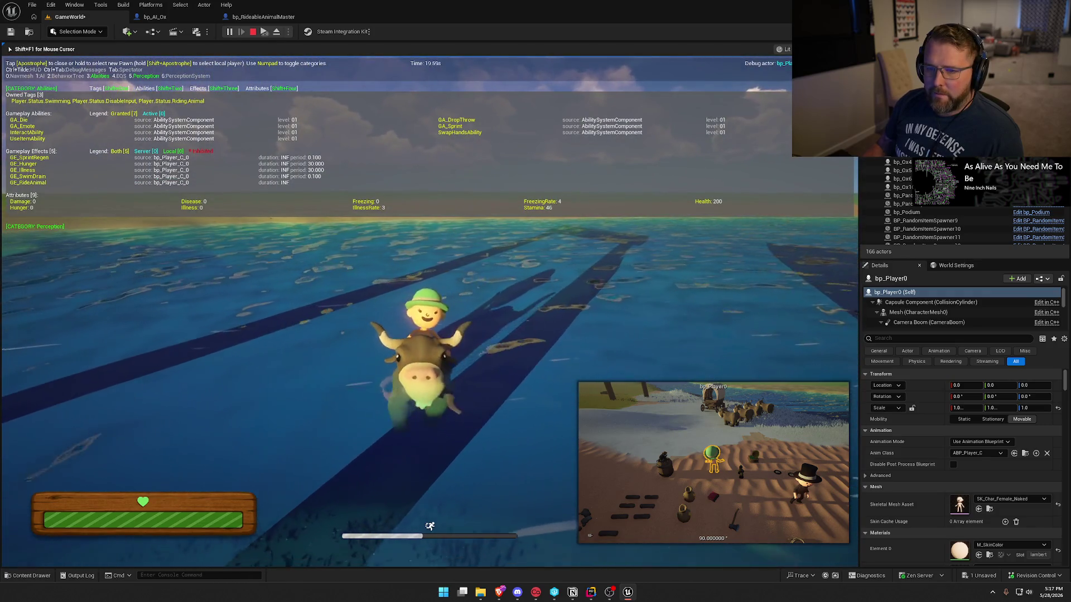
{"action": "key", "text": "Escape"}
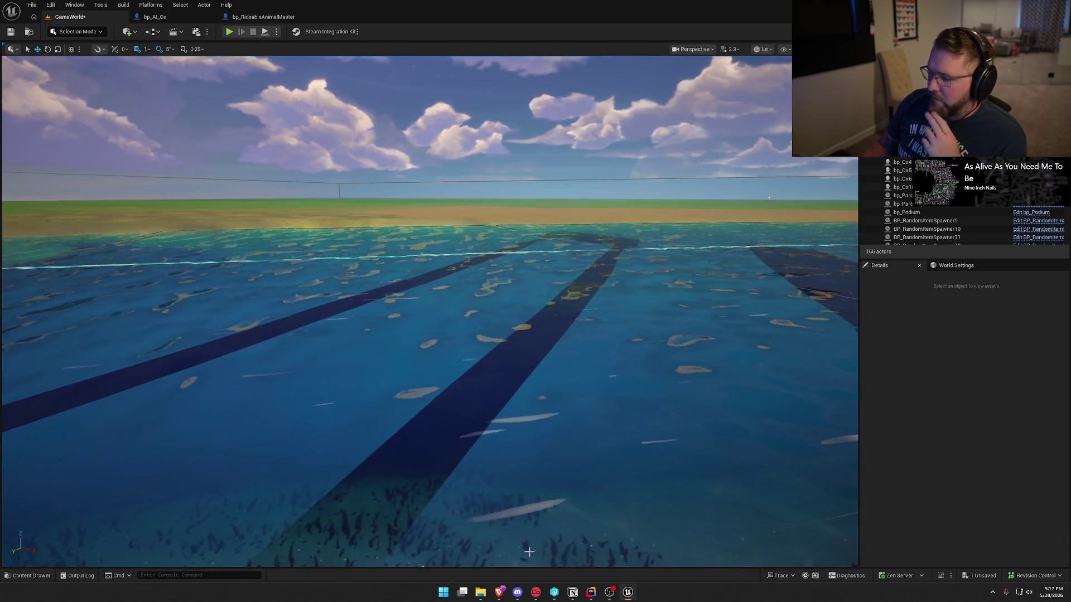
{"action": "key", "text": "alt+Tab"}
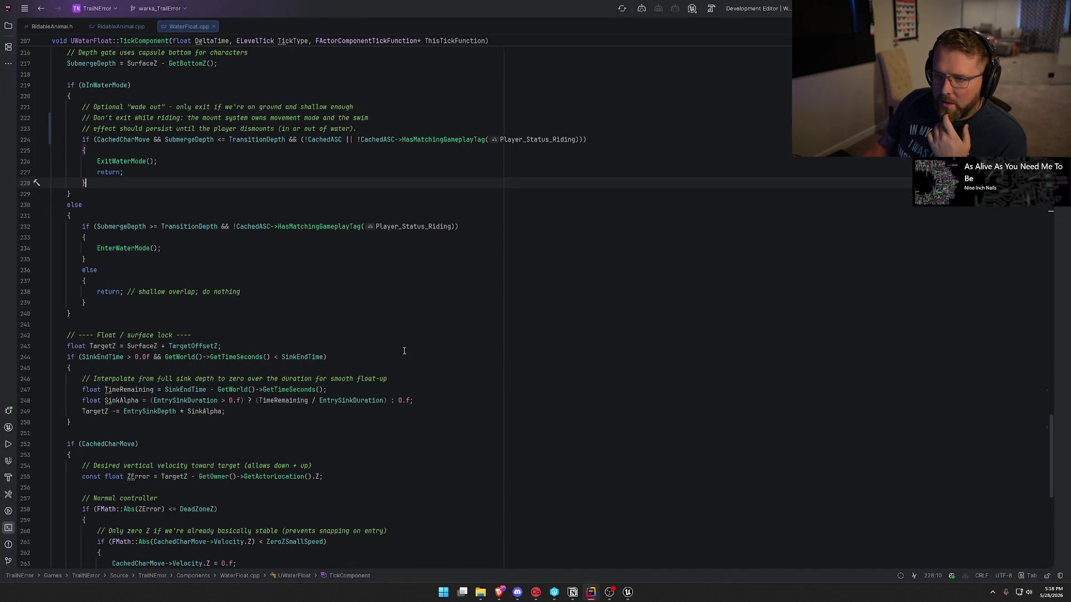
- Switch to RidableAnimal.cpp to view the proposed WaterFloat.h include edit beside the original
{"action": "left_click", "coordinate": [116, 27]}
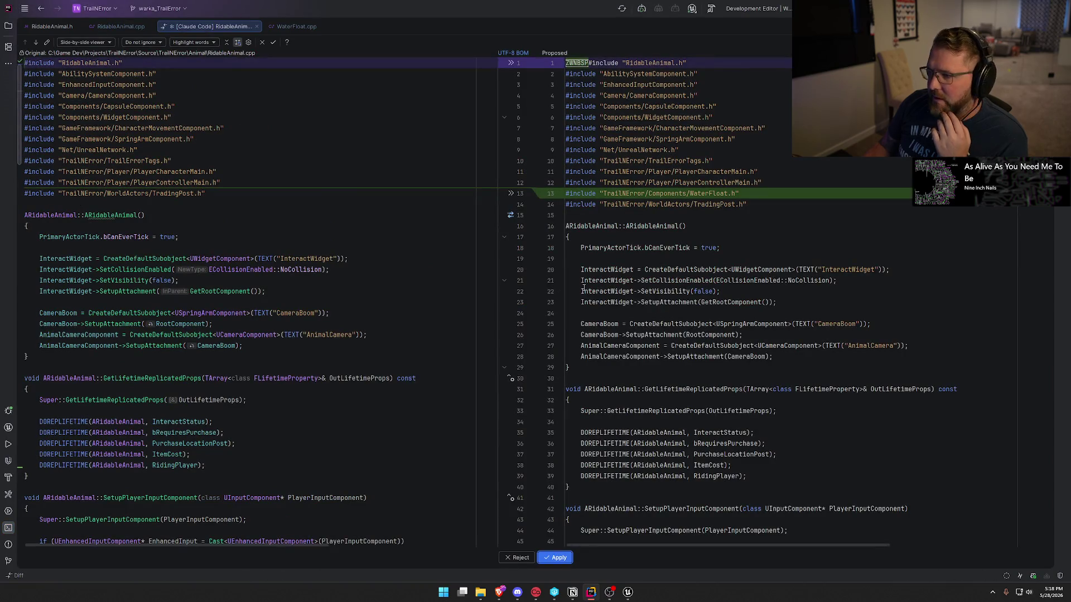
- Inspect the added WaterFloat.h include line, reject the RidableAnimal.cpp edit, and return to Unreal Editor
{"action": "left_click", "coordinate": [753, 199]}
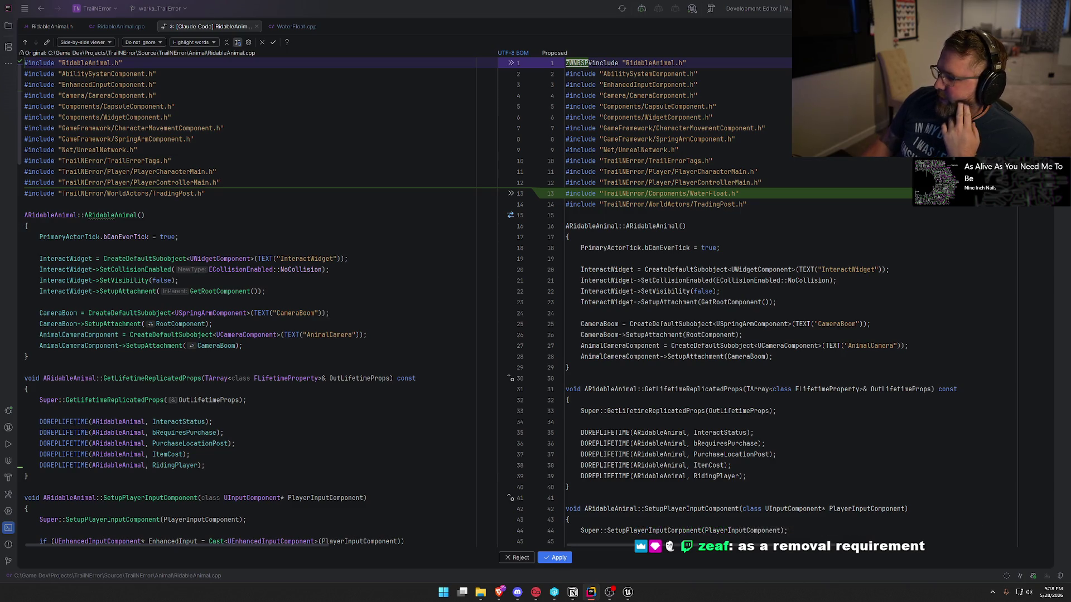
{"action": "left_click", "coordinate": [502, 562]}
{"action": "left_click", "coordinate": [627, 593]}
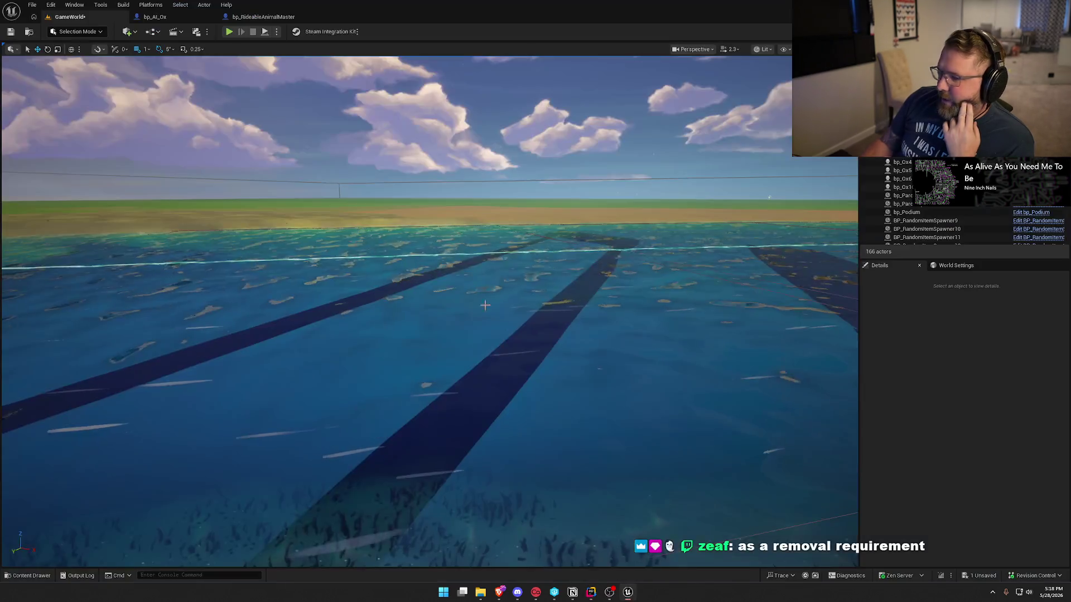
- Show the Content/Logic/Player blueprints folder in the Content Drawer, then go back to Rider
{"action": "key", "text": "ctrl+space"}
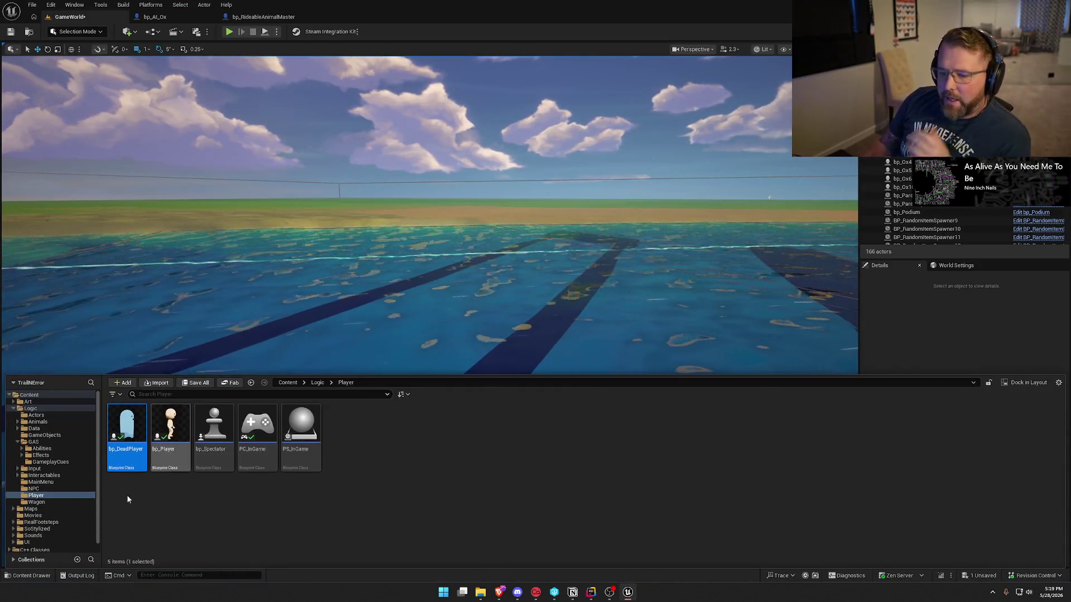
{"action": "left_click", "coordinate": [596, 594]}
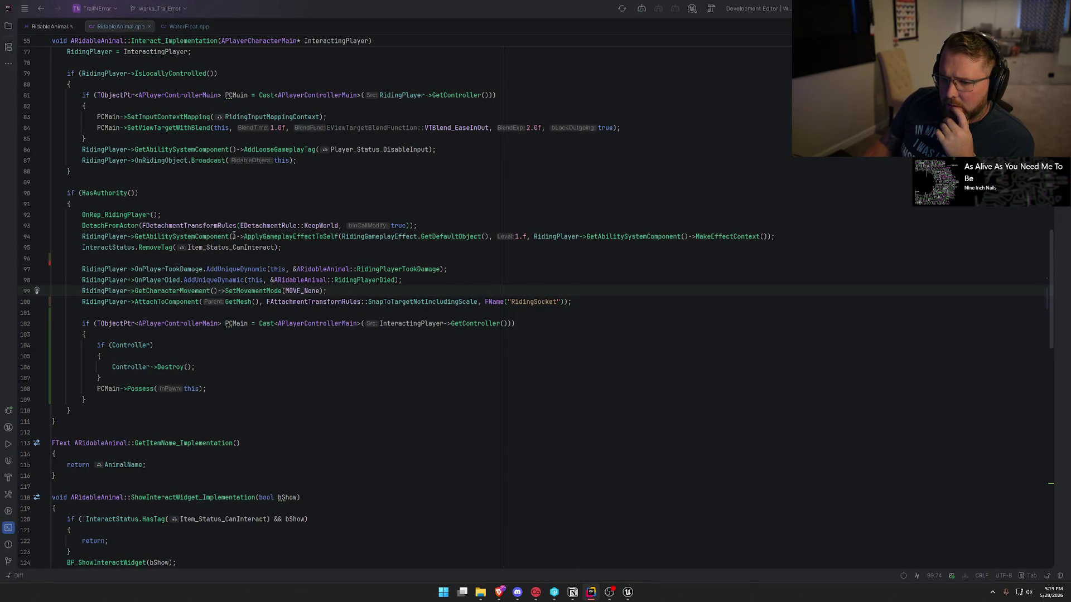
- Dismiss the ApplyGameplayEffectToSelf documentation on line 94 and show Content/Logic/GAS/Effects in Unreal Editor
{"action": "left_click", "coordinate": [293, 236]}
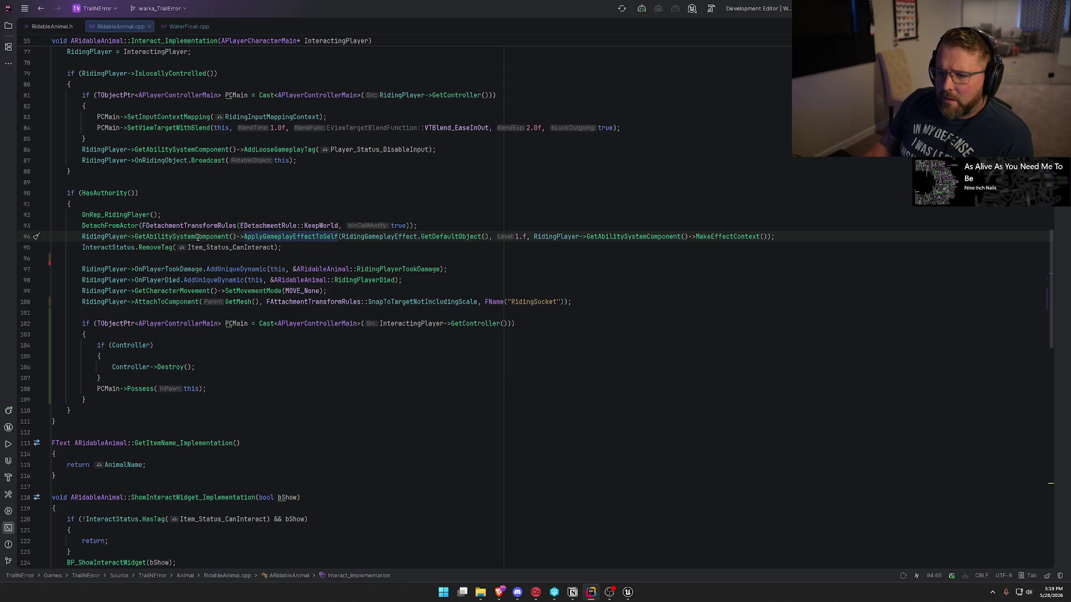
{"action": "mouse_move", "coordinate": [293, 238]}
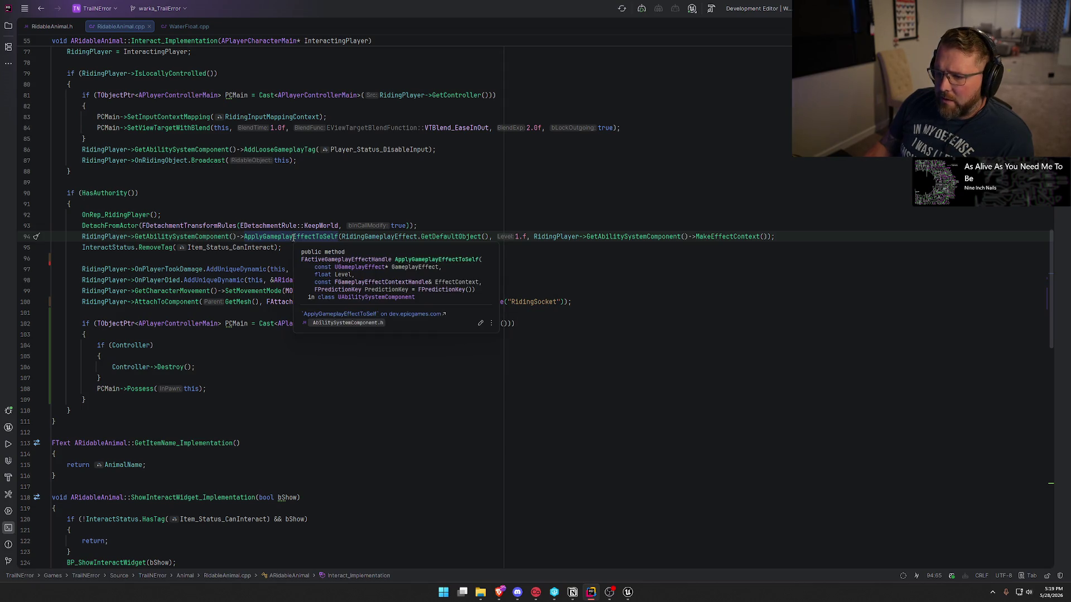
{"action": "left_click", "coordinate": [365, 239]}
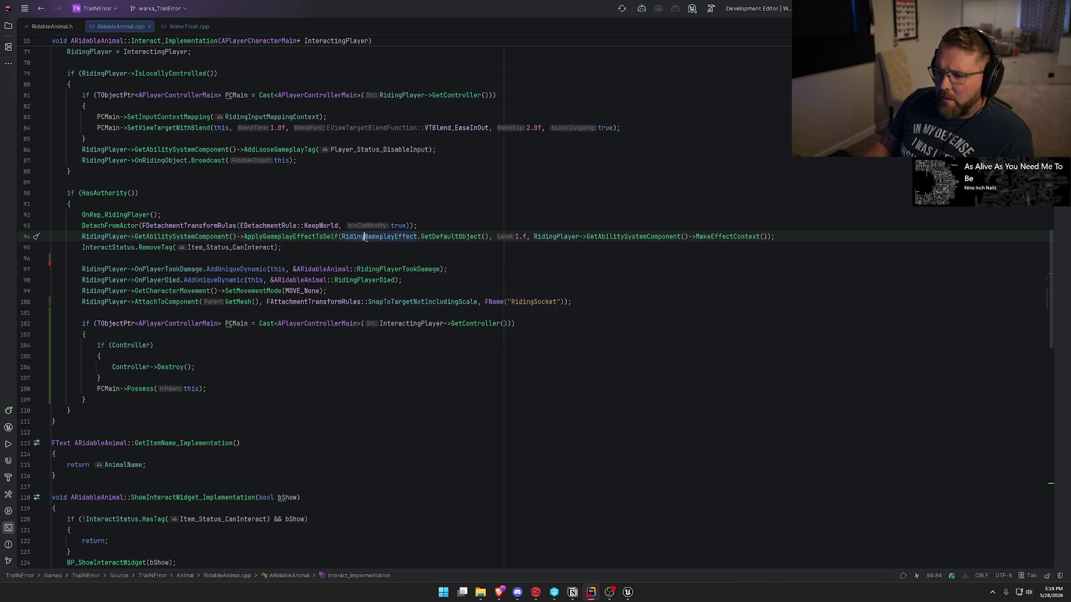
{"action": "left_click", "coordinate": [627, 592]}
{"action": "left_click", "coordinate": [41, 456]}
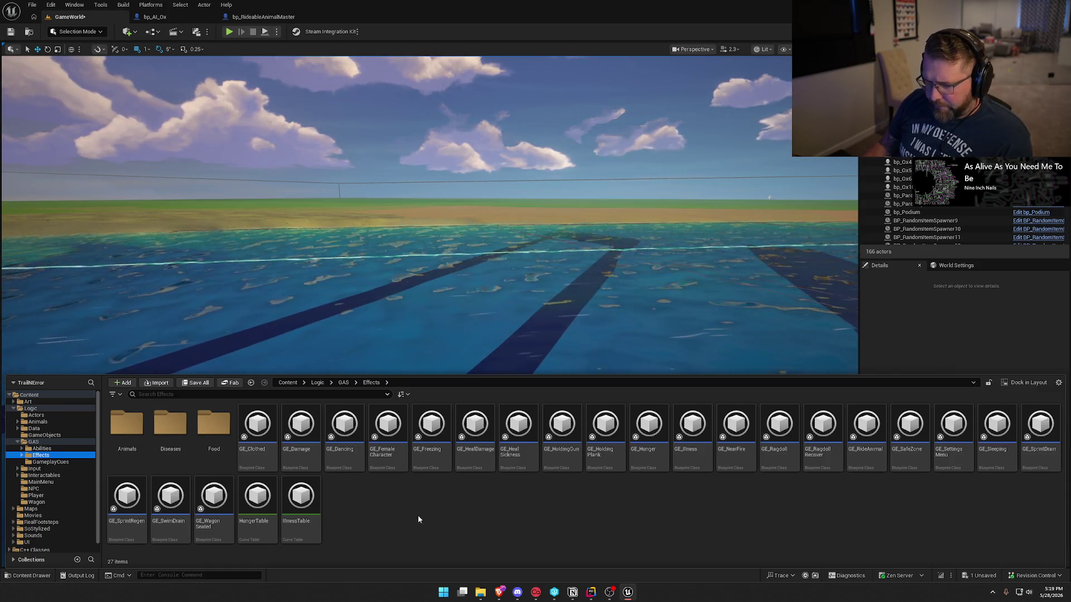
- Open GE_RideAnimal and add a Remove Other Effects component targeting GE_SwimDrain
{"action": "double_click", "coordinate": [872, 460]}
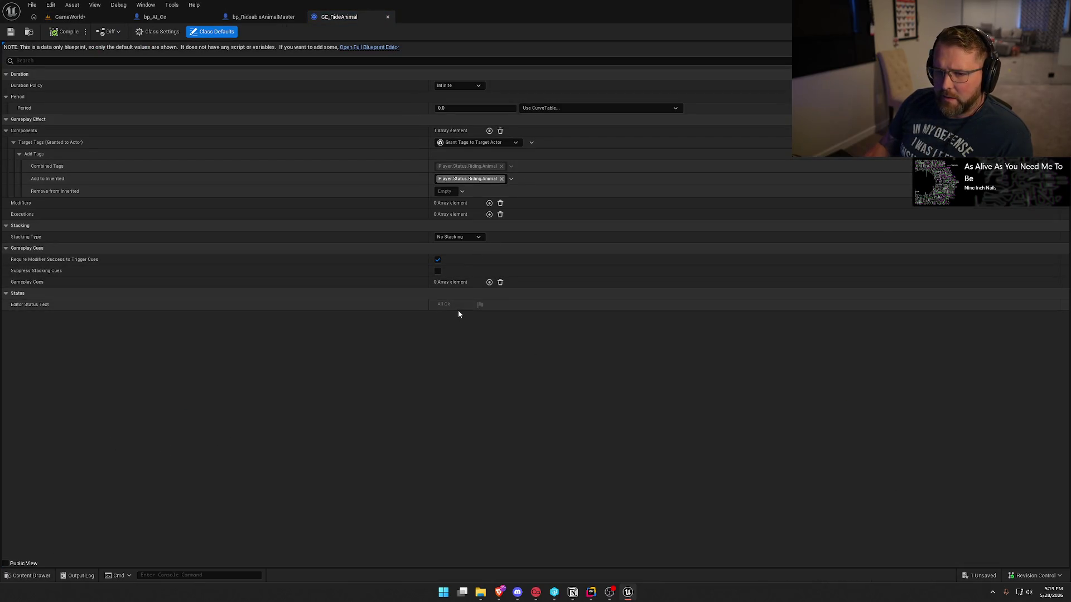
{"action": "left_click", "coordinate": [489, 130]}
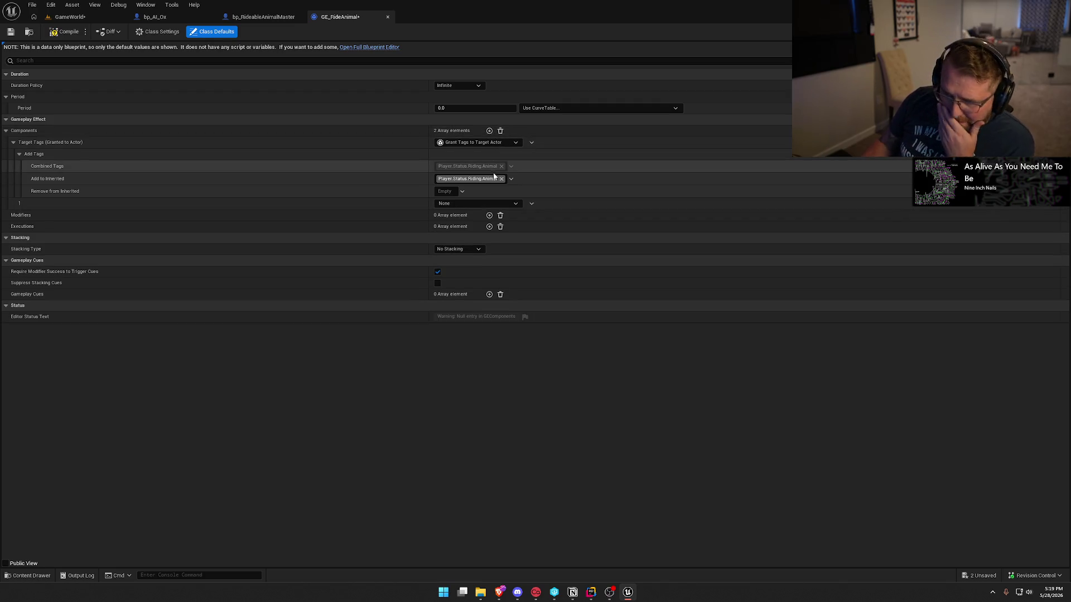
{"action": "left_click", "coordinate": [470, 204]}
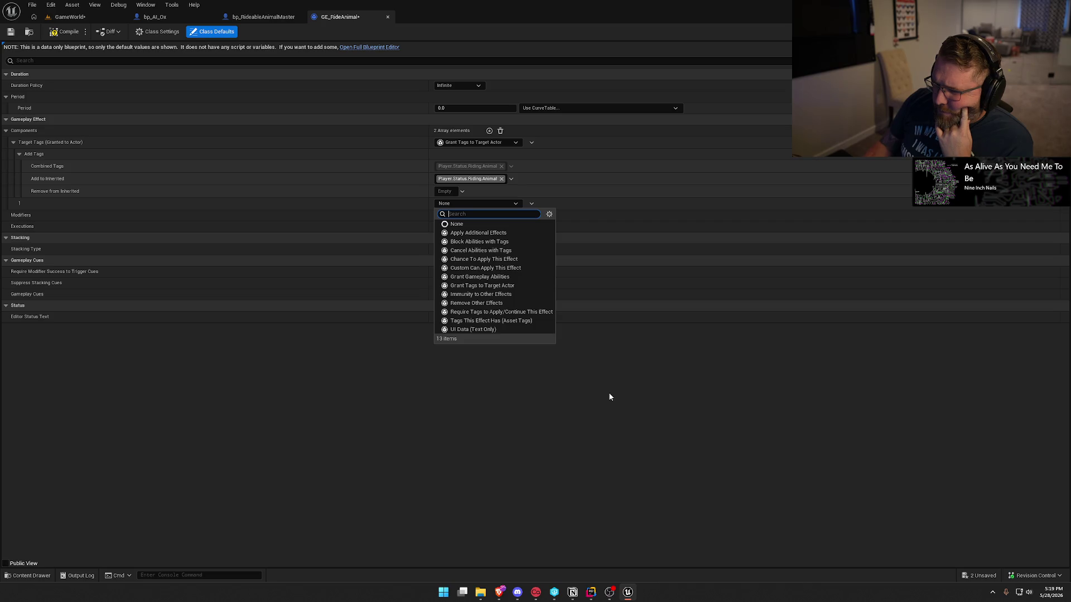
{"action": "left_click", "coordinate": [518, 303]}
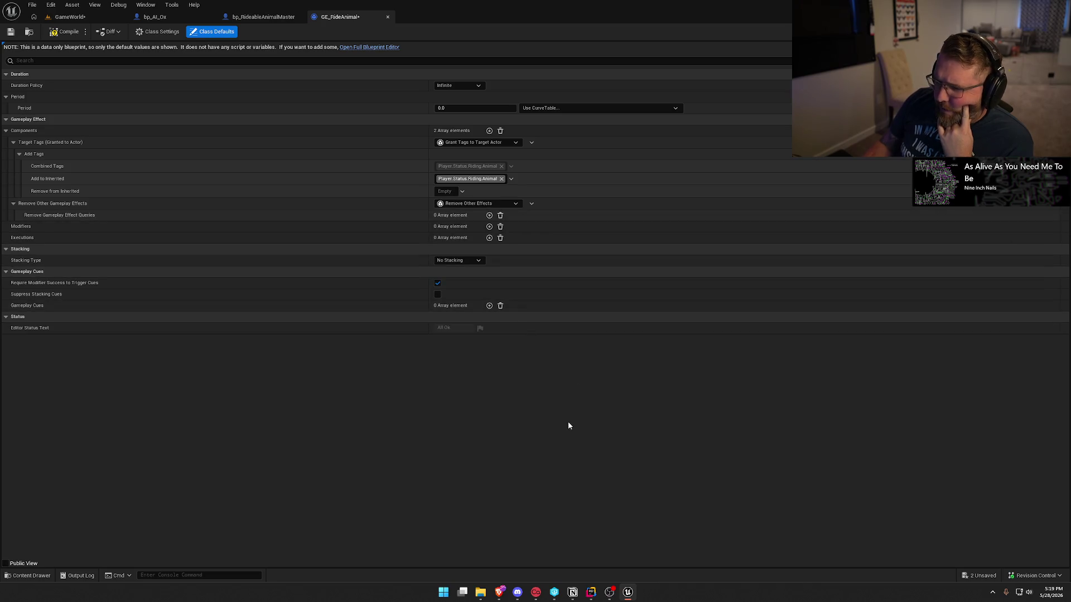
{"action": "left_click", "coordinate": [489, 216]}
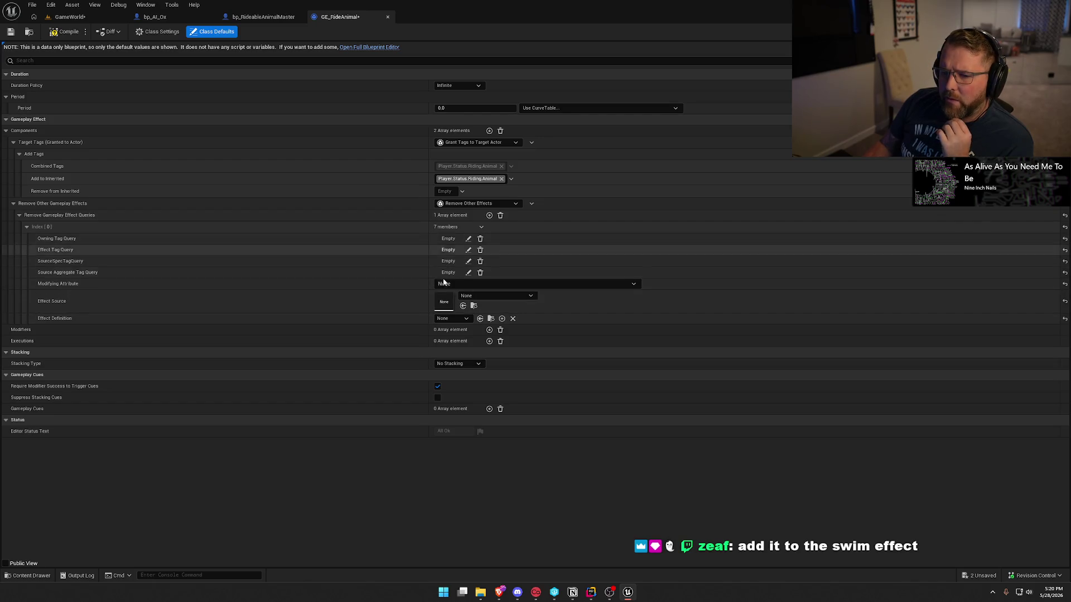
{"action": "left_click", "coordinate": [491, 298]}
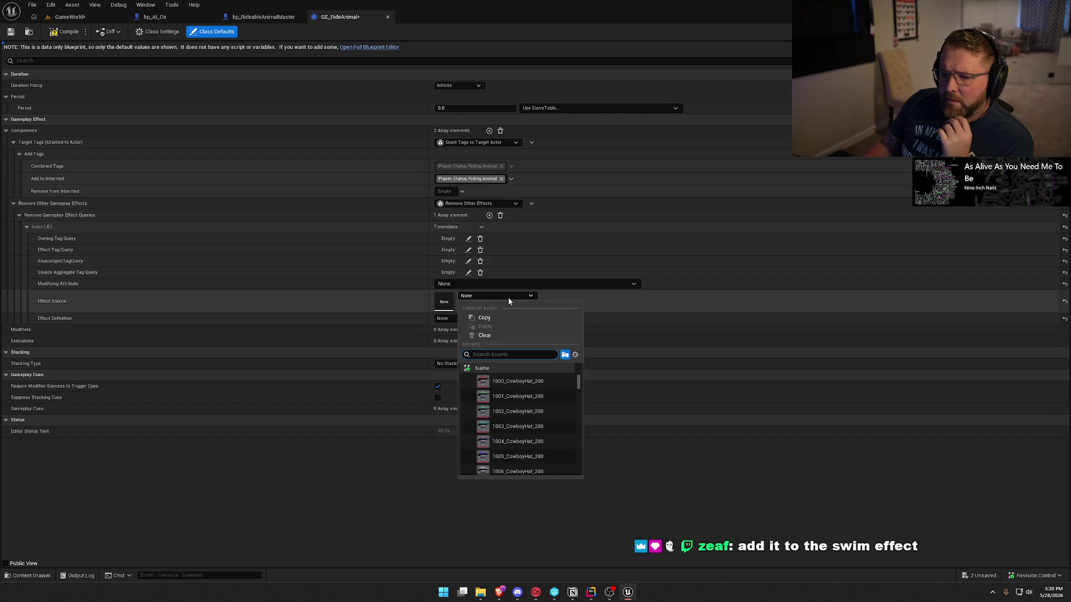
{"action": "left_click", "coordinate": [508, 297]}
{"action": "left_click", "coordinate": [493, 284]}
{"action": "left_click", "coordinate": [490, 285]}
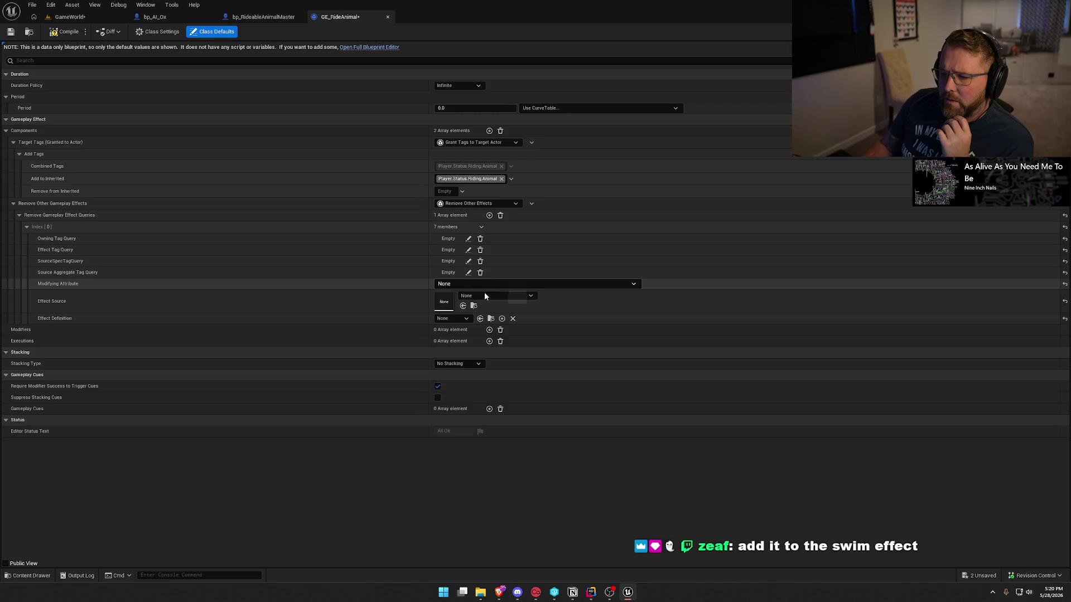
{"action": "left_click", "coordinate": [455, 319]}
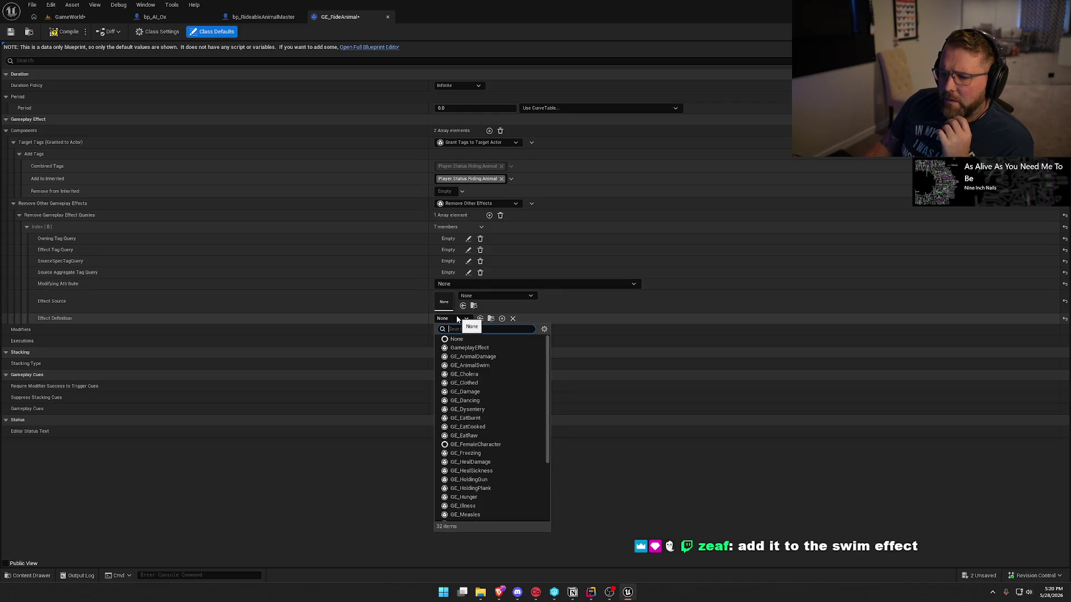
{"action": "scroll", "coordinate": [494, 484], "scroll_direction": "down", "scroll_amount": 3}
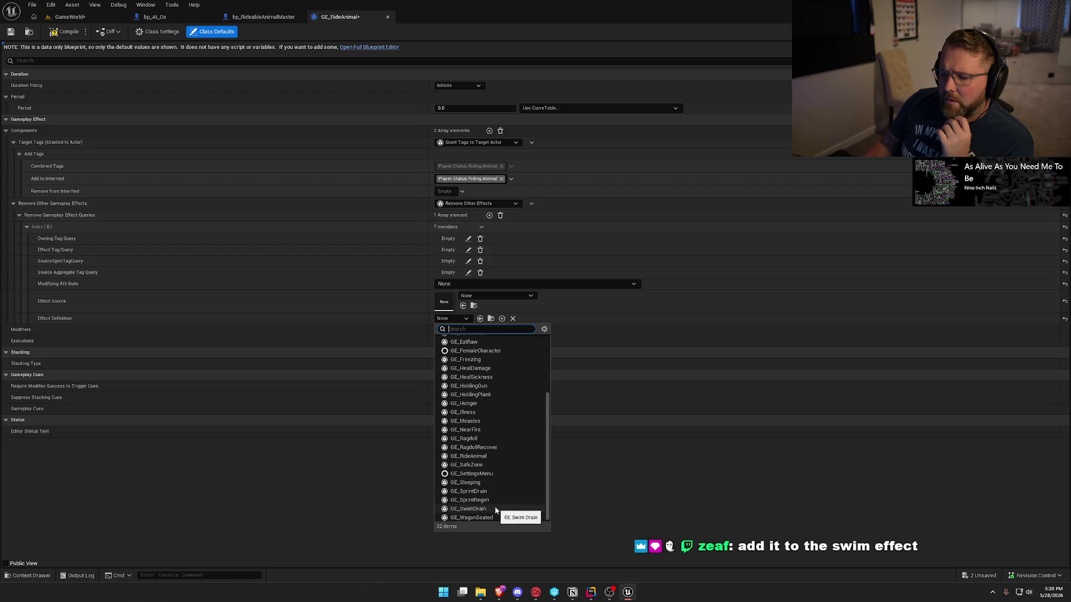
{"action": "left_click", "coordinate": [496, 509]}
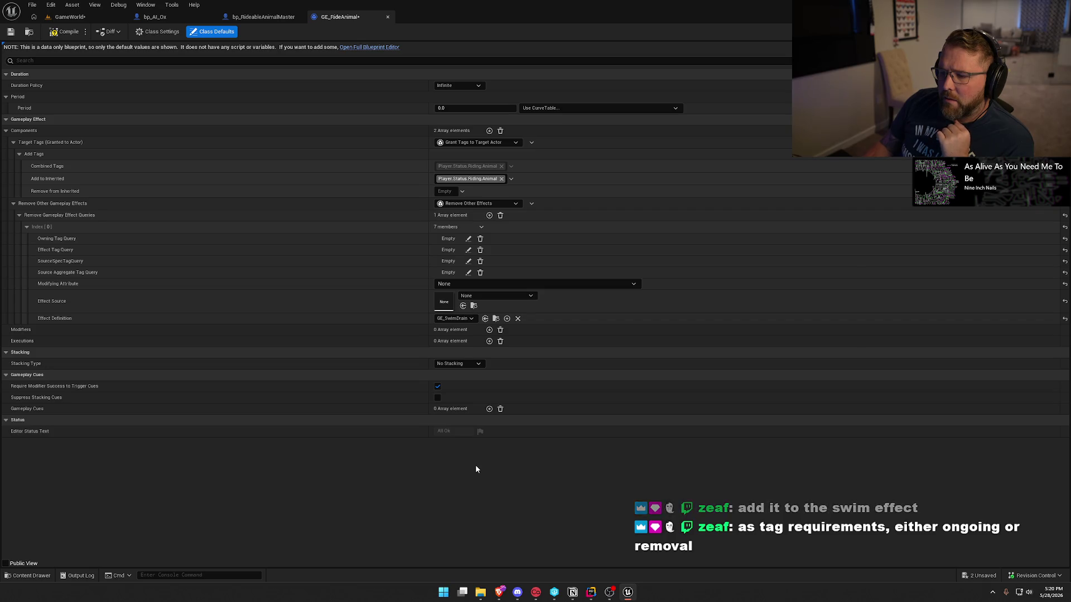
- Delete the removal component again and compile GE_RideAnimal
{"action": "left_click", "coordinate": [532, 203]}
{"action": "left_click", "coordinate": [542, 223]}
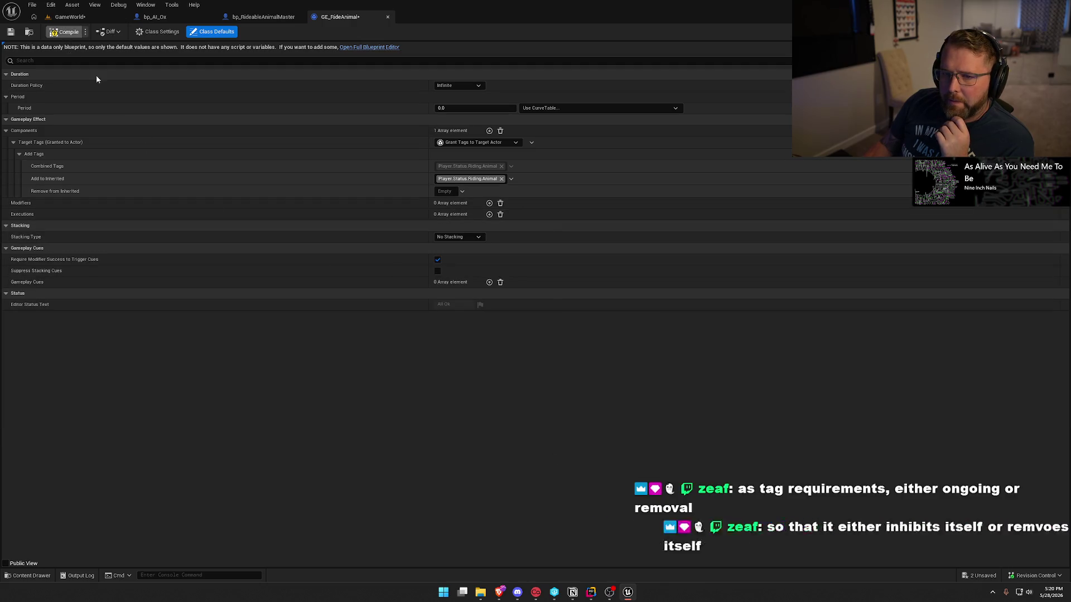
{"action": "left_click", "coordinate": [65, 31]}
- Check out GE_RideAnimal and open GE_SwimDrain from the Content Drawer
{"action": "left_click", "coordinate": [538, 389]}
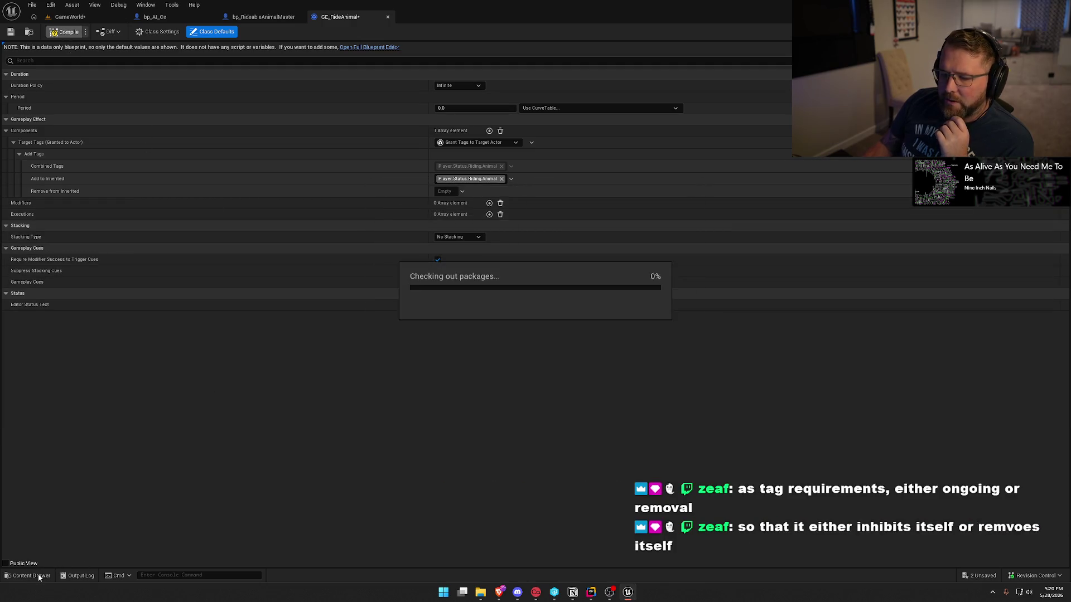
{"action": "key", "text": "ctrl+space"}
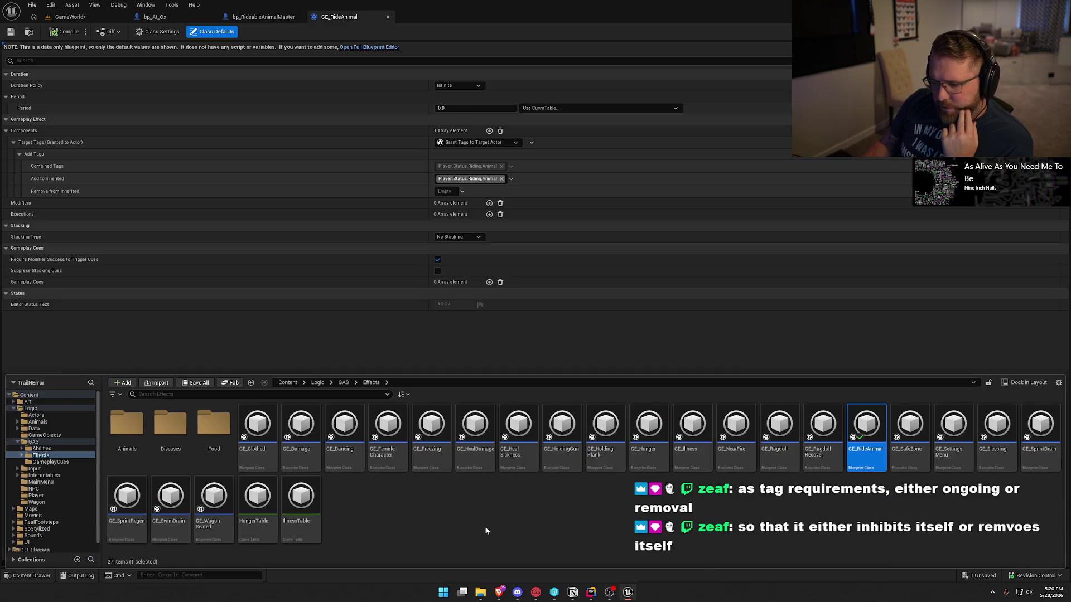
{"action": "double_click", "coordinate": [162, 499]}
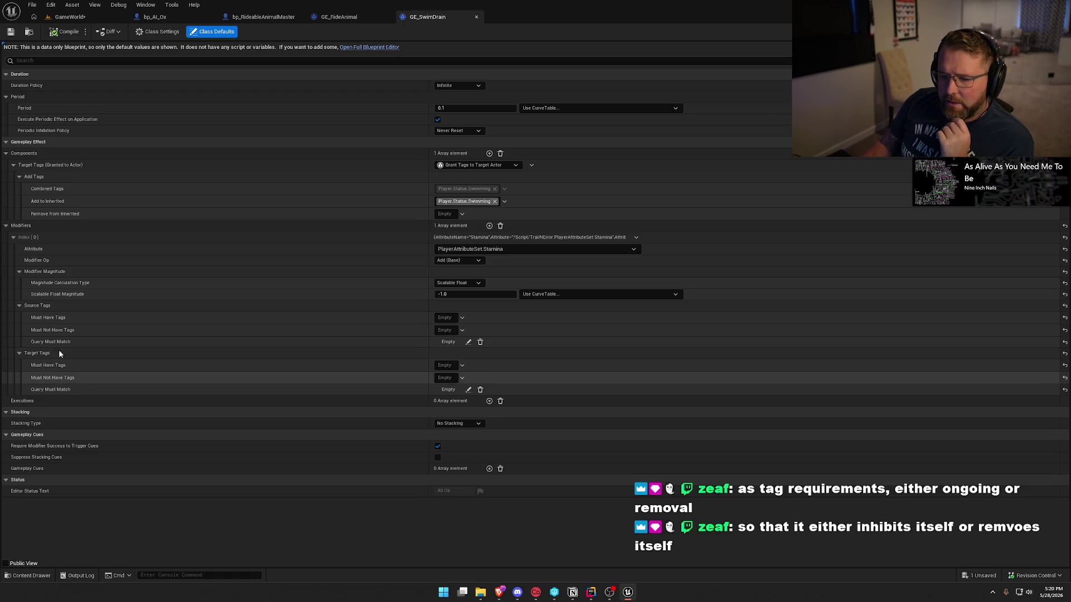
- Add Riding.Animal and Riding.Wagon to the modifier's source Must Not Have Tags and add an empty component
{"action": "left_click", "coordinate": [454, 330]}
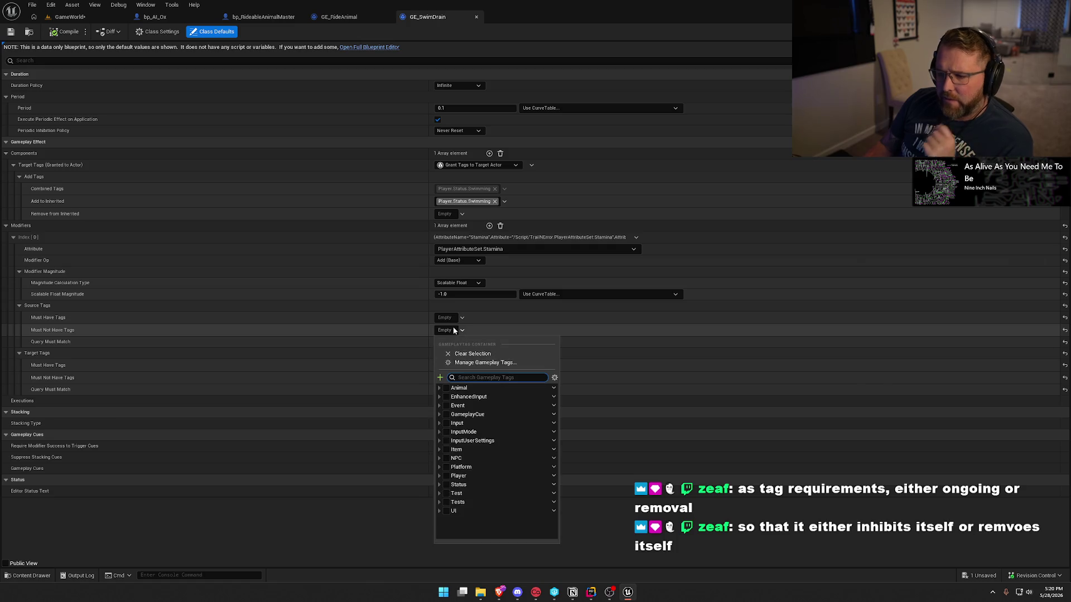
{"action": "type", "text": "ridin"}
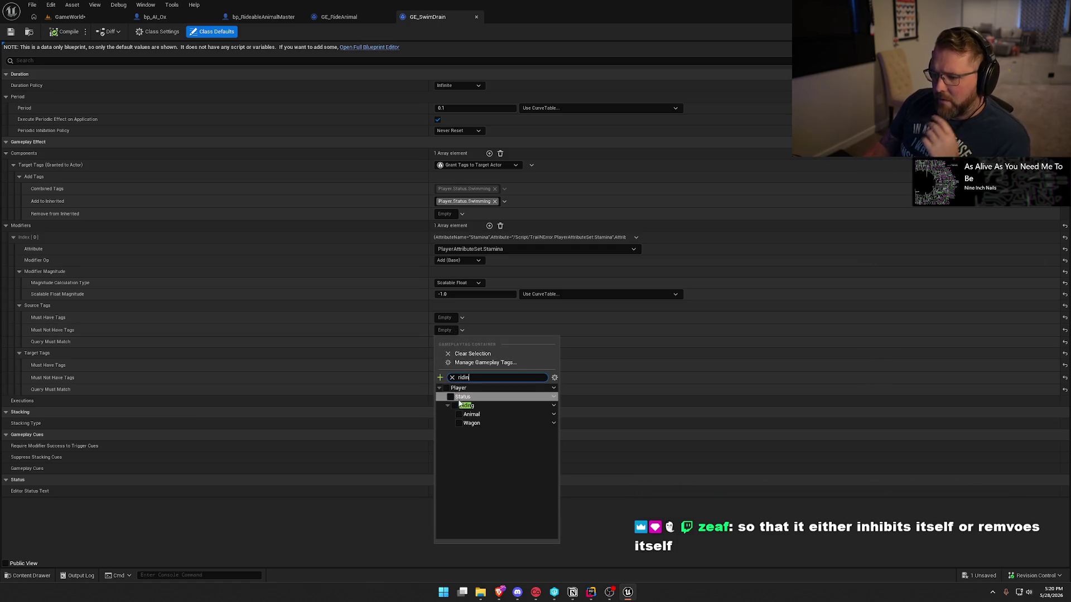
{"action": "left_click", "coordinate": [459, 414]}
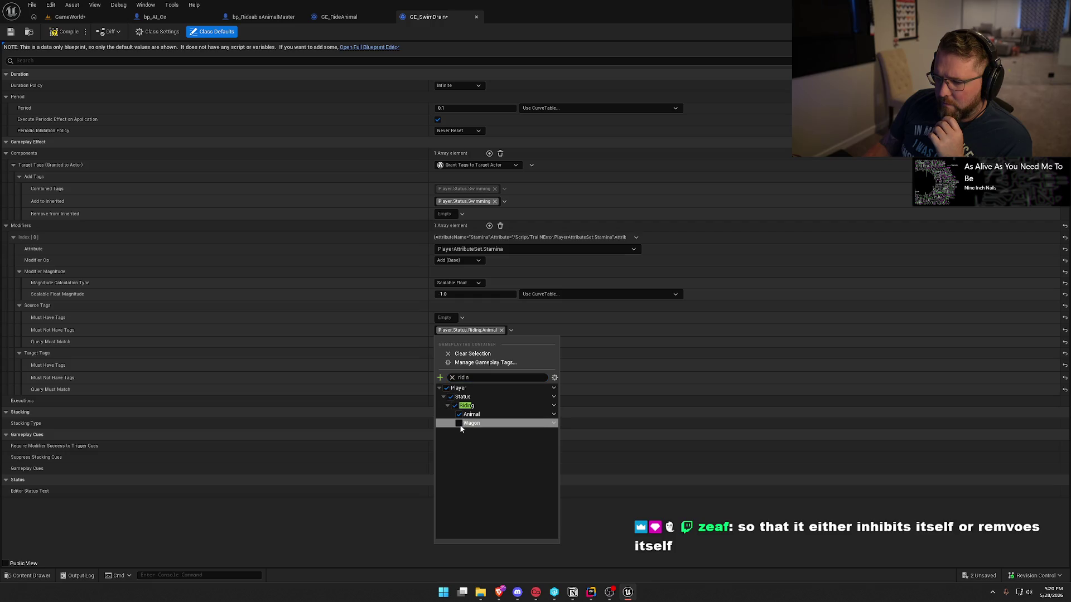
{"action": "left_click", "coordinate": [459, 424]}
{"action": "left_click", "coordinate": [380, 344]}
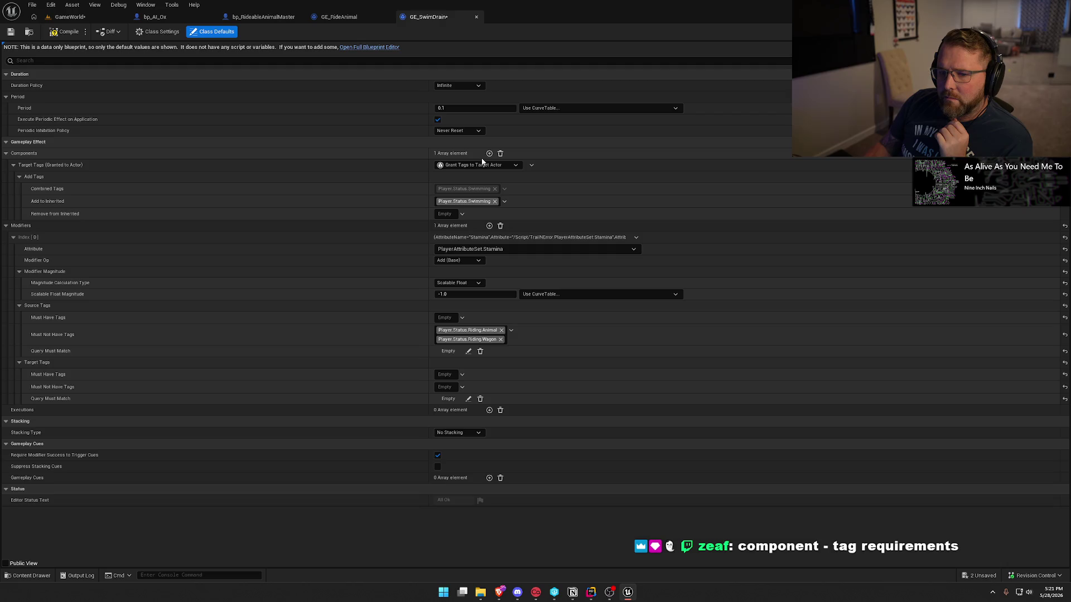
{"action": "mouse_move", "coordinate": [452, 339]}
{"action": "left_mouse_down"}
{"action": "mouse_move", "coordinate": [440, 343]}
{"action": "mouse_move", "coordinate": [504, 339]}
{"action": "left_mouse_up"}
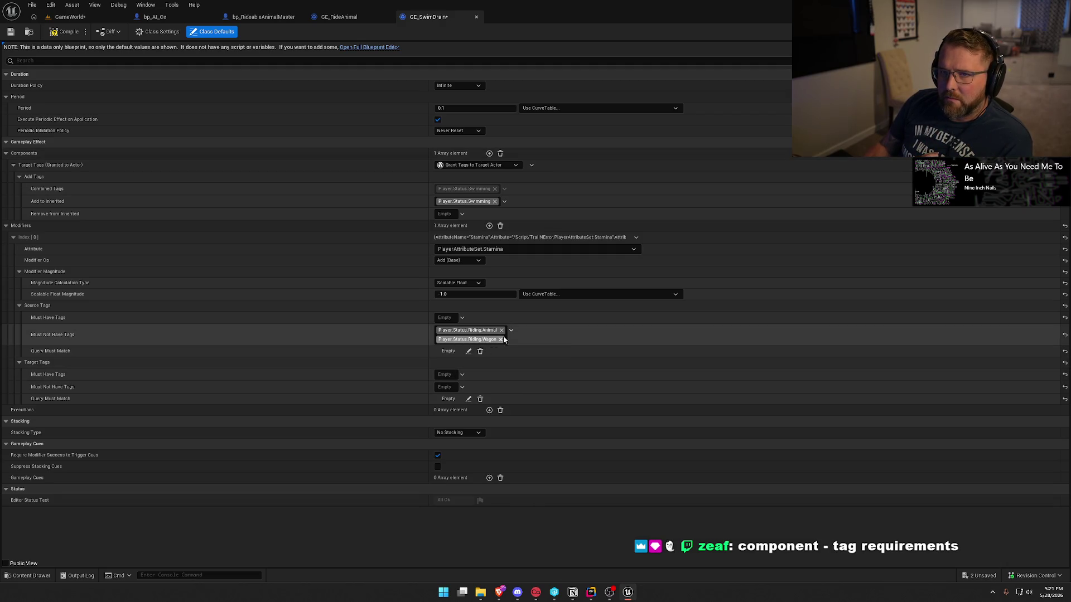
{"action": "left_click", "coordinate": [489, 153]}
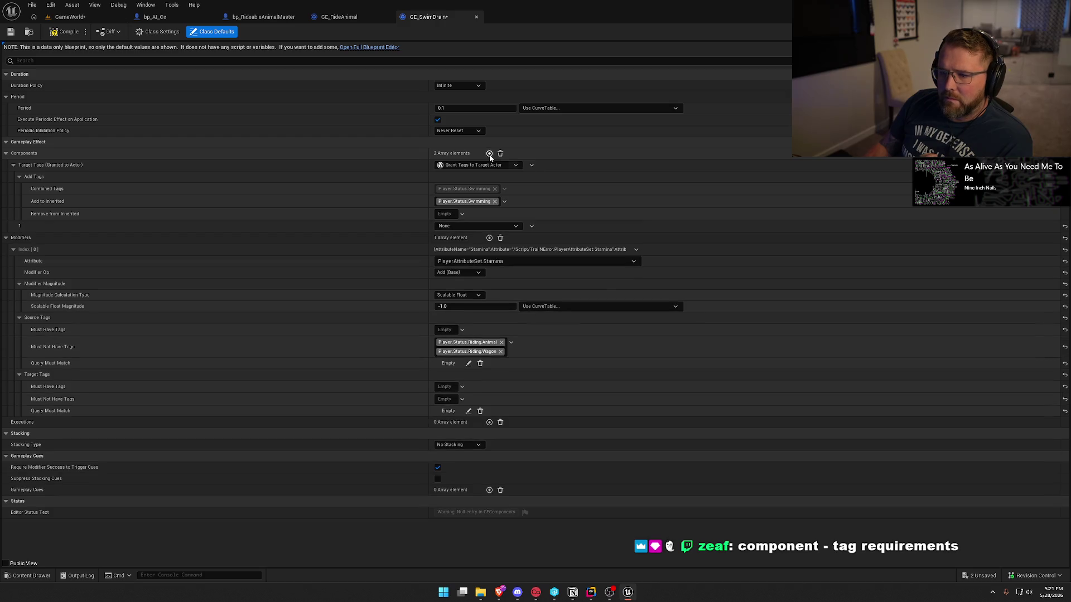
- Make the new component a tag-requirements component and clear the riding tags from the modifier's exclusions
{"action": "left_click", "coordinate": [487, 226]}
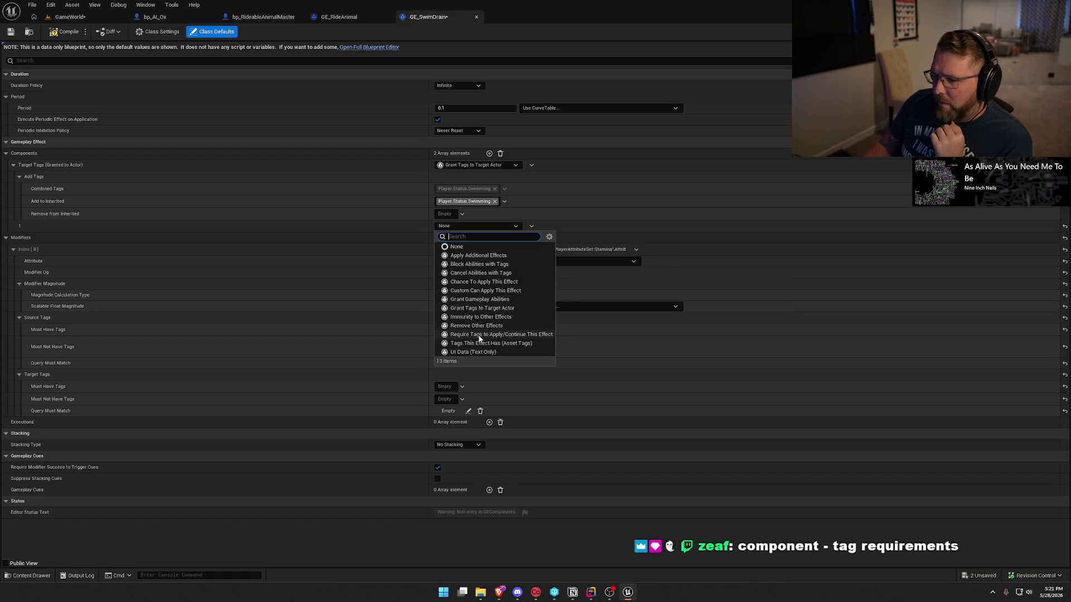
{"action": "left_click", "coordinate": [502, 334]}
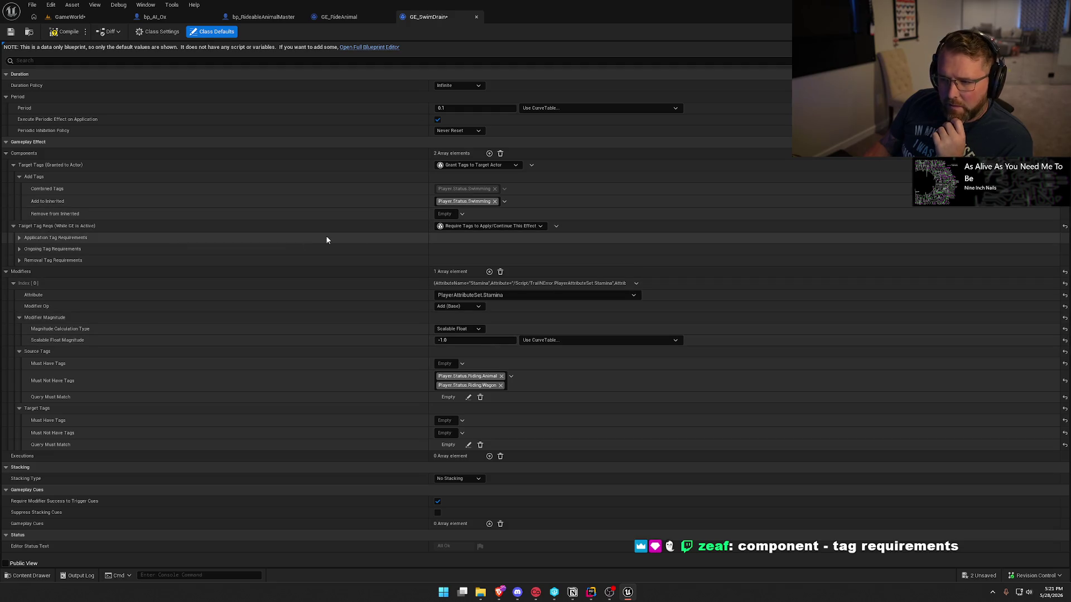
{"action": "left_click", "coordinate": [19, 261]}
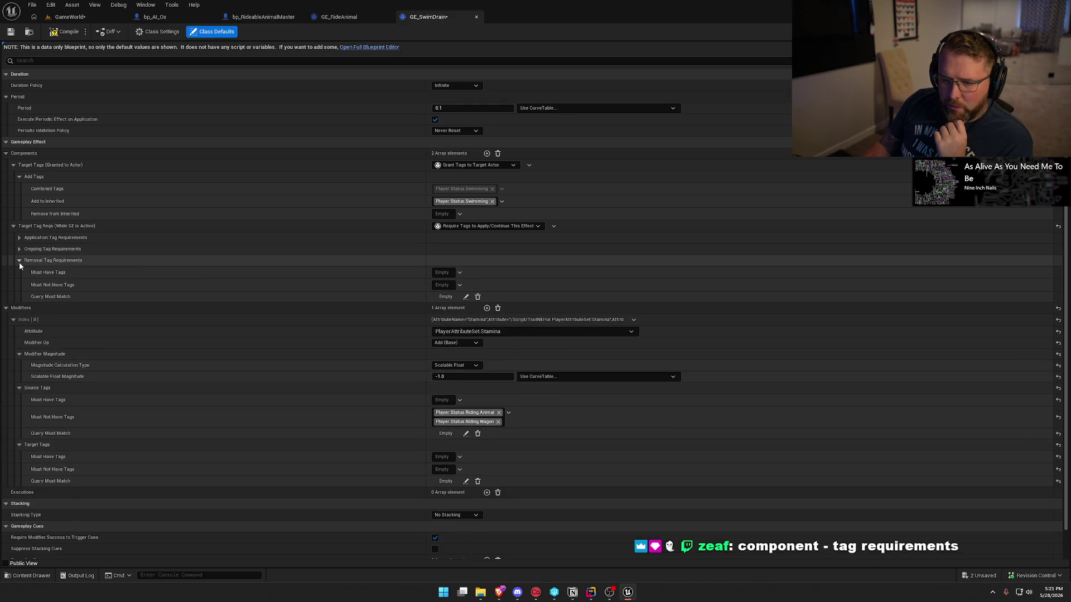
{"action": "left_click", "coordinate": [499, 412]}
{"action": "left_click", "coordinate": [507, 413]}
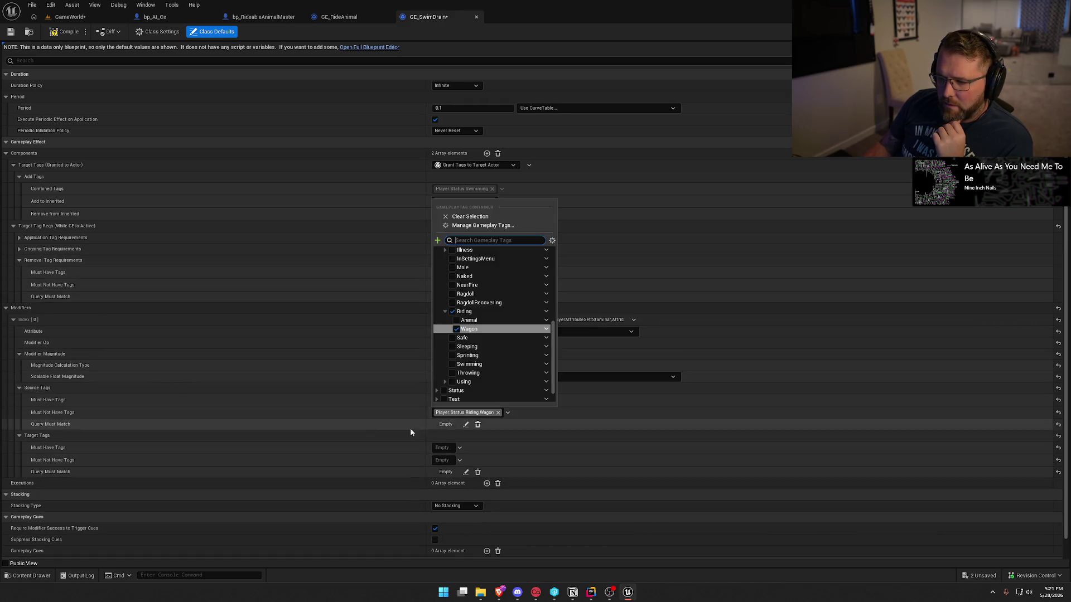
{"action": "left_click", "coordinate": [498, 413]}
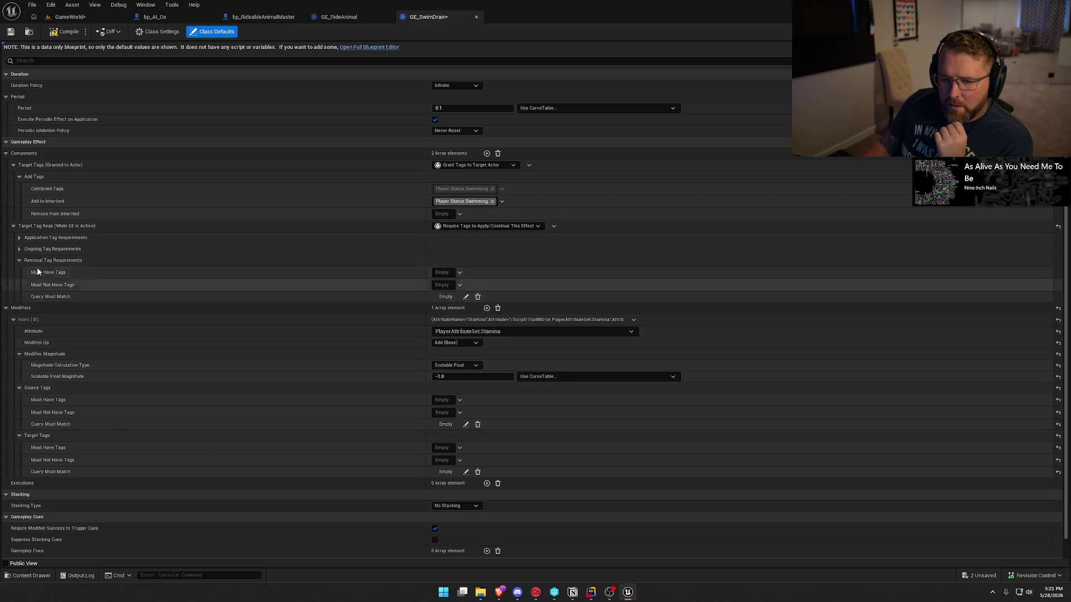
- Add Riding.Animal and Riding.Wagon to removal Must Not Have Tags, compile, and check out GE_SwimDrain
{"action": "mouse_move", "coordinate": [36, 264]}
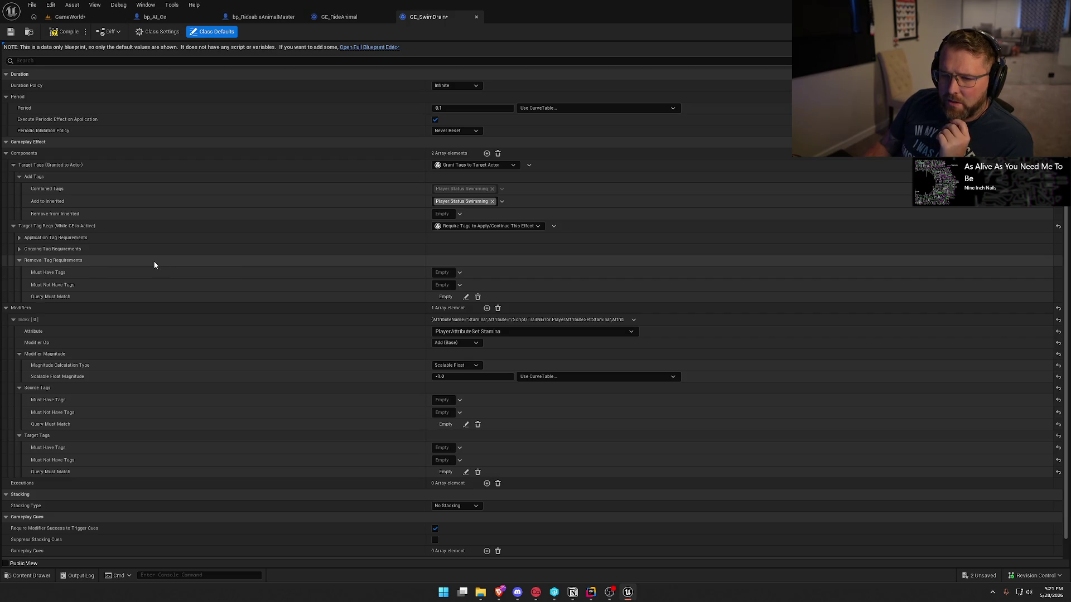
{"action": "left_click", "coordinate": [442, 286]}
{"action": "type", "text": "rid"}
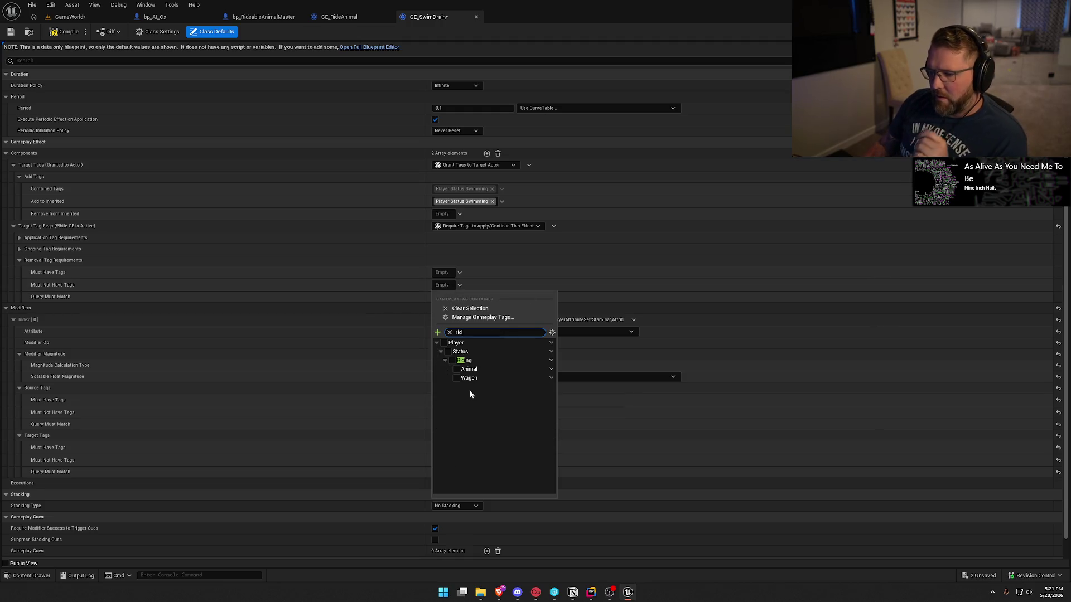
{"action": "left_click", "coordinate": [456, 377]}
{"action": "left_click", "coordinate": [457, 370]}
{"action": "left_click", "coordinate": [360, 290]}
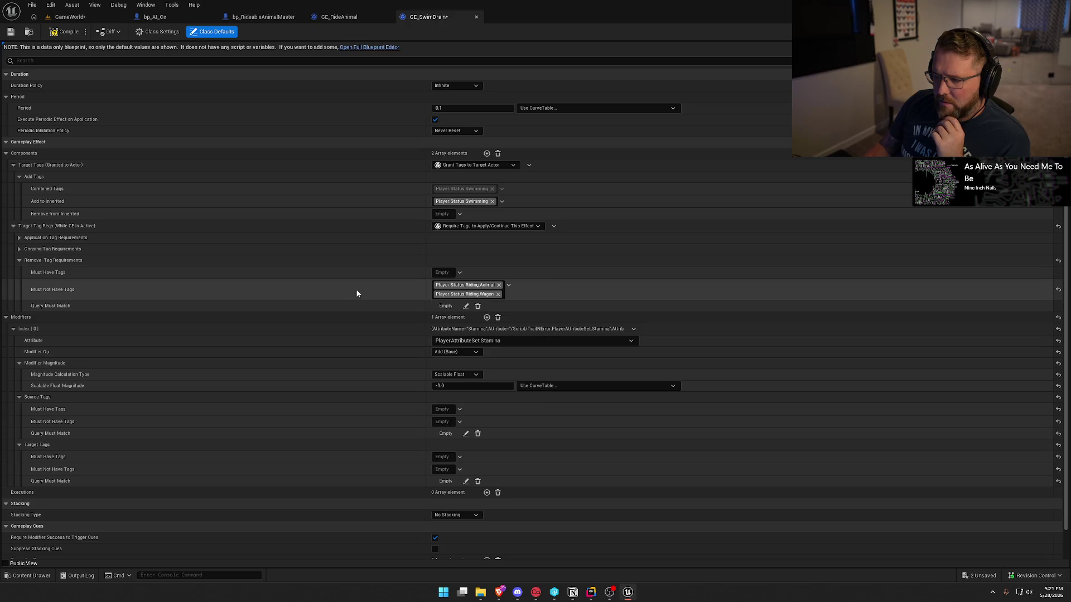
{"action": "left_click", "coordinate": [62, 32]}
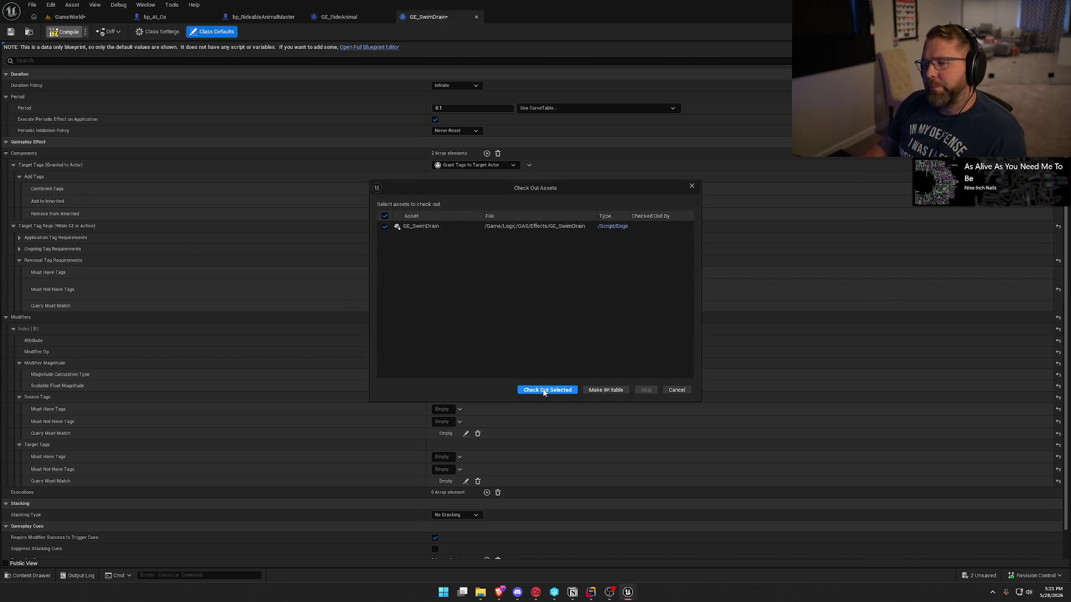
{"action": "left_click", "coordinate": [543, 390]}
- Back in the running game, mount an ox and ride it into the river
{"action": "left_click", "coordinate": [70, 16]}
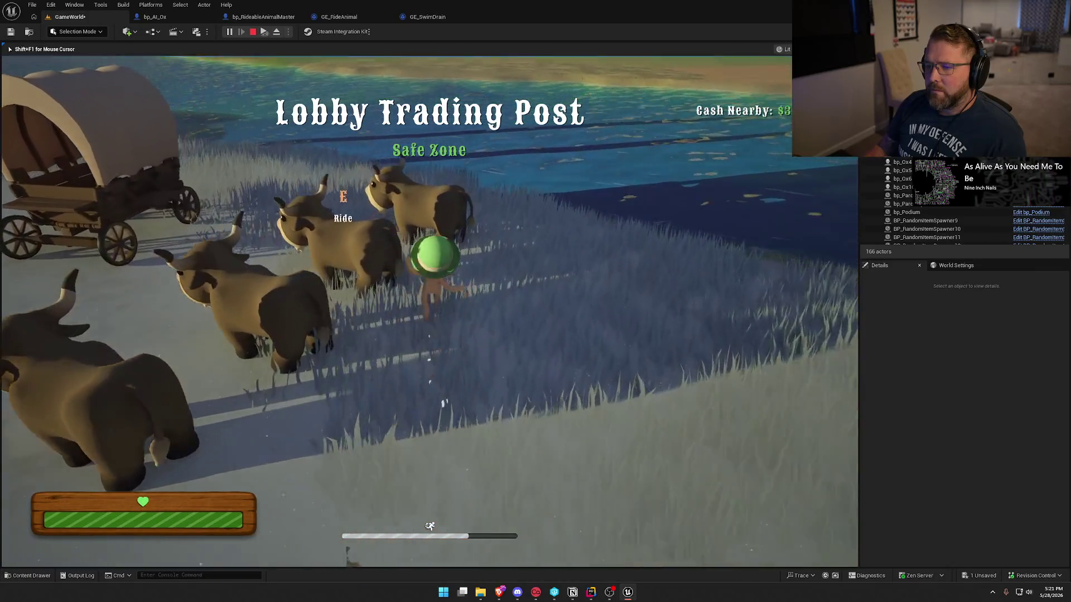
{"action": "key", "text": "e"}
{"action": "key", "text": "w"}
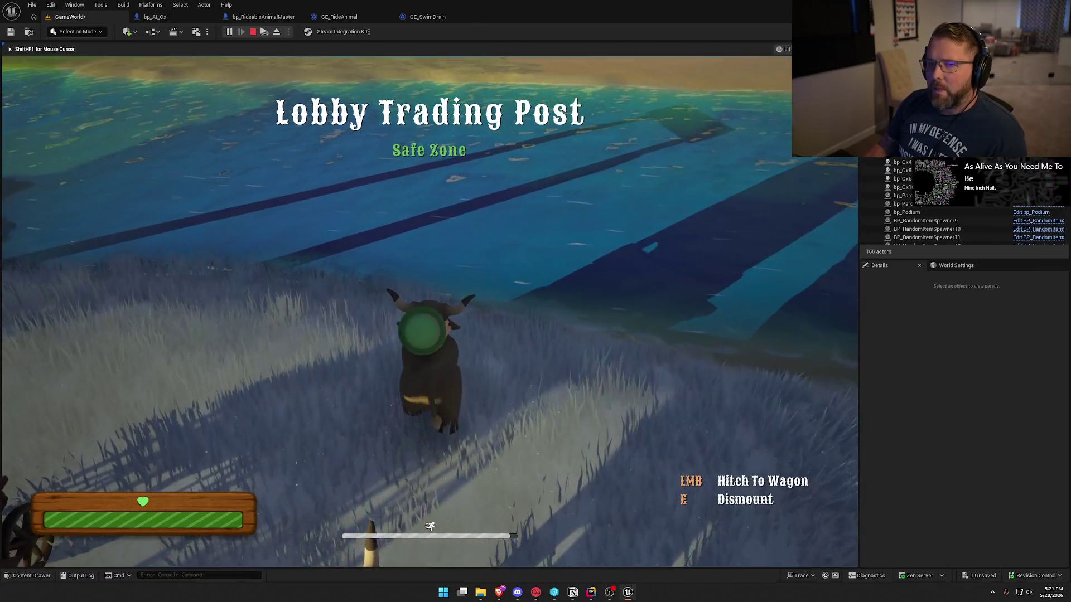
{"action": "key", "text": "w"}
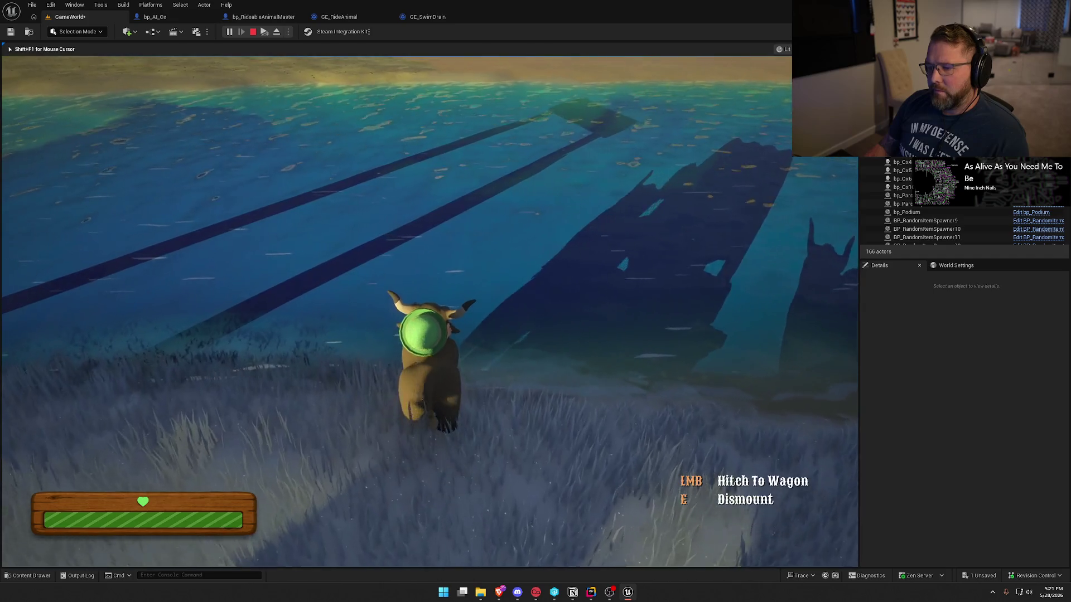
{"action": "key", "text": "w"}
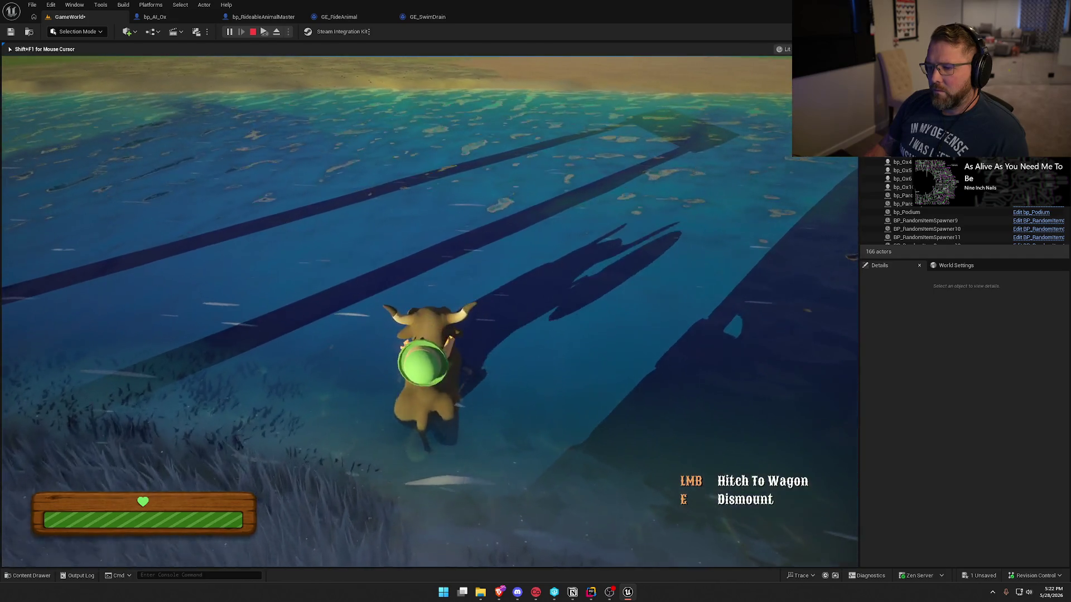
- Dismount in the river, swim near the ox, and show the gameplay debugger
{"action": "key", "text": "w"}
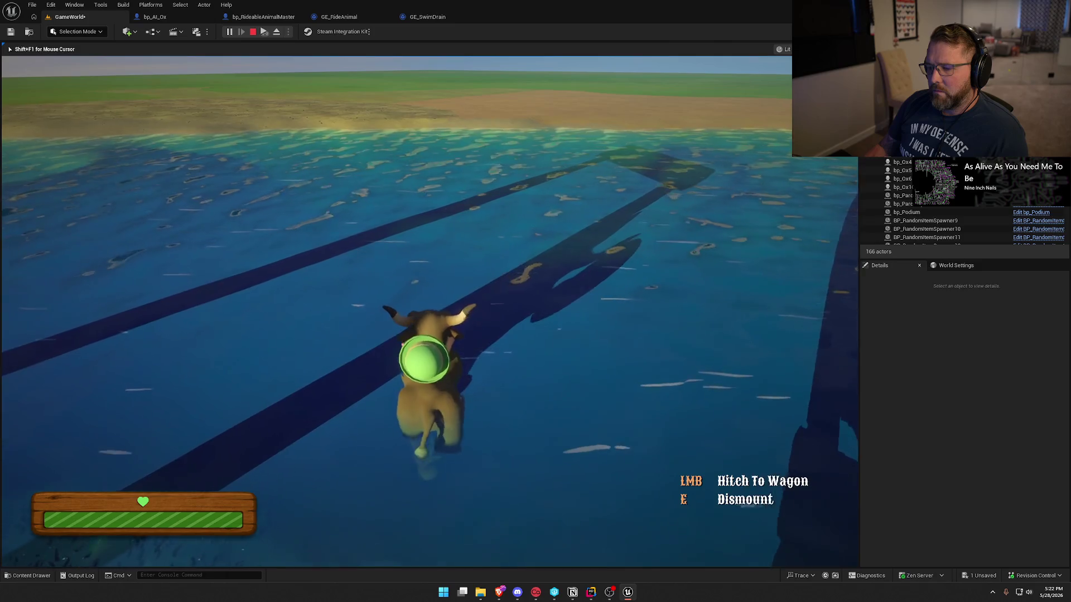
{"action": "key", "text": "e"}
{"action": "key", "text": "w"}
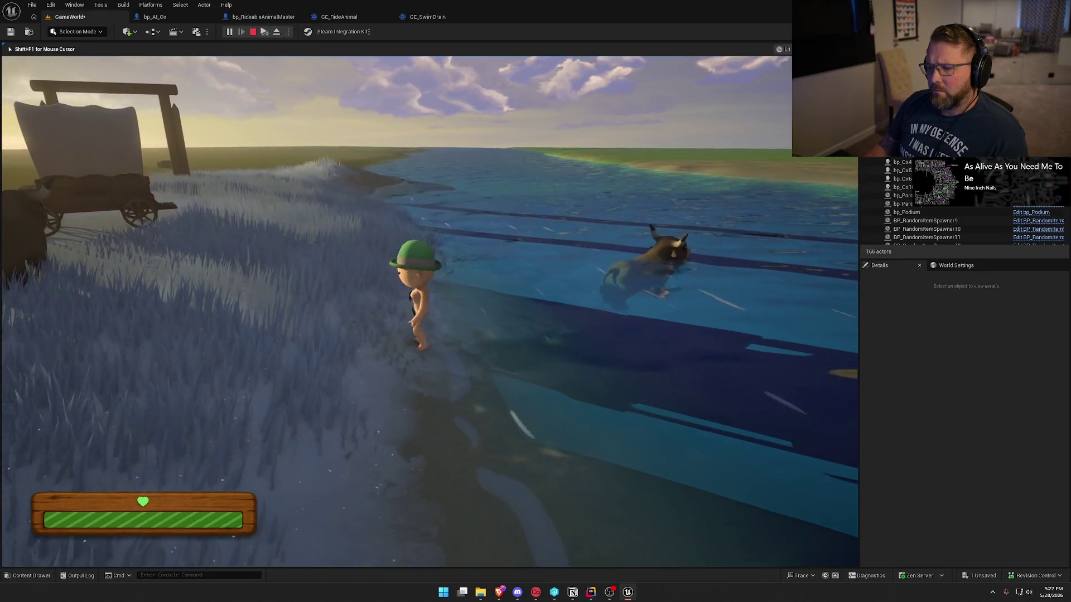
{"action": "key", "text": "w"}
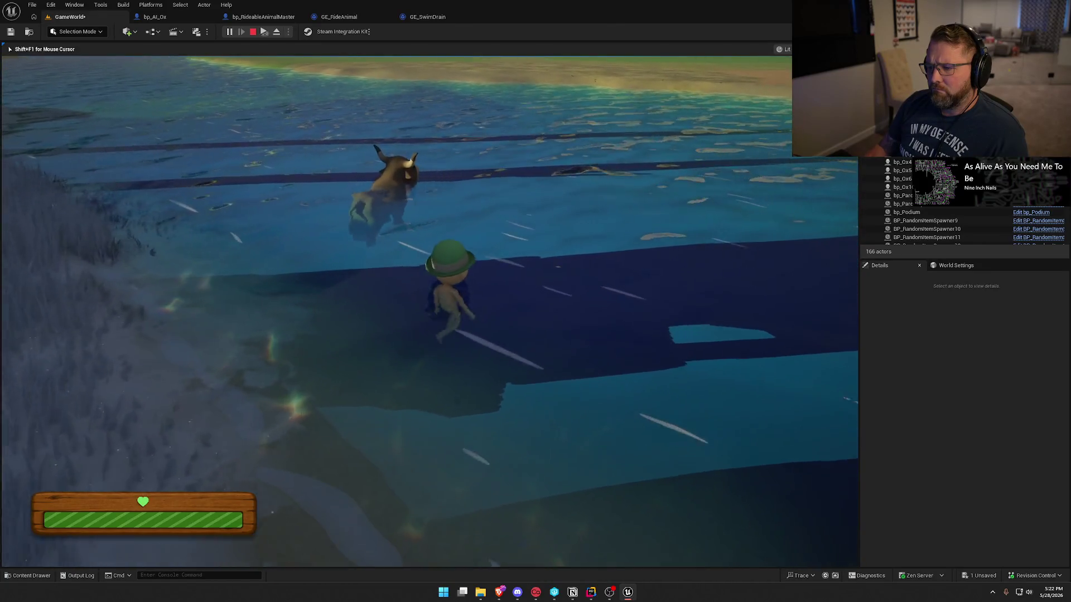
{"action": "key", "text": "w"}
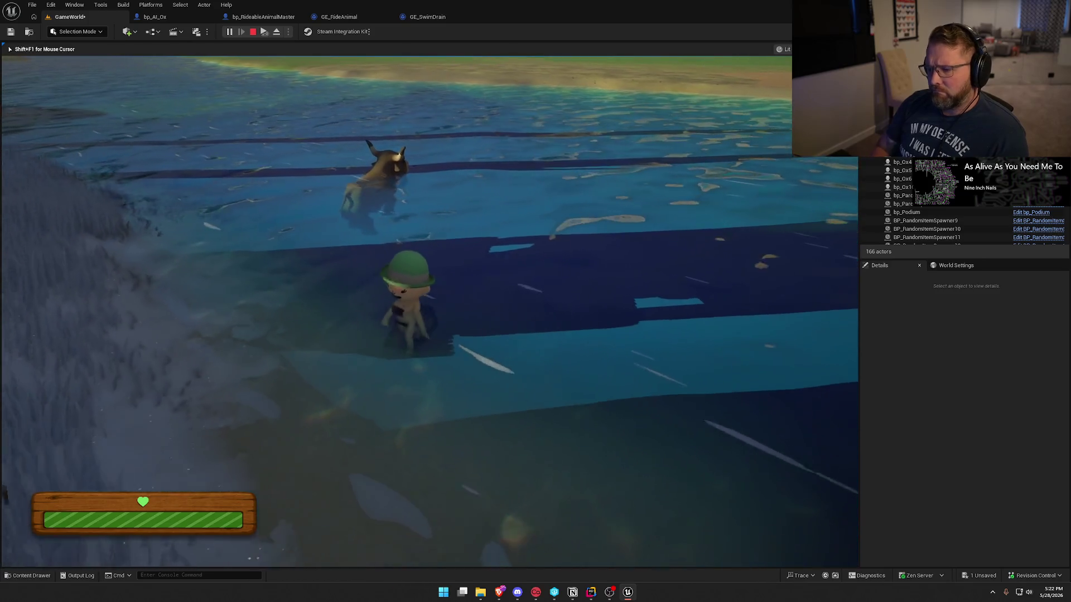
{"action": "key", "text": "apostrophe"}
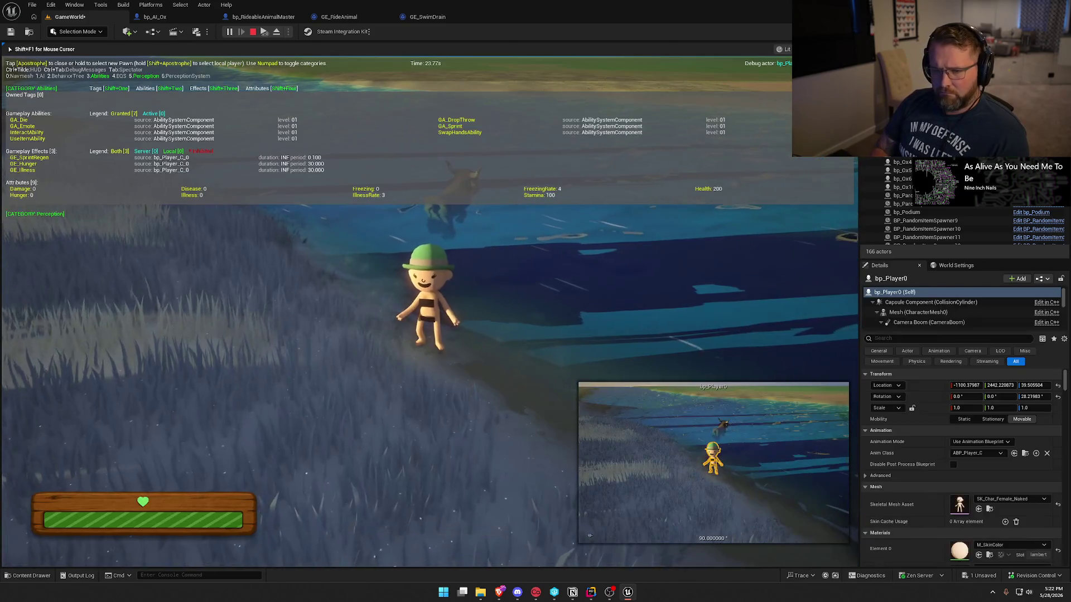
- Swim through the river back onto the grass, end play, and reopen GE_SwimDrain
{"action": "key", "text": "w"}
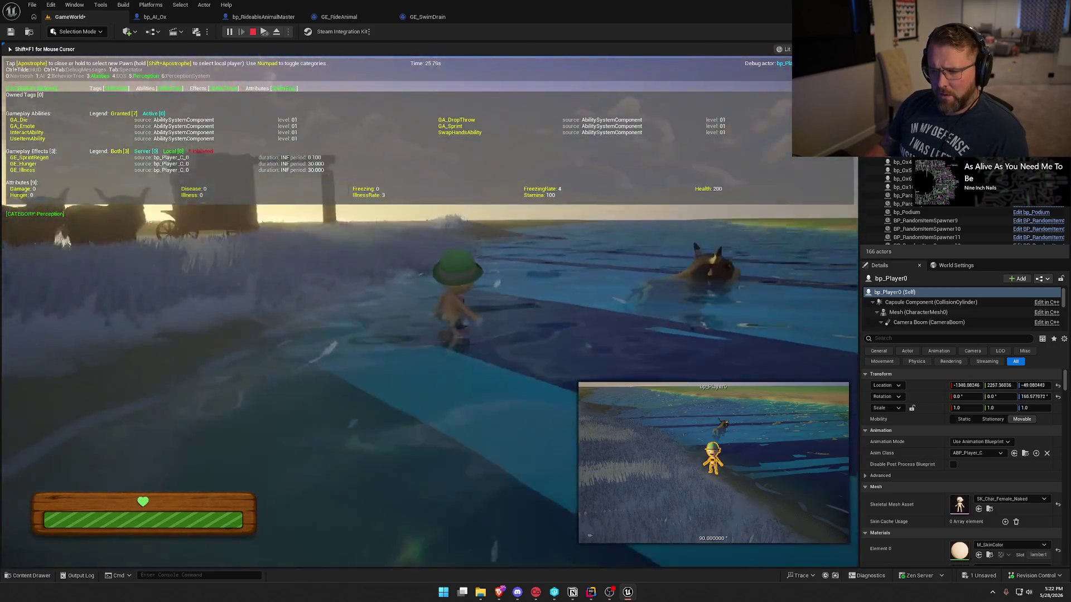
{"action": "key", "text": "w"}
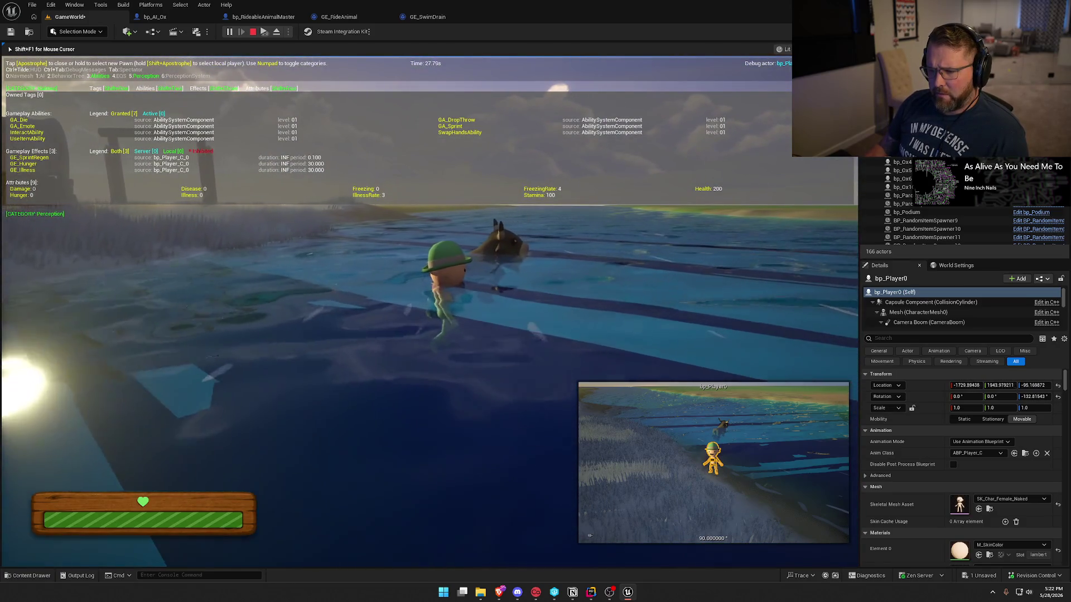
{"action": "key", "text": "w"}
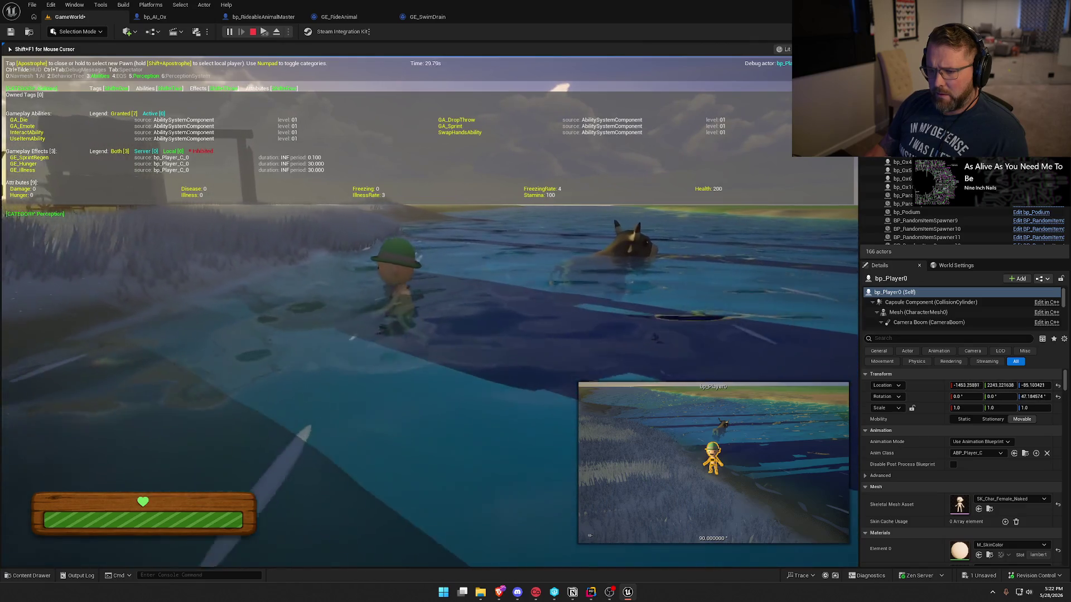
{"action": "key", "text": "w"}
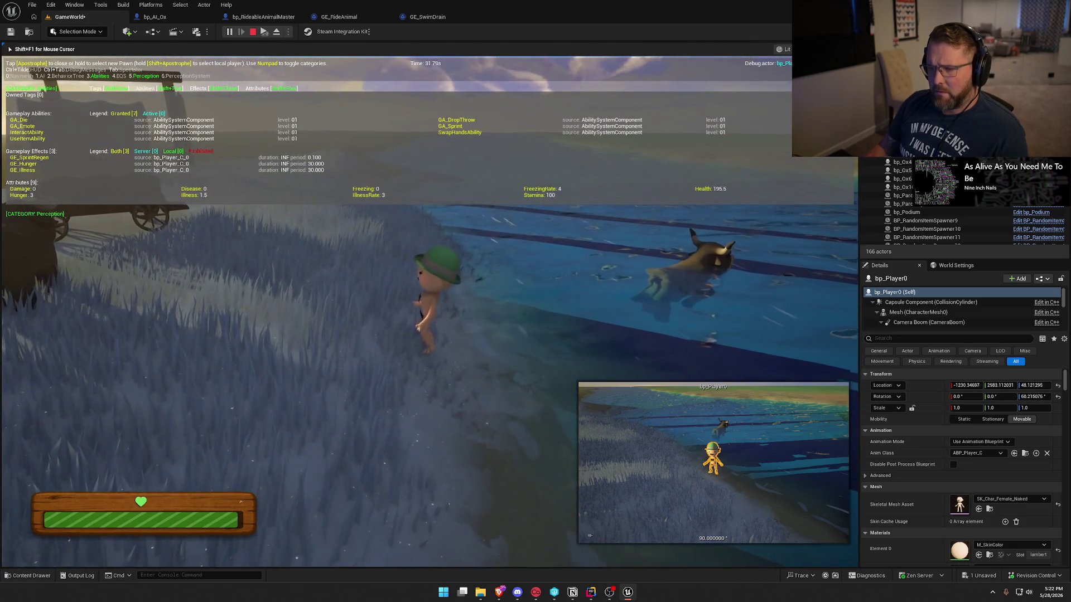
{"action": "key", "text": "Escape"}
{"action": "left_click", "coordinate": [427, 17]}
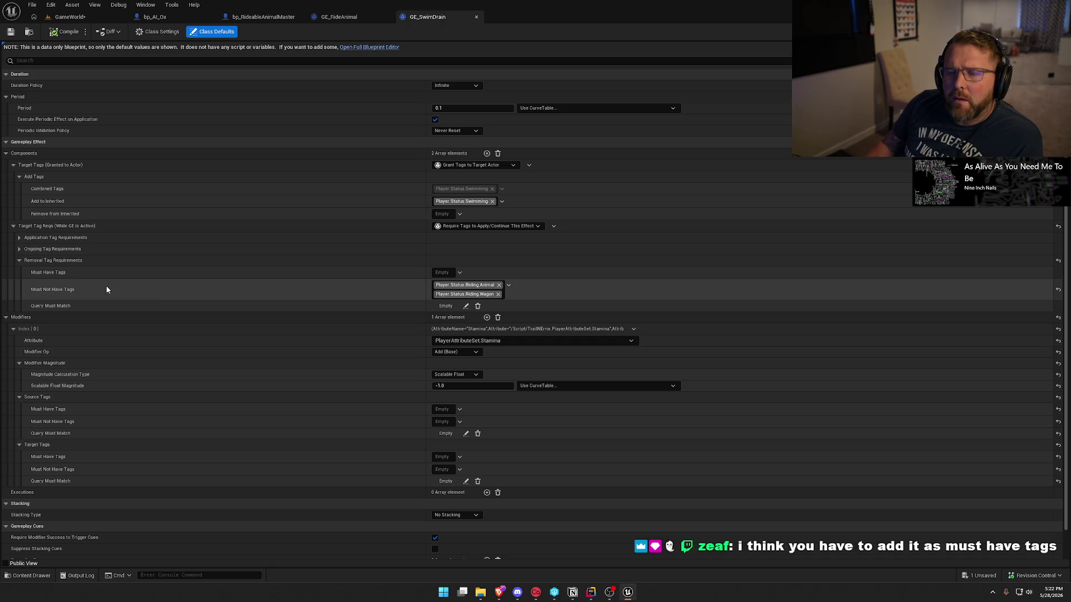
- Move Riding.Animal and Riding.Wagon from removal Must Not Have Tags to Must Have Tags, then resume the game
{"action": "left_click", "coordinate": [499, 285]}
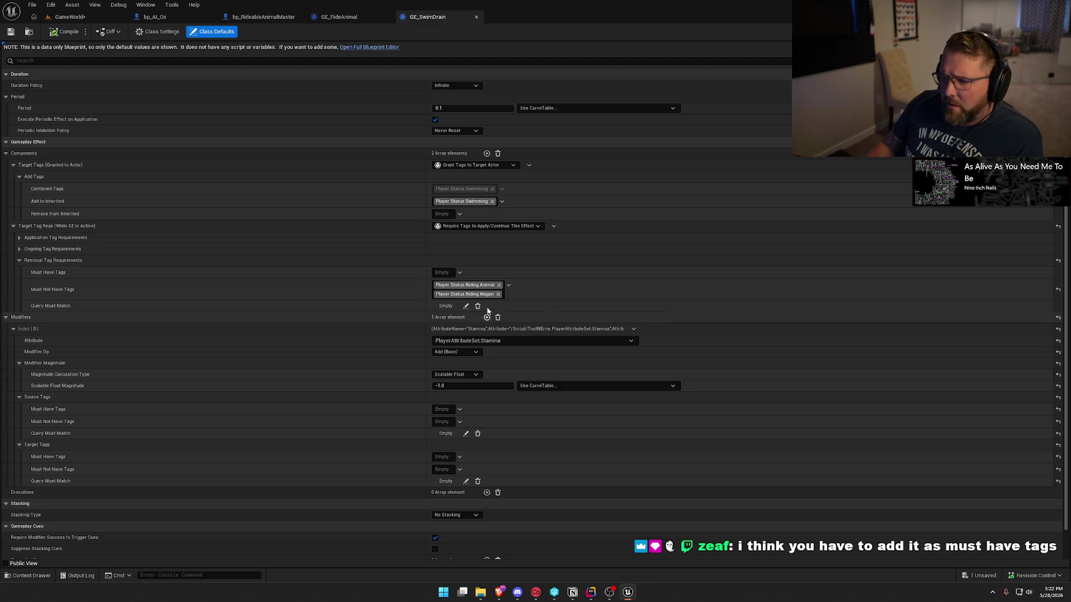
{"action": "left_click", "coordinate": [498, 285]}
{"action": "left_click", "coordinate": [444, 272]}
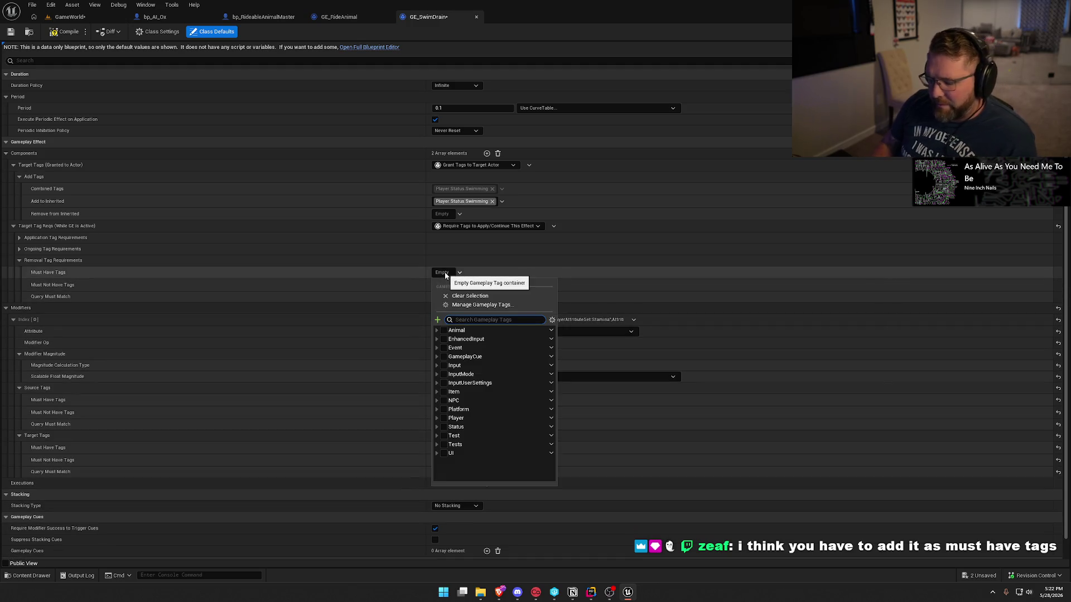
{"action": "type", "text": "rid"}
{"action": "left_click", "coordinate": [456, 356]}
{"action": "left_click", "coordinate": [456, 366]}
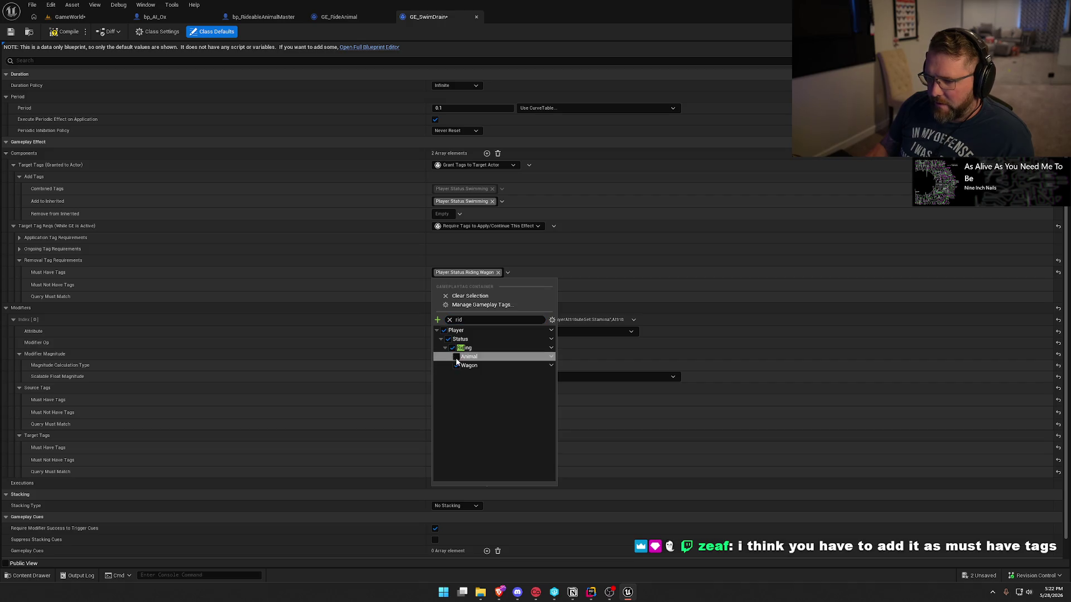
{"action": "left_click", "coordinate": [97, 91]}
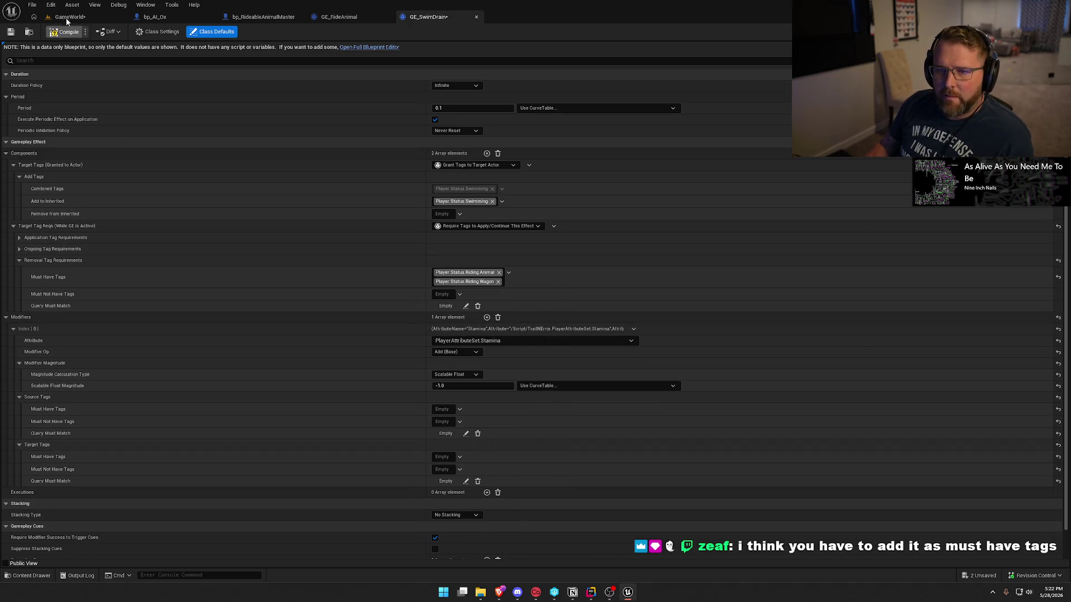
{"action": "left_click", "coordinate": [70, 18]}
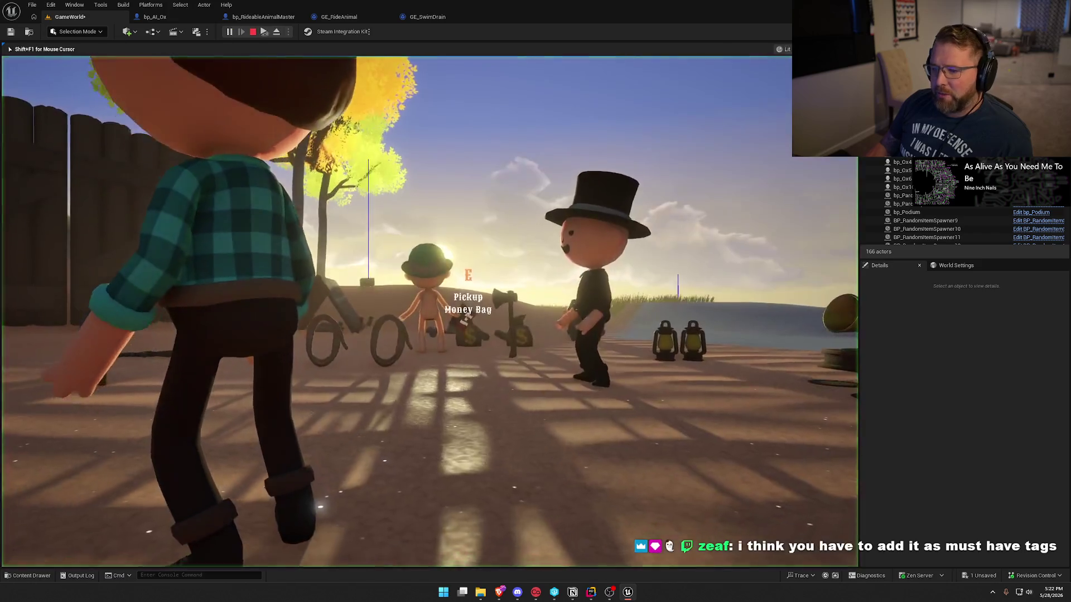
- Walk the character into the river to swim, then back to shore near the oxen
{"action": "key", "text": "w"}
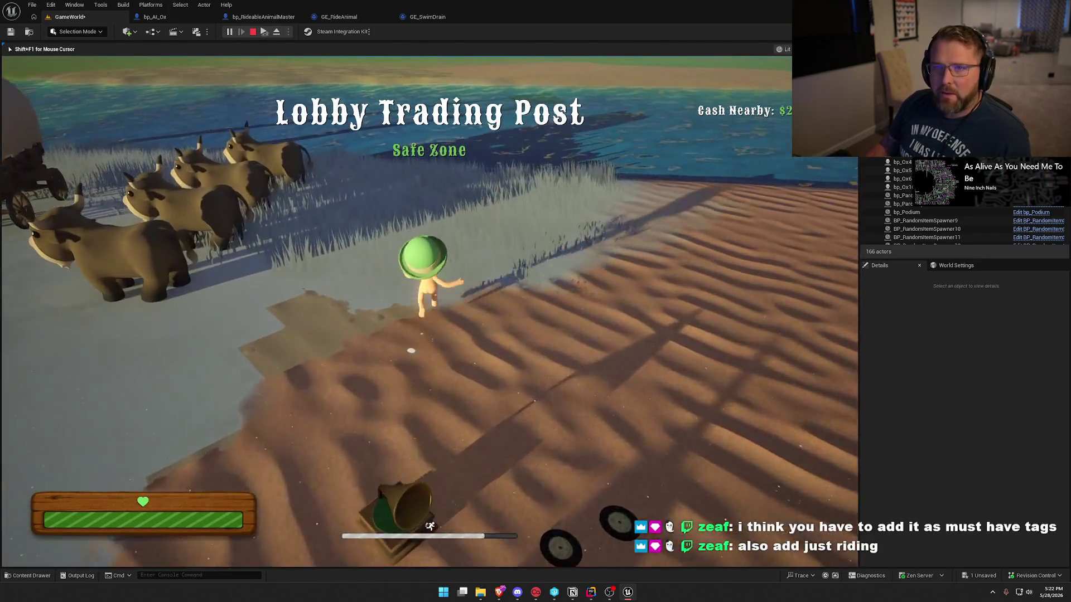
{"action": "key", "text": "w"}
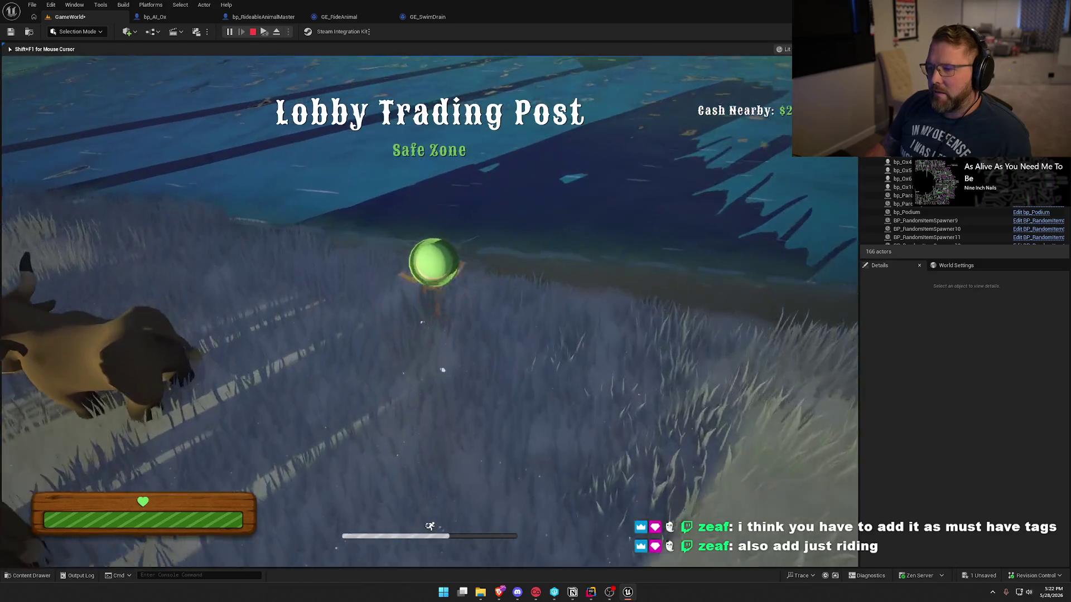
{"action": "key", "text": "w"}
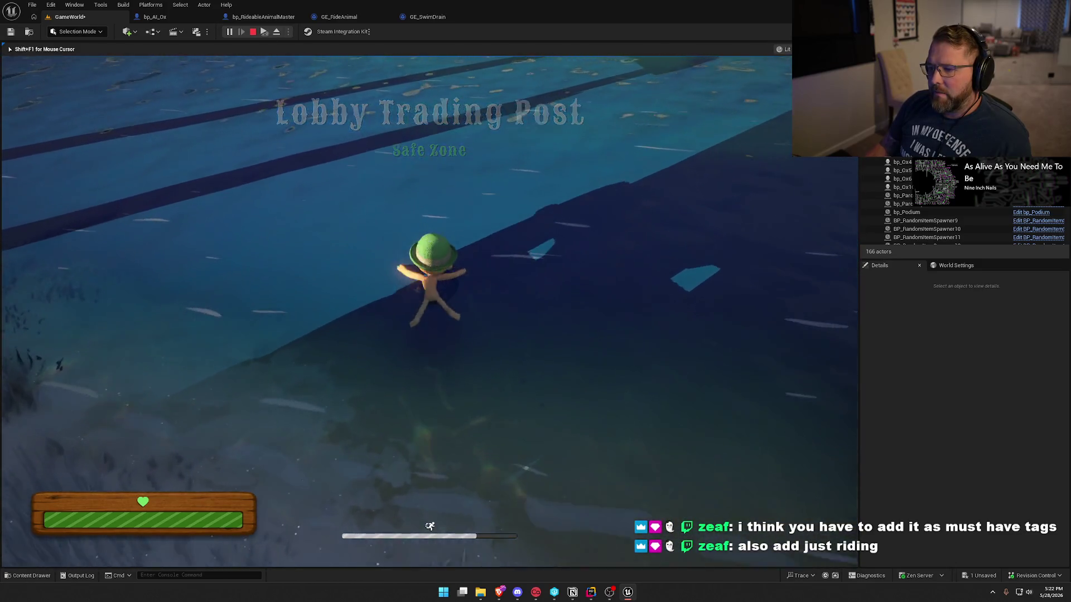
{"action": "key", "text": "w"}
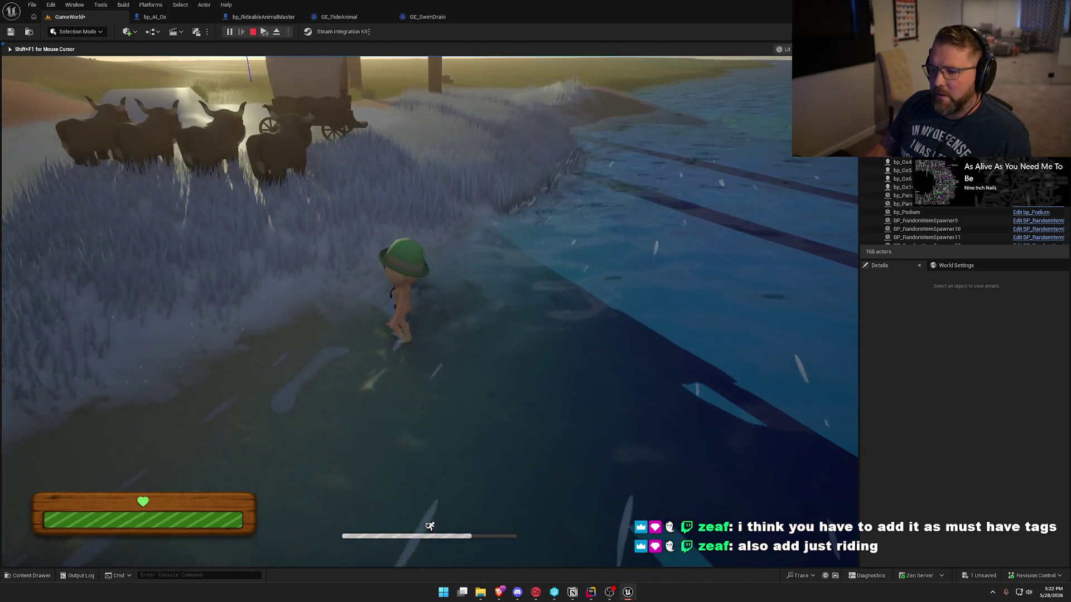
- Mount an ox and ride it into the water
{"action": "key", "text": "e"}
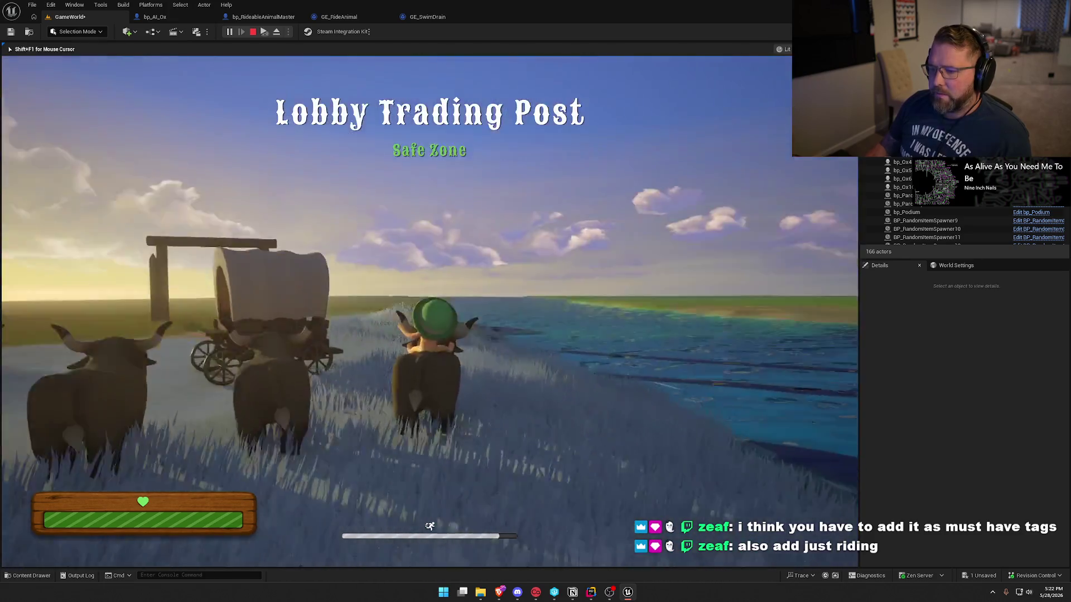
{"action": "key", "text": "w"}
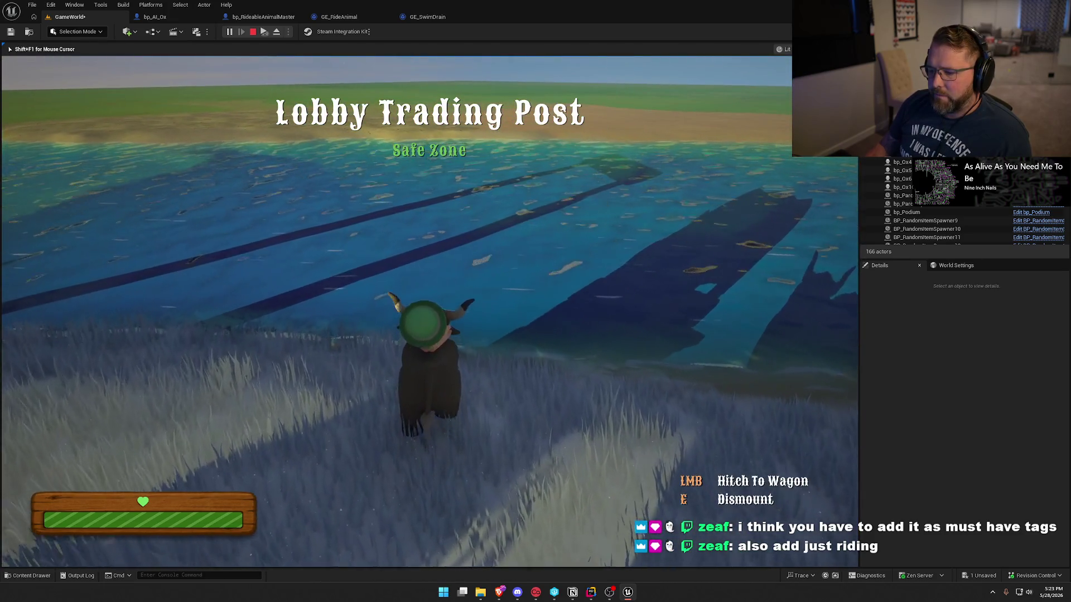
{"action": "key", "text": "w"}
{"action": "key", "text": "w"}
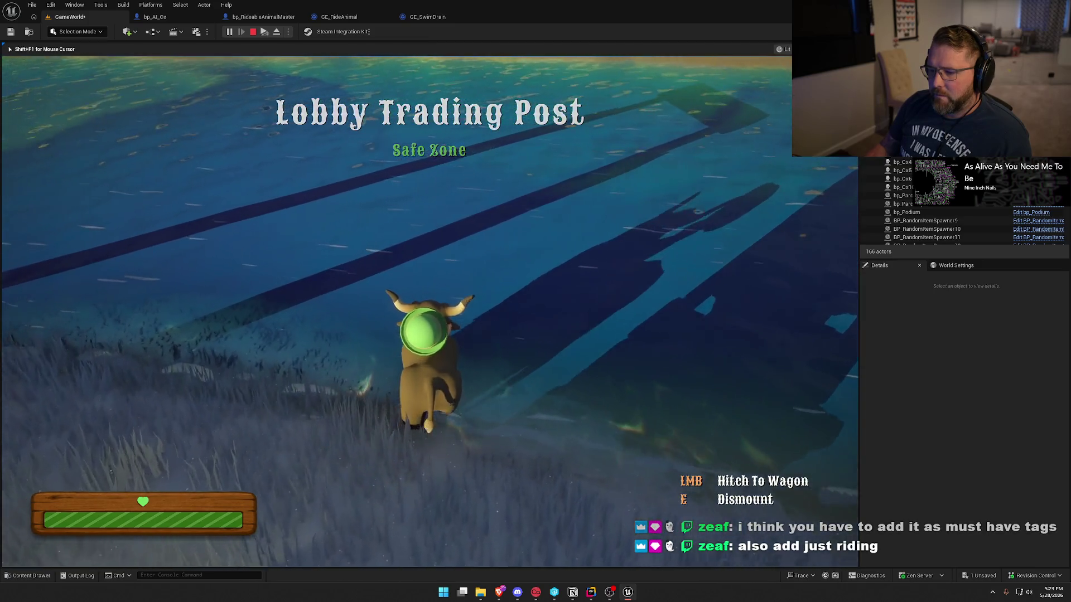
{"action": "key", "text": "w"}
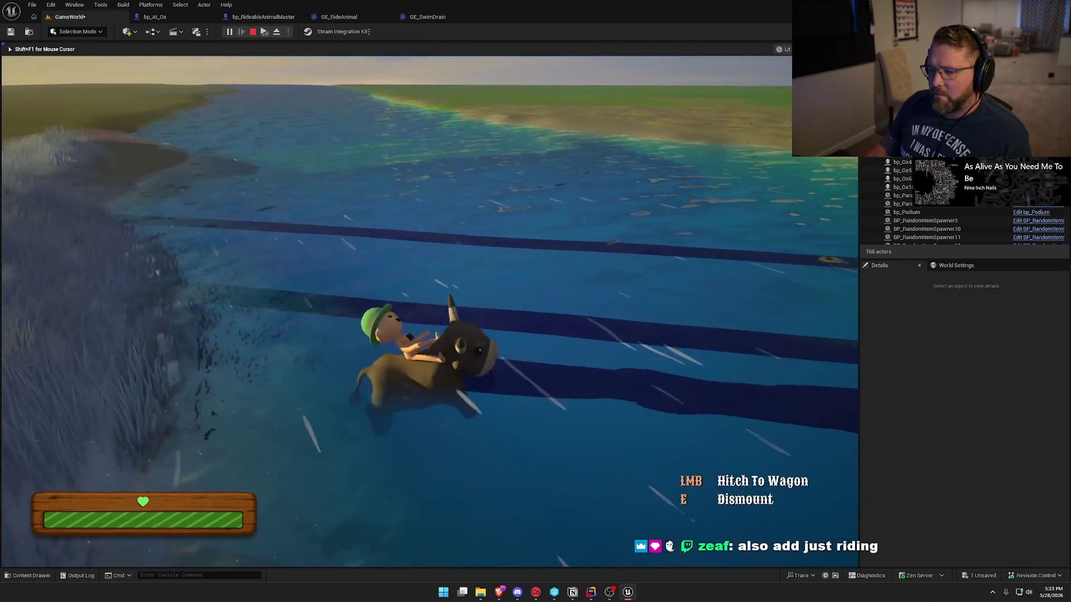
- Dismount and remount the swimming ox, show its gameplay debugger, then stop play
{"action": "key", "text": "e"}
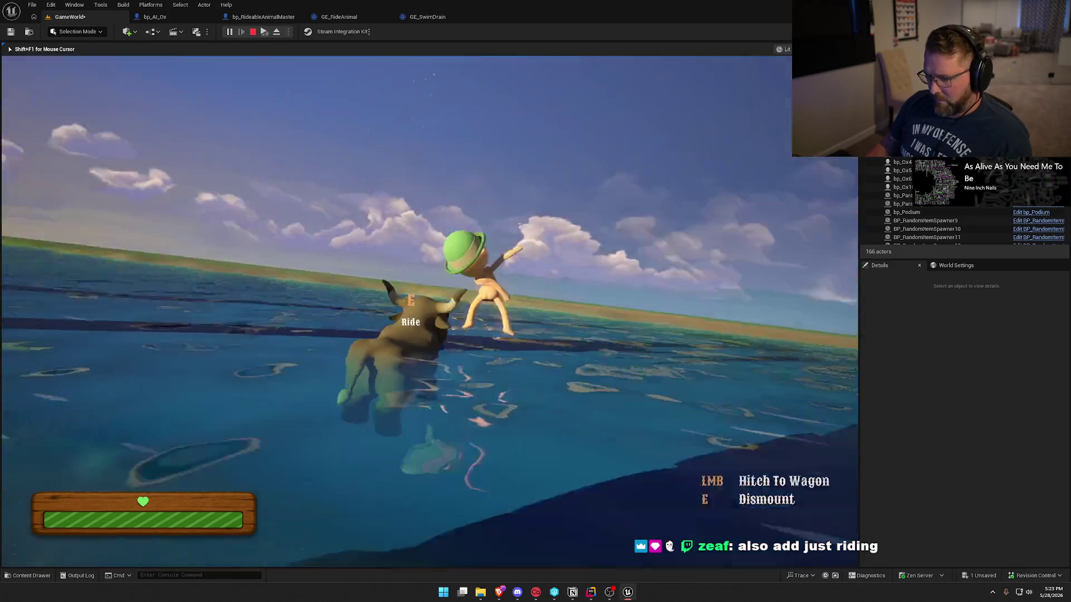
{"action": "key", "text": "w"}
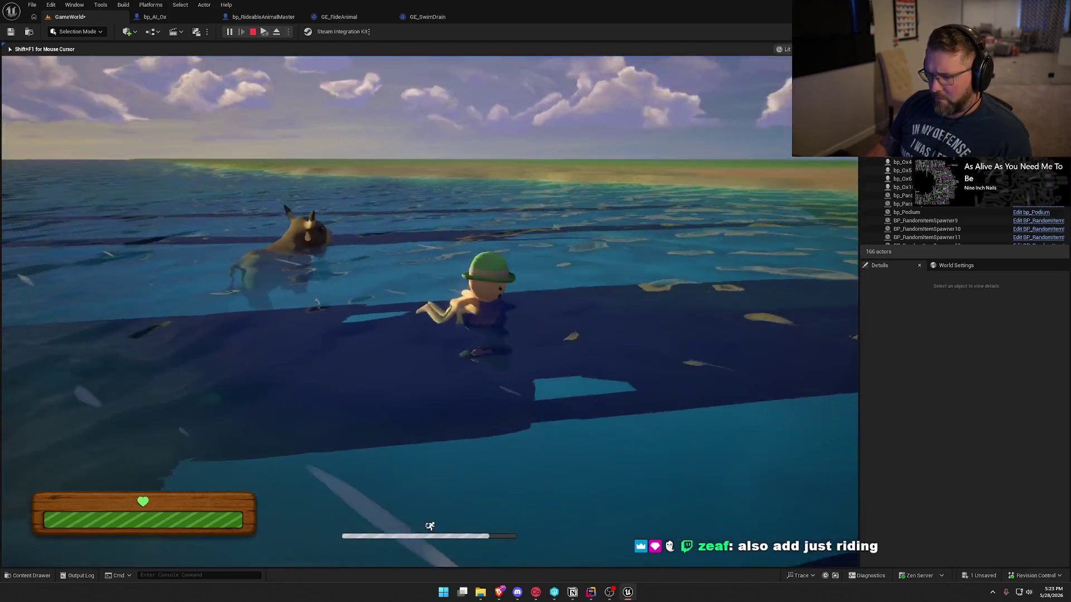
{"action": "key", "text": "e"}
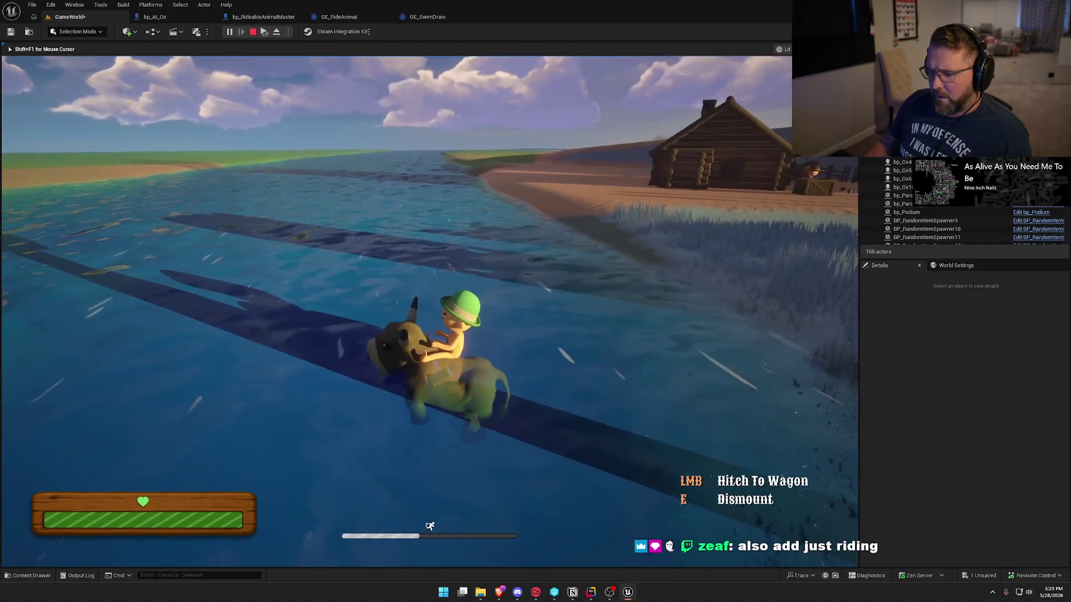
{"action": "key", "text": "apostrophe"}
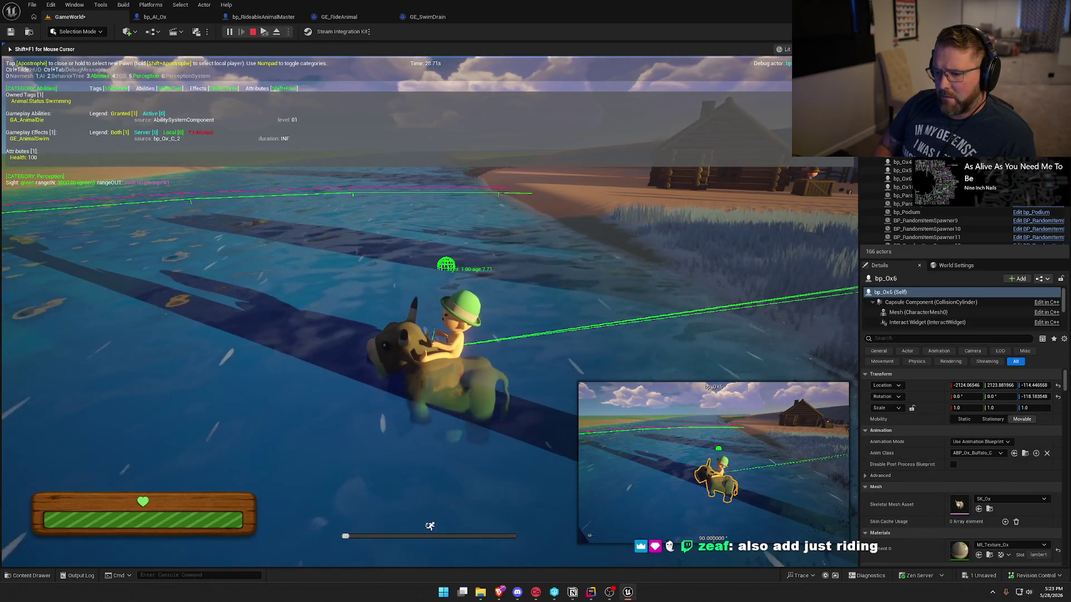
{"action": "key", "text": "Escape"}
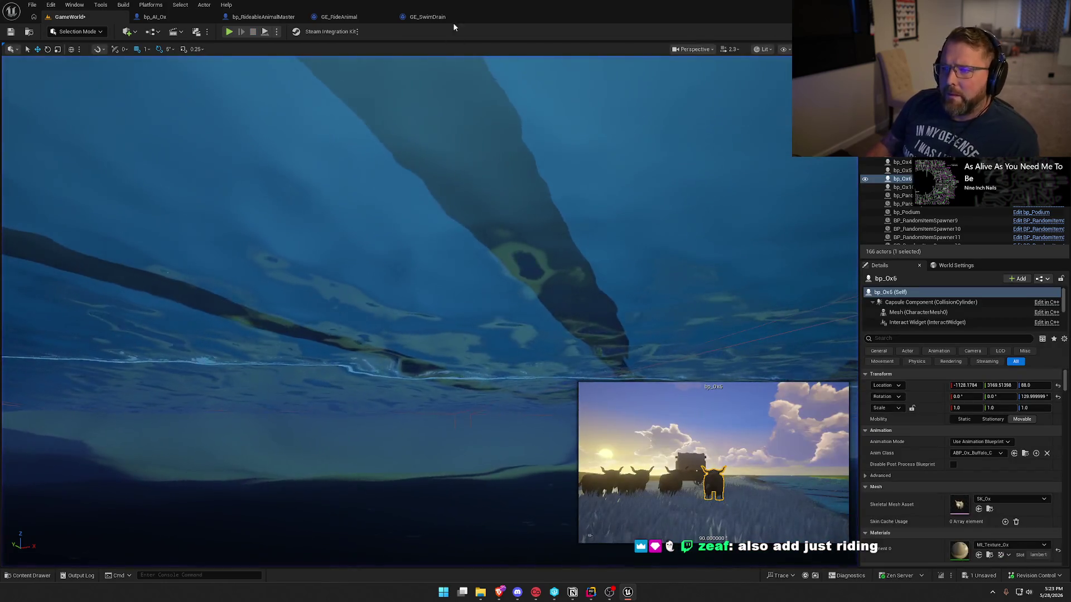
- In GE_SwimDrain, replace the Riding Animal and Riding Wagon removal tags with Player.Status.Riding
{"action": "left_click", "coordinate": [353, 18]}
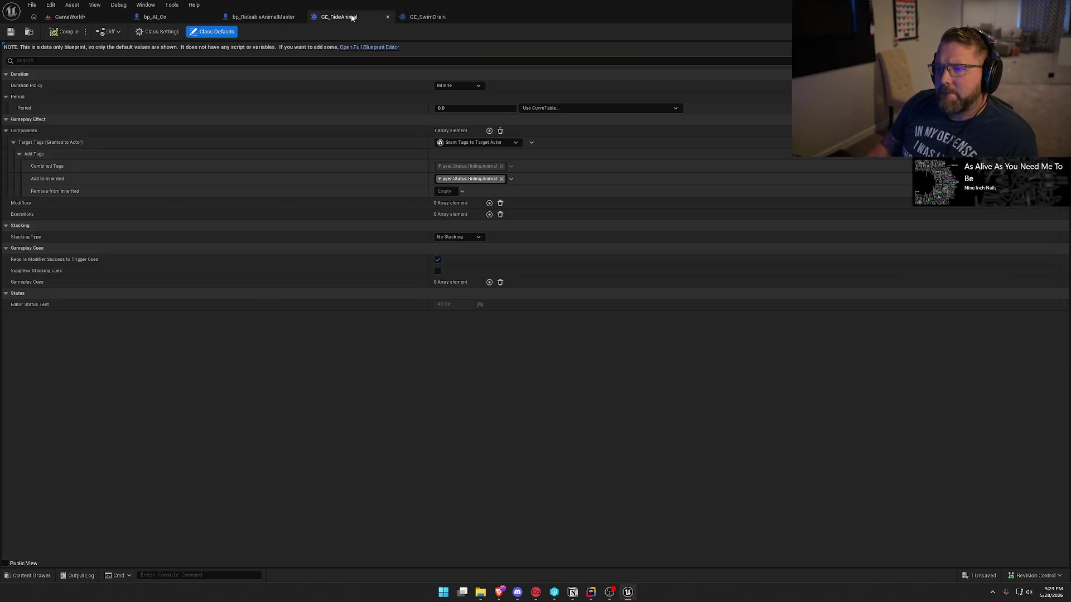
{"action": "left_click", "coordinate": [423, 18]}
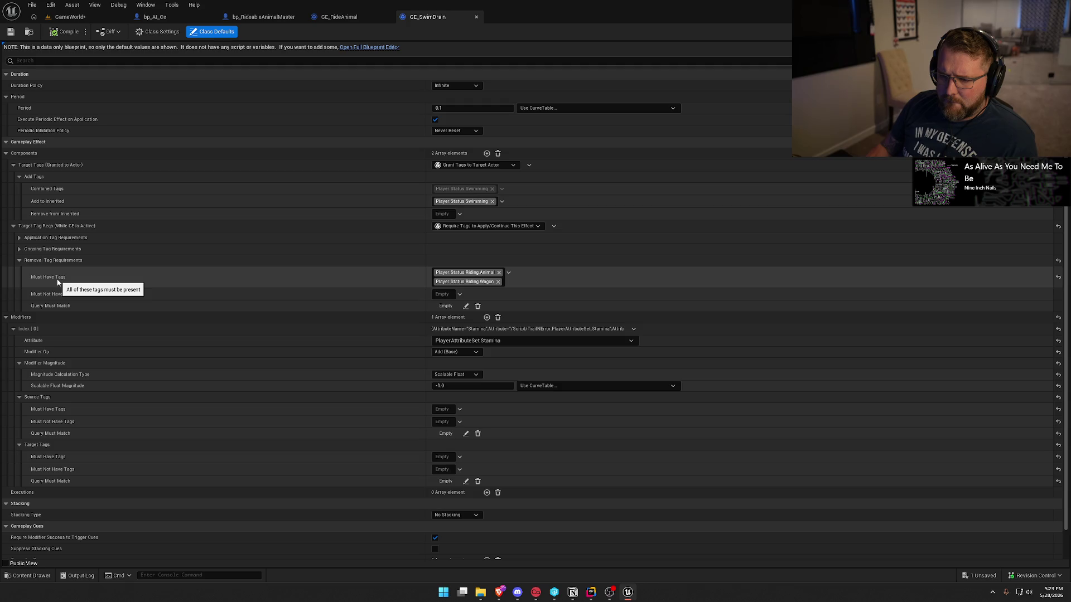
{"action": "left_click", "coordinate": [498, 273]}
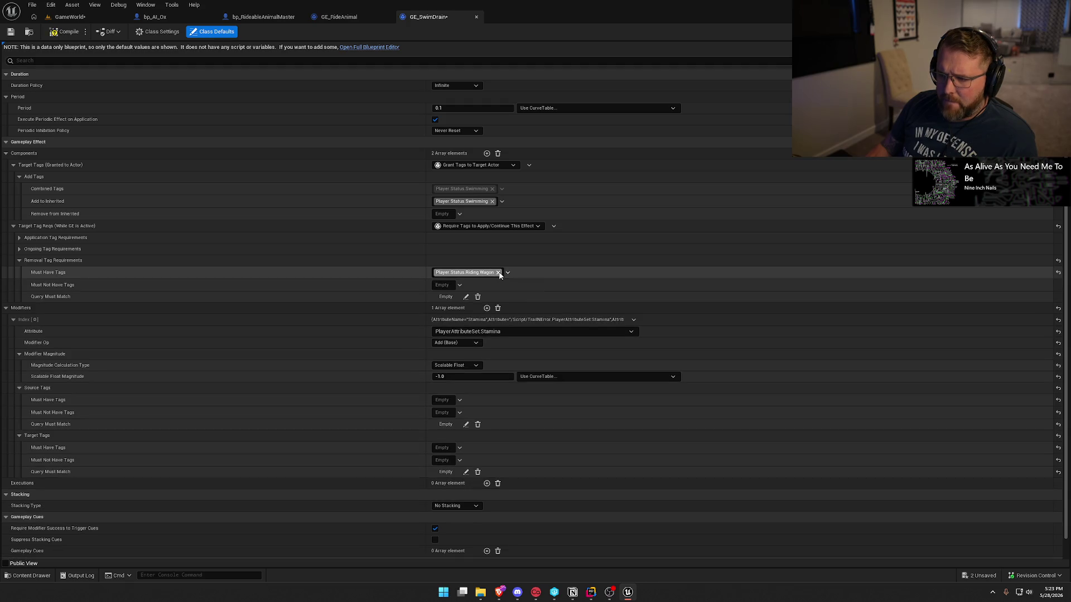
{"action": "left_click", "coordinate": [441, 274]}
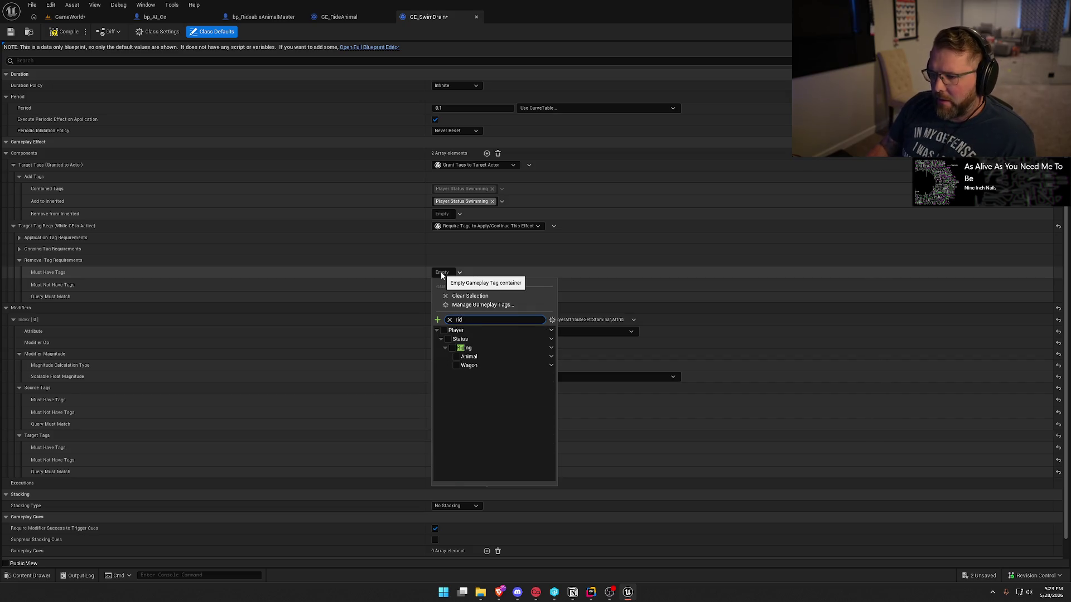
{"action": "left_click", "coordinate": [368, 276]}
{"action": "left_click", "coordinate": [64, 18]}
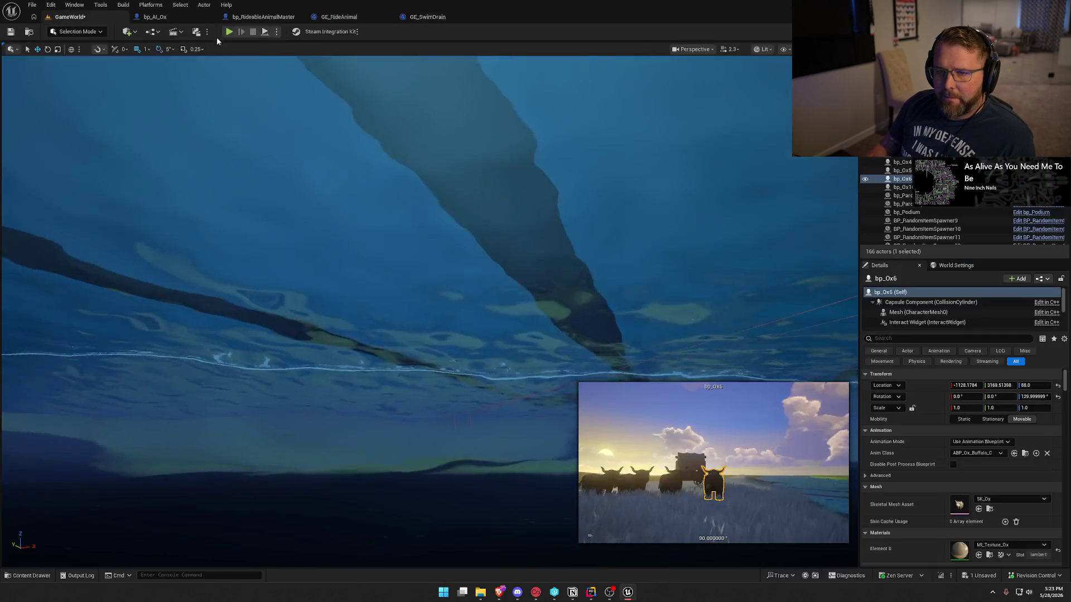
- Ride an ox into the water, dismount to swim, and swim back to it
{"action": "key", "text": "w"}
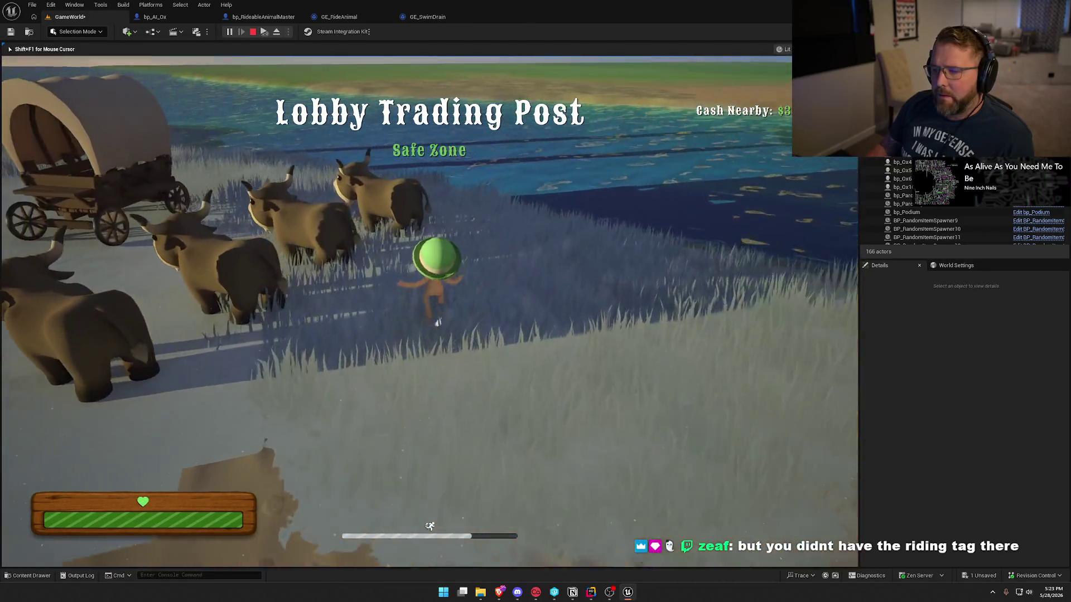
{"action": "key", "text": "e"}
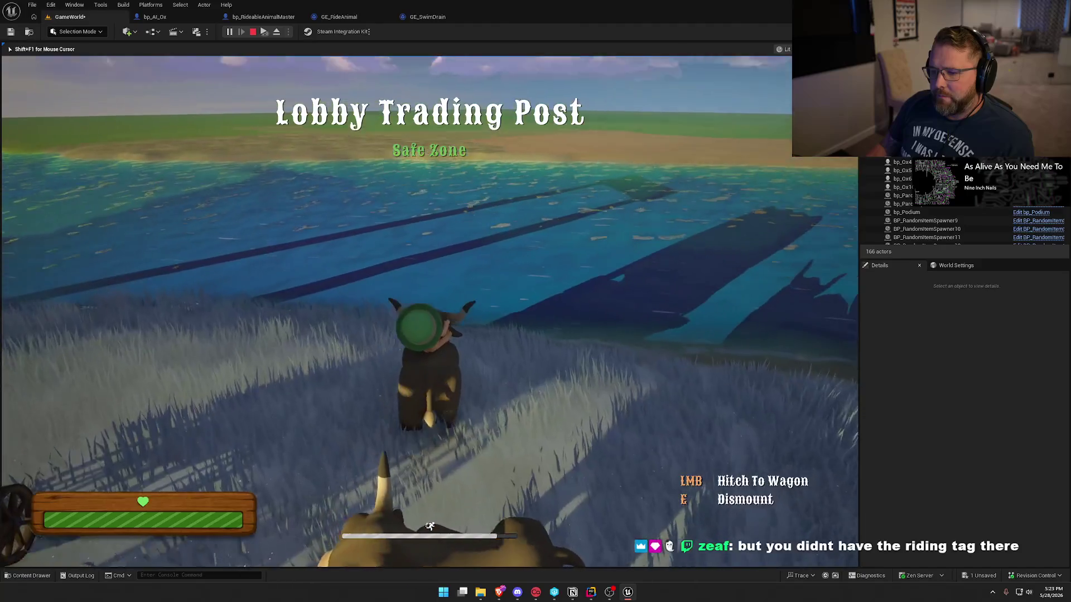
{"action": "key", "text": "w"}
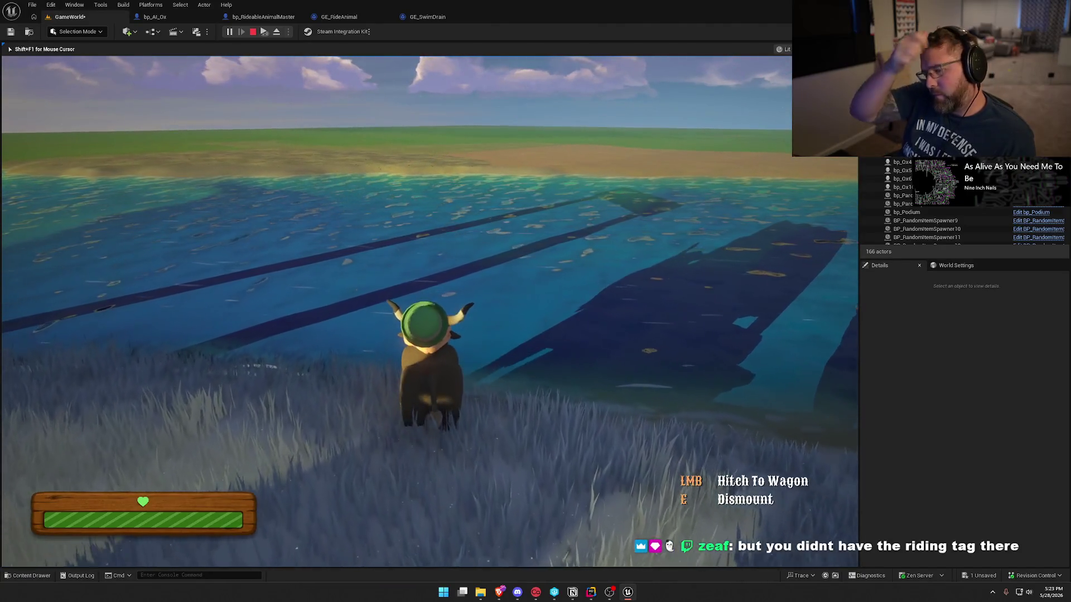
{"action": "key", "text": "w"}
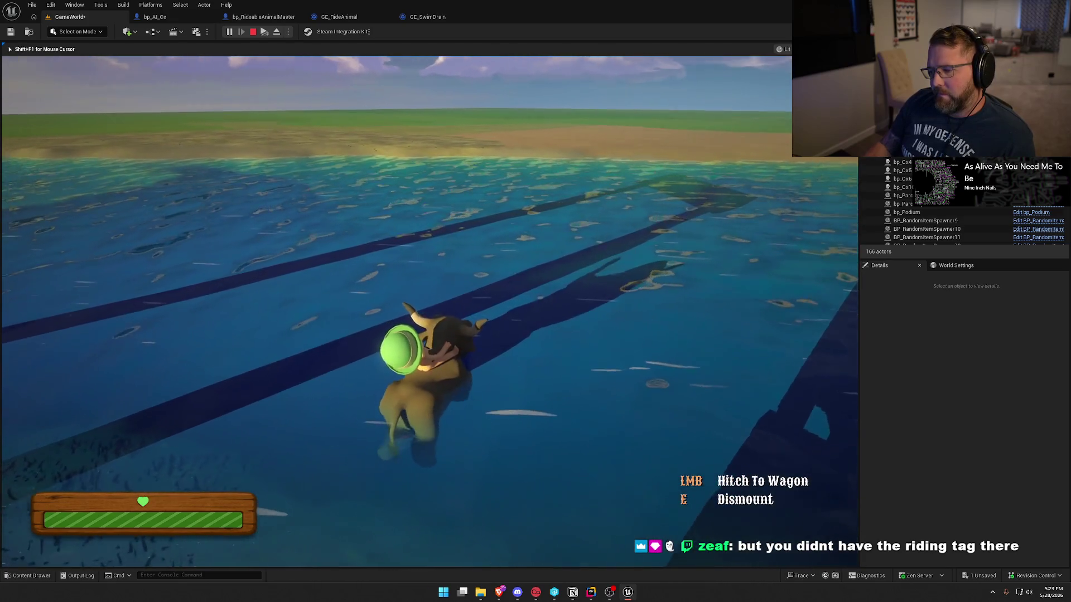
{"action": "key", "text": "e"}
{"action": "key", "text": "w"}
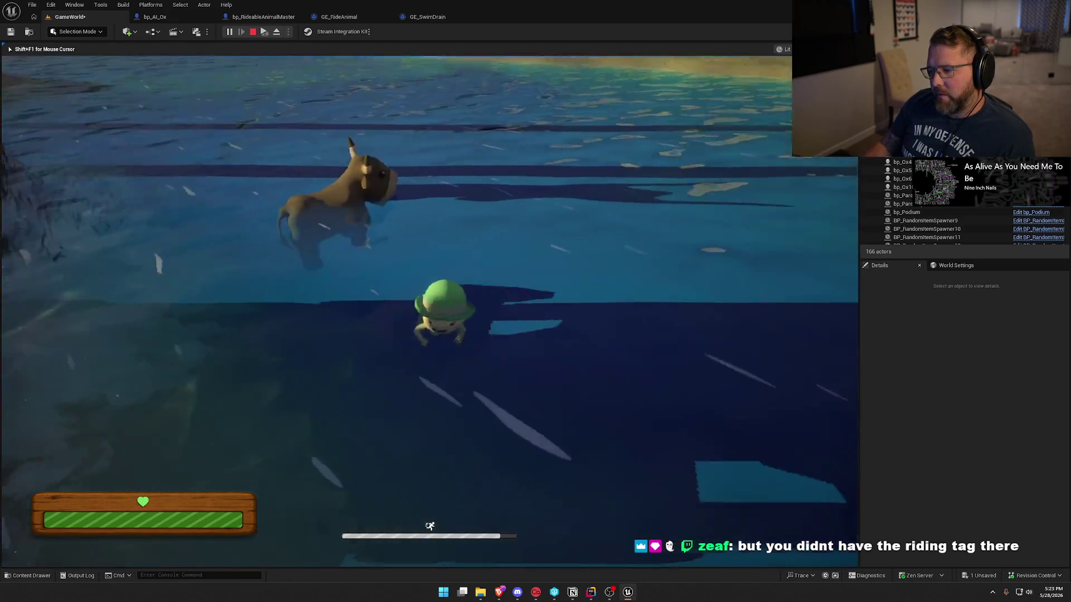
{"action": "key", "text": "e"}
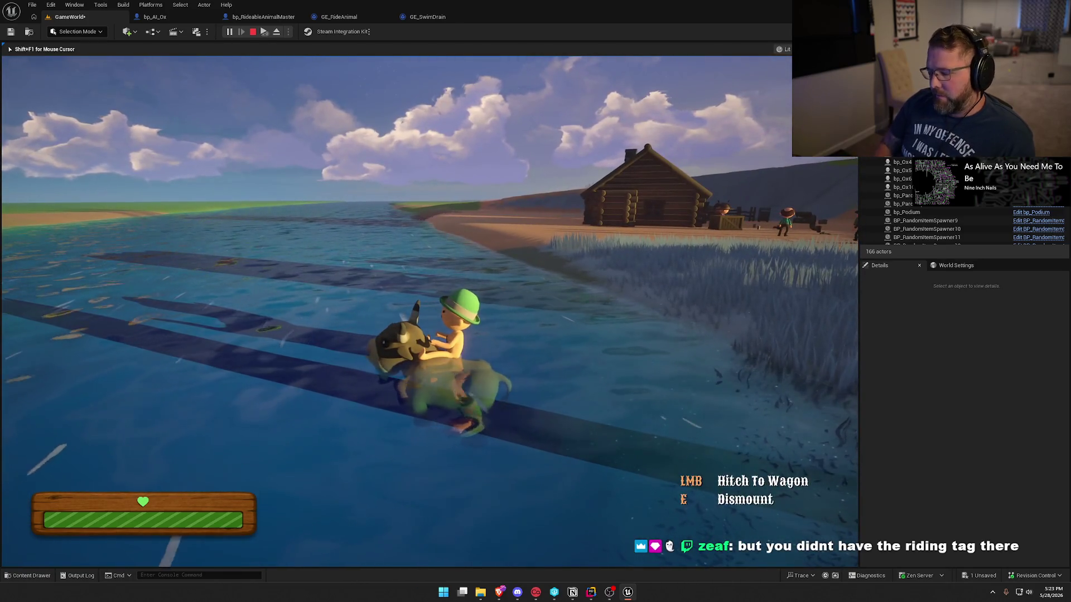
- Show gameplay debug info for bp_Ox6, then for the player, and mount the ox
{"action": "key", "text": "apostrophe"}
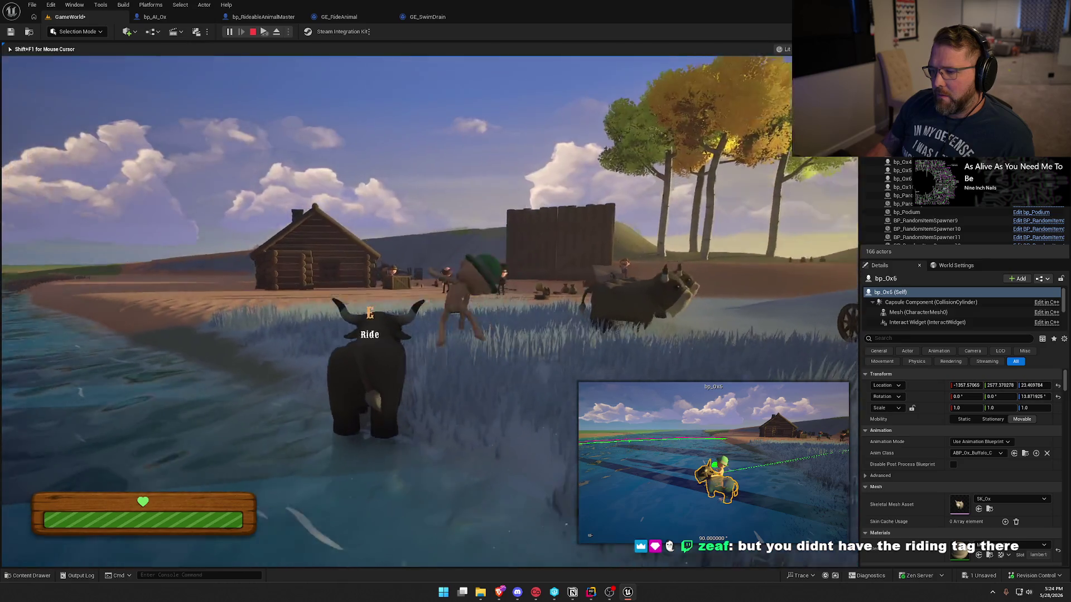
{"action": "key", "text": "apostrophe"}
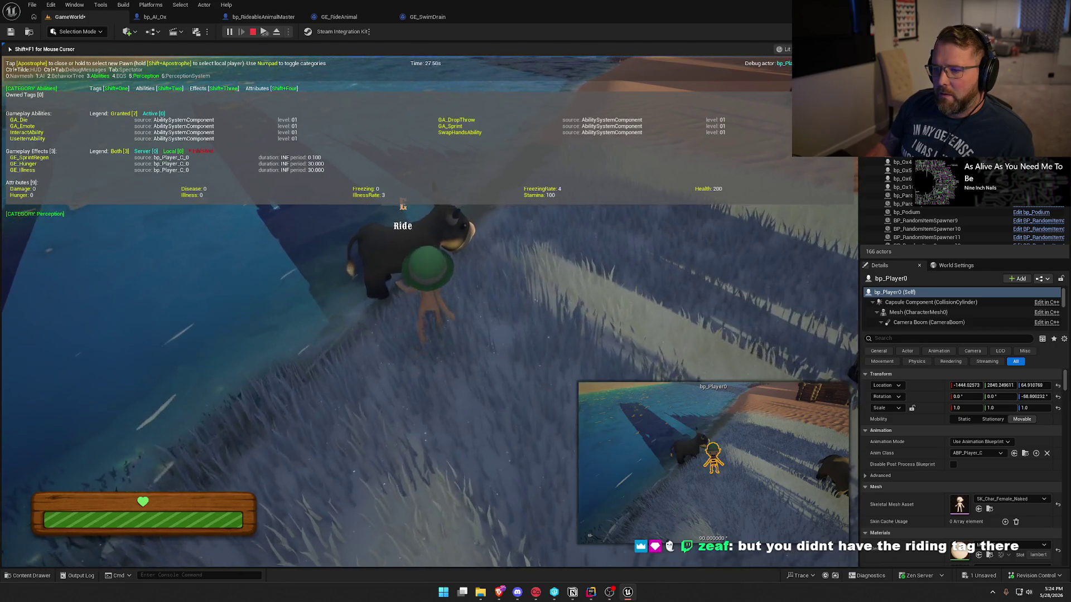
{"action": "key", "text": "e"}
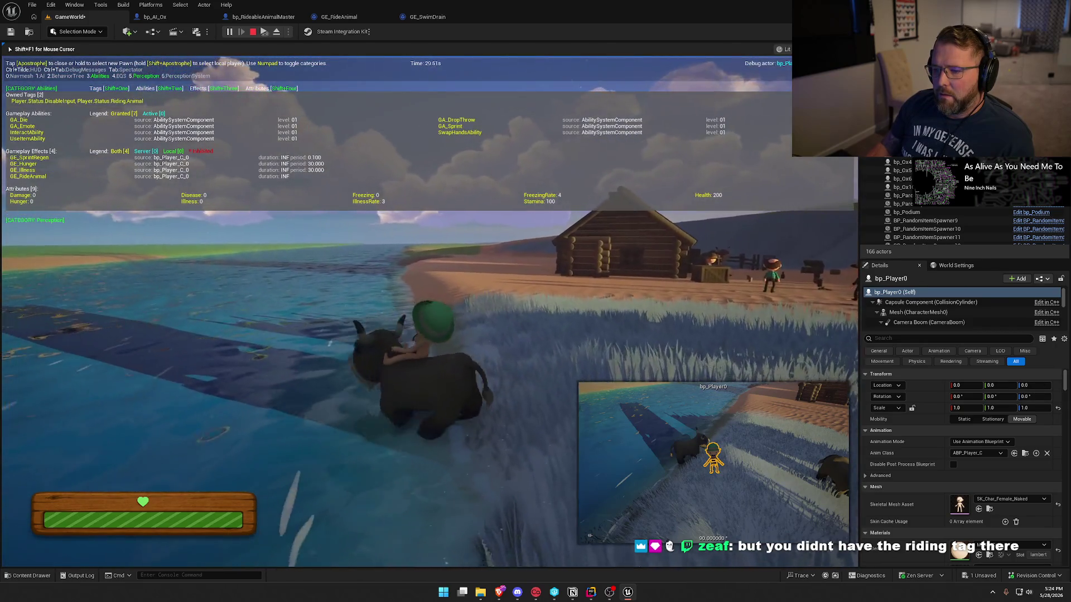
- Ride into open water, dismount, swim back and remount the ox, then stop play
{"action": "key", "text": "w"}
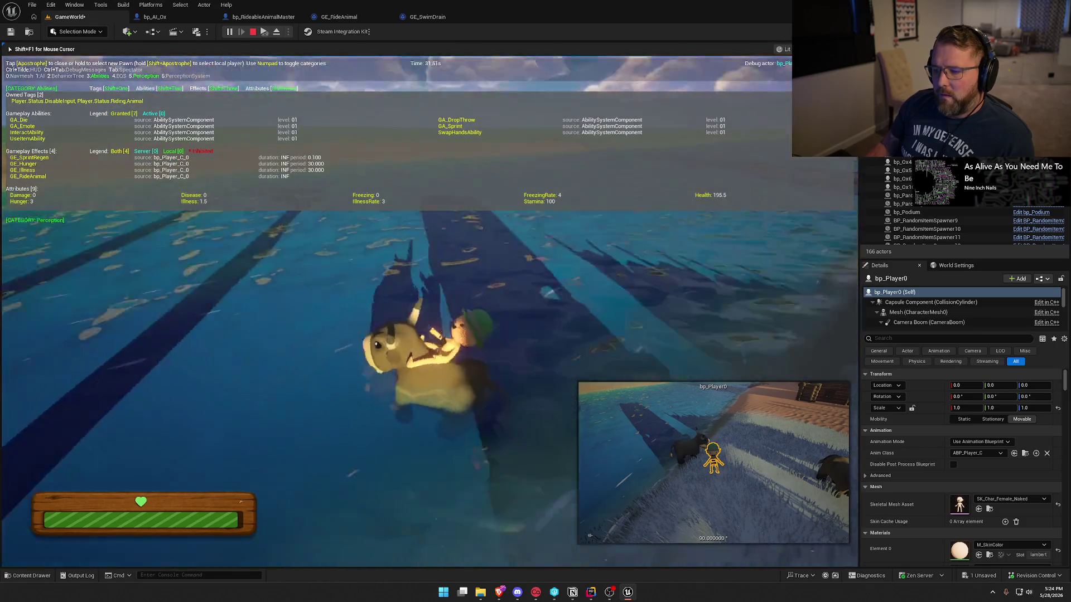
{"action": "key", "text": "s"}
{"action": "key", "text": "w"}
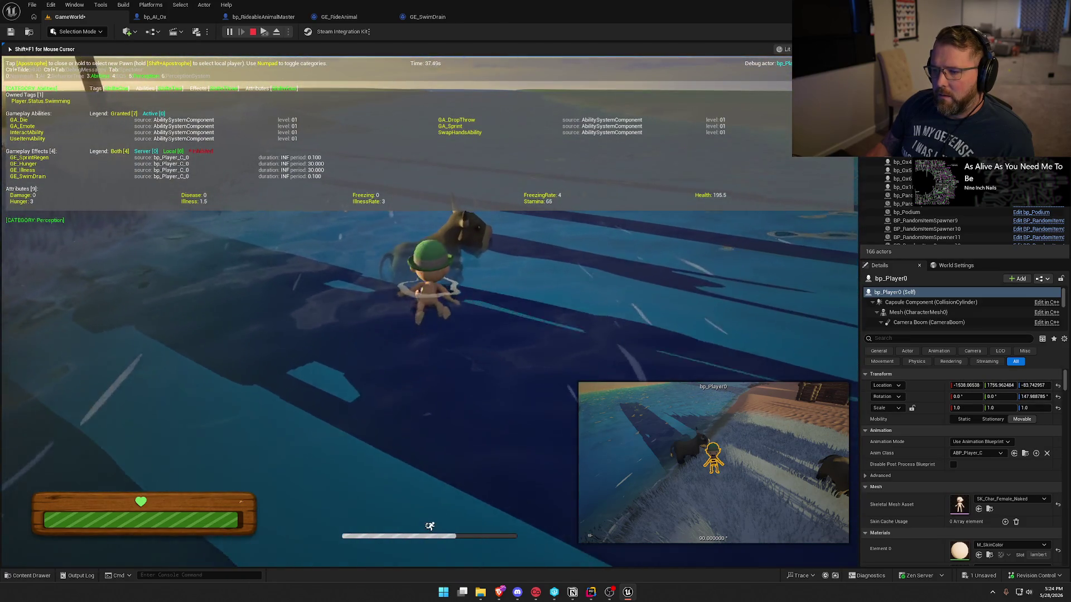
{"action": "key", "text": "e"}
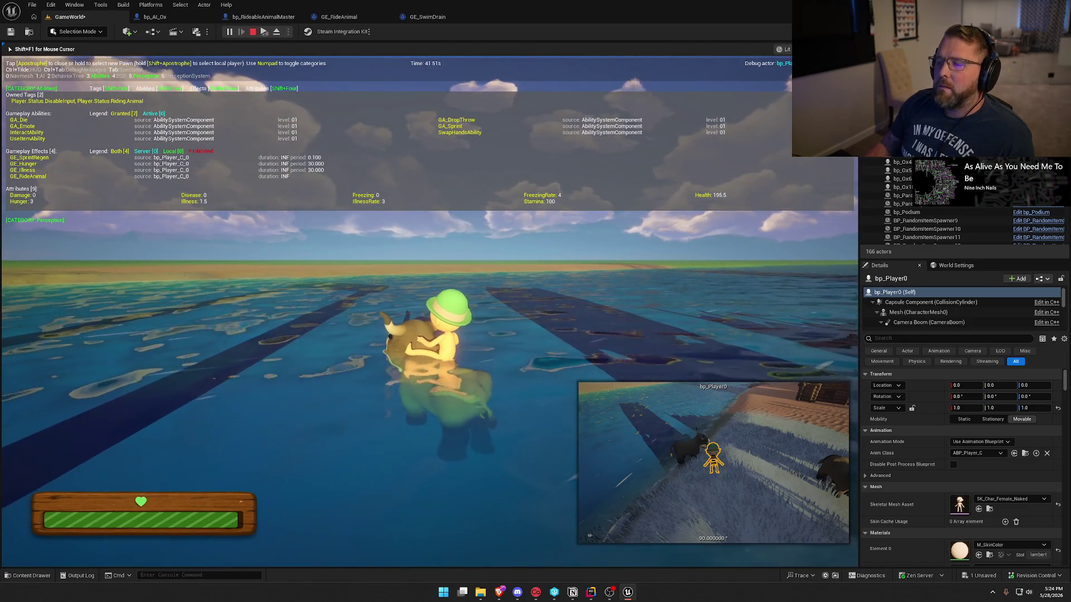
{"action": "key", "text": "Escape"}
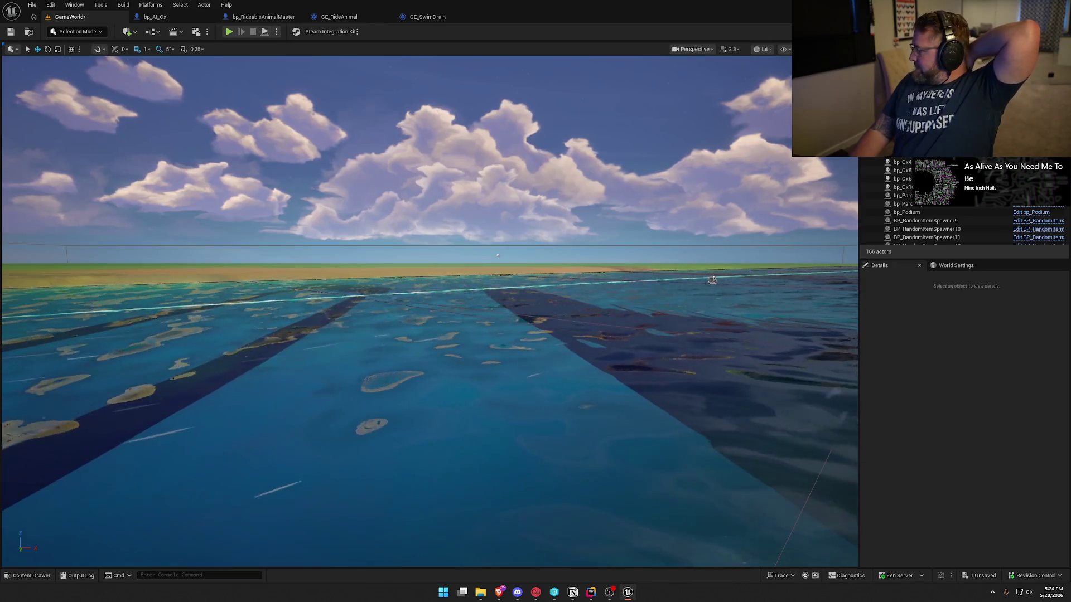
- Review Interact_Implementation in RidableAnimal.cpp, then live-compile the C++ changes with Ctrl+Alt+F11
{"action": "key", "text": "alt+Tab"}
{"action": "left_click", "coordinate": [477, 262]}
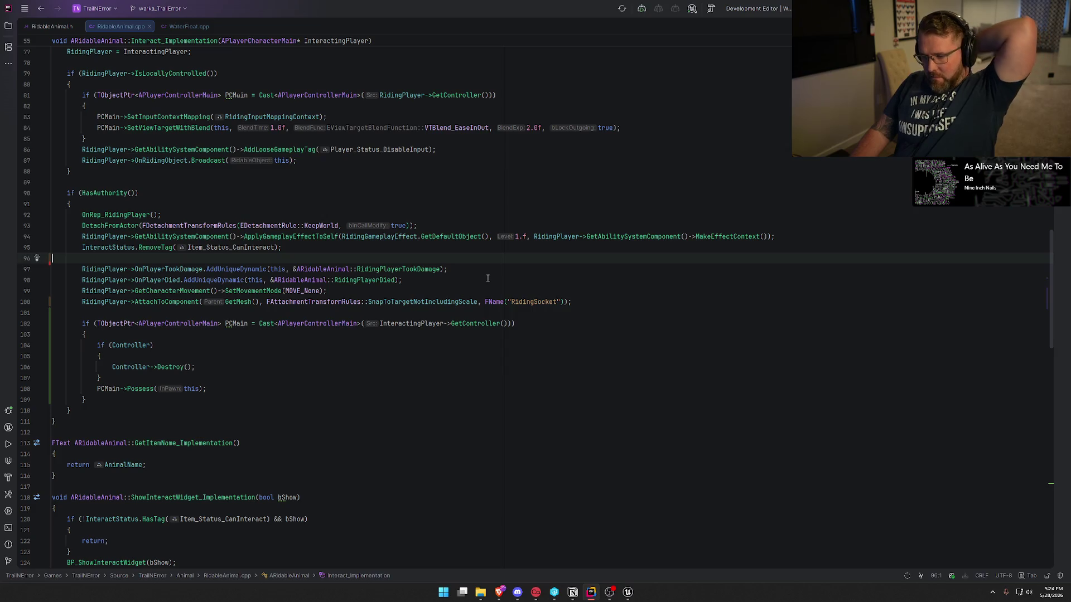
{"action": "left_click", "coordinate": [629, 593]}
{"action": "key", "text": "ctrl+alt+F11"}
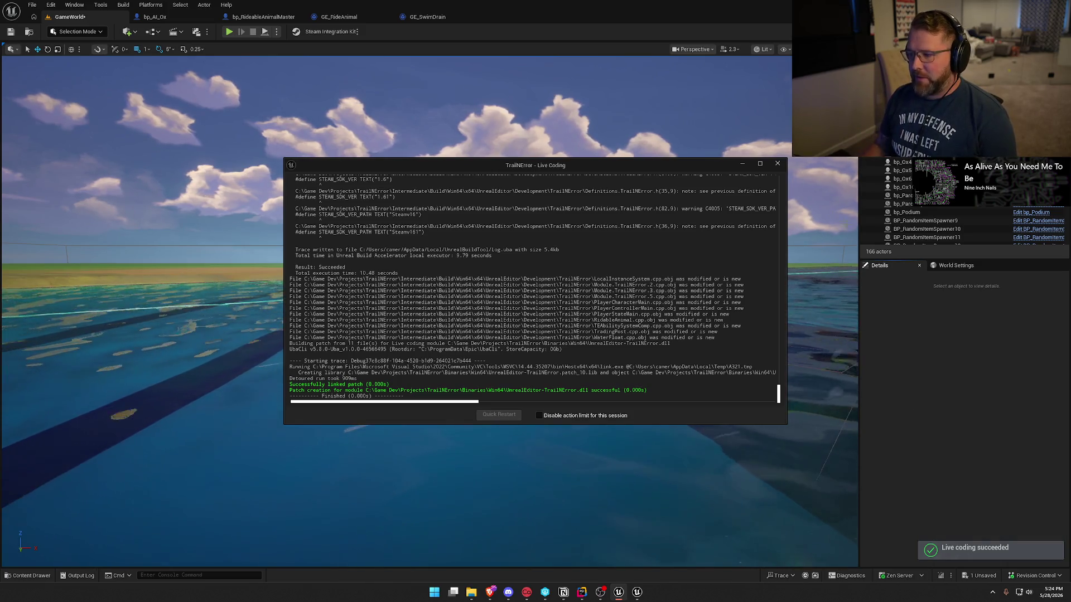
- Close the Live Coding window, start a new Play session, and walk the character to the oxen
{"action": "left_click", "coordinate": [779, 165]}
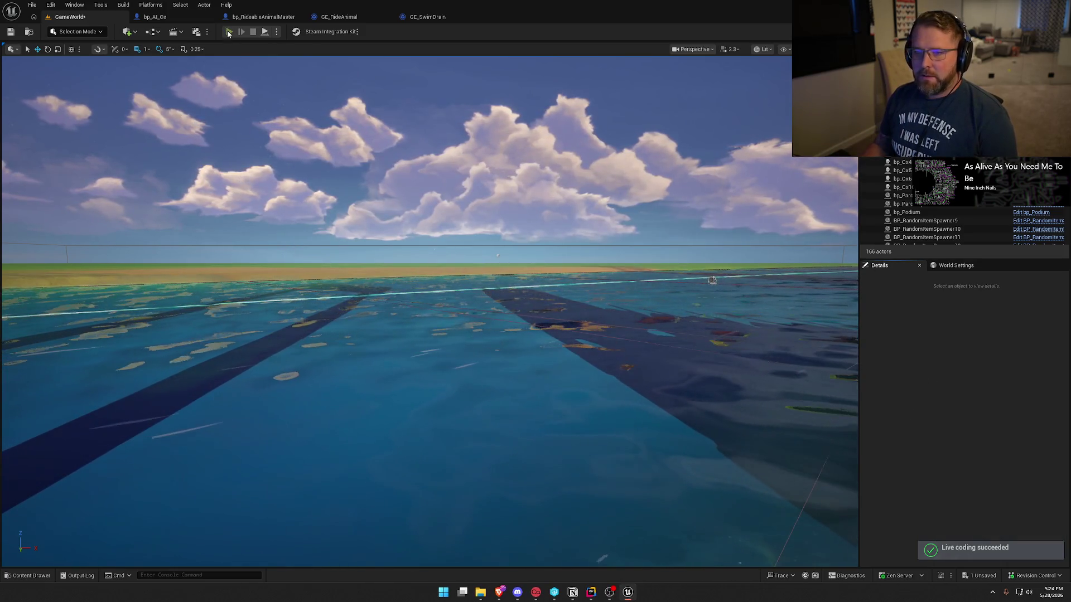
{"action": "left_click", "coordinate": [230, 32]}
{"action": "left_click", "coordinate": [428, 209]}
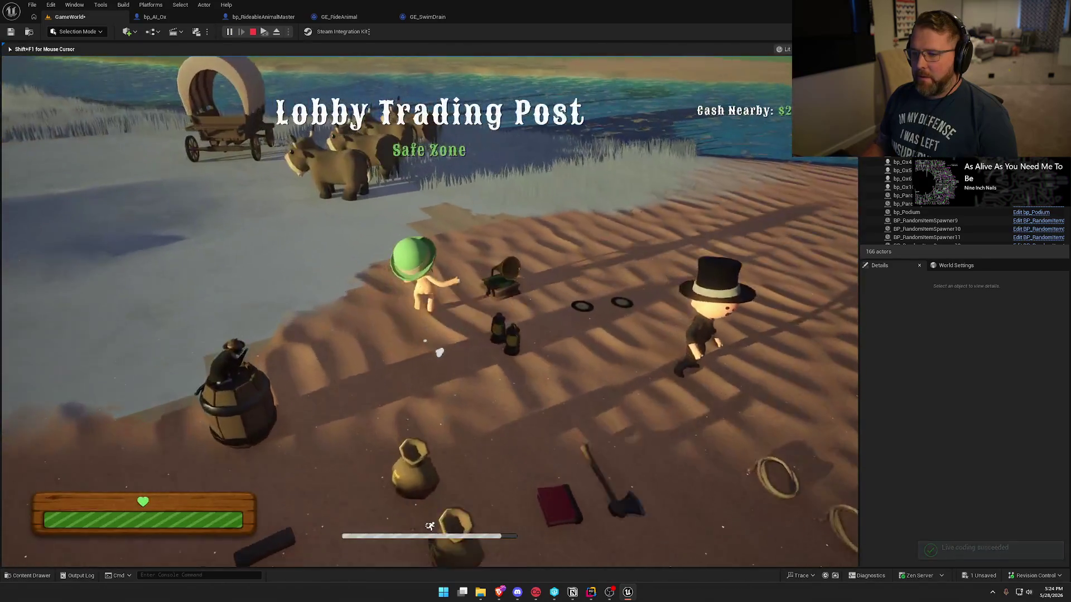
{"action": "key", "text": "w"}
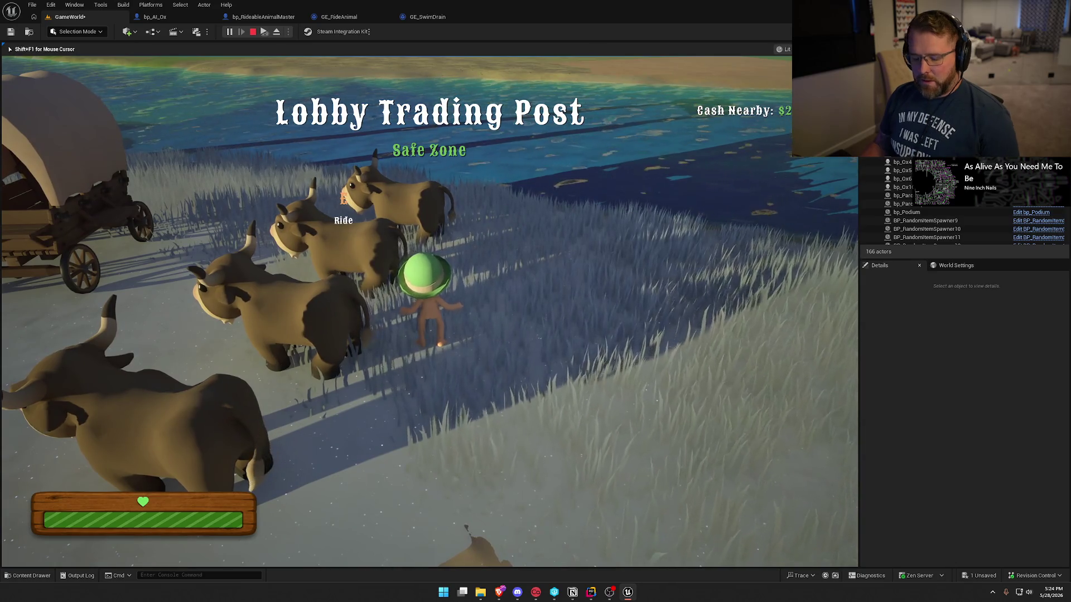
{"action": "key", "text": "super"}
{"action": "left_click", "coordinate": [229, 468]}
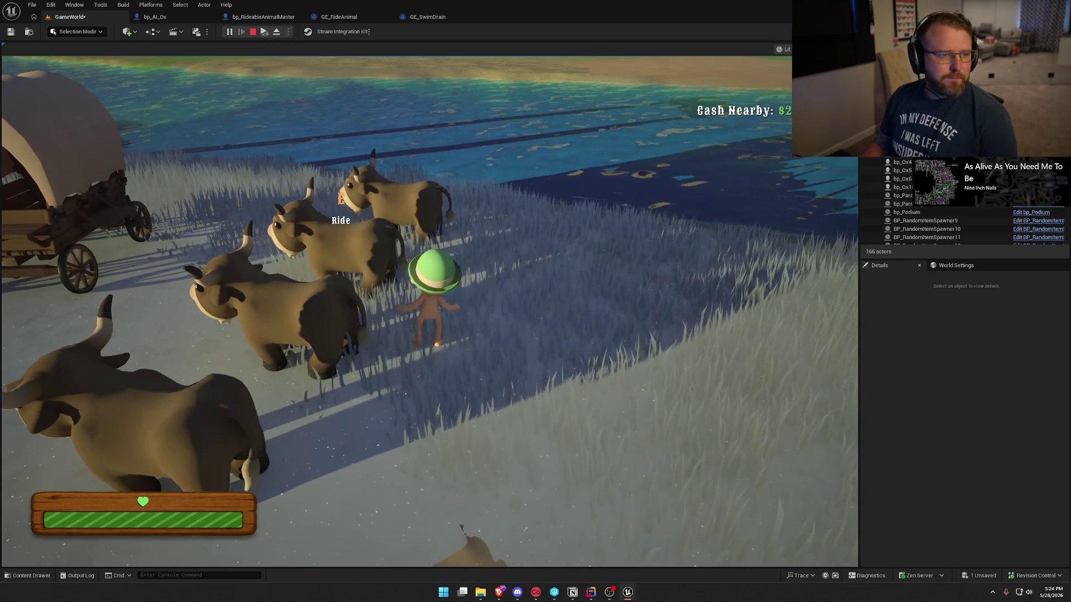
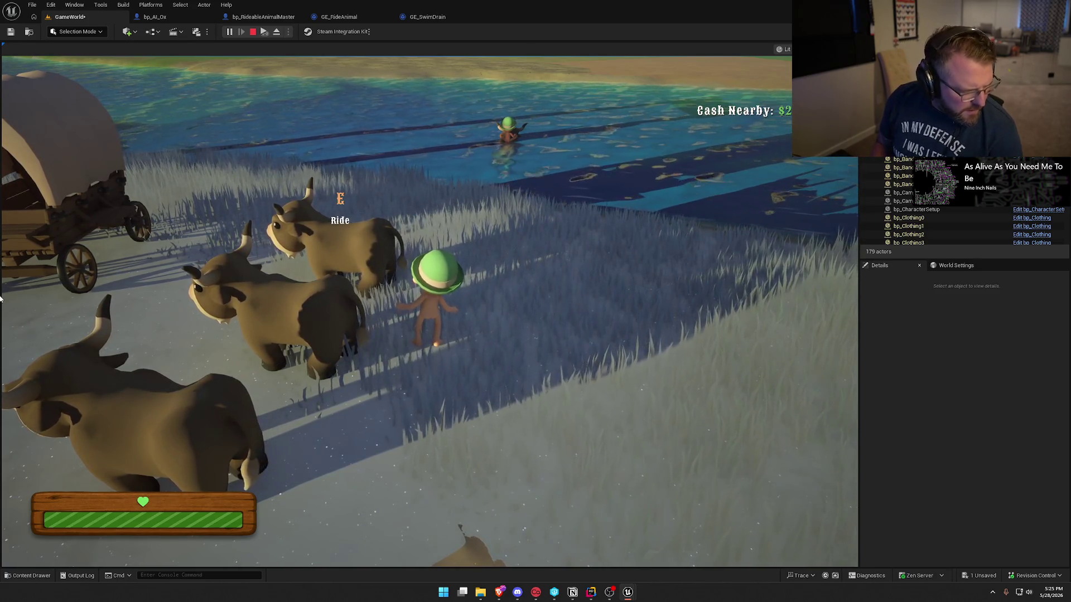
- Show movement debug readouts above the oxen and player with F1, then stop the play session
{"action": "key", "text": "F1"}
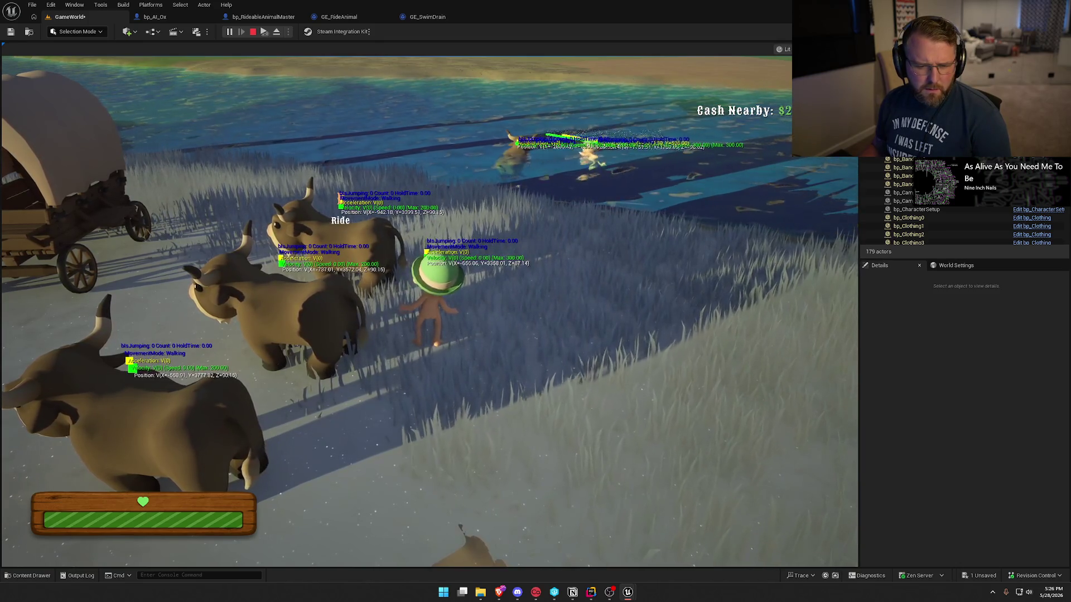
{"action": "key", "text": "Escape"}
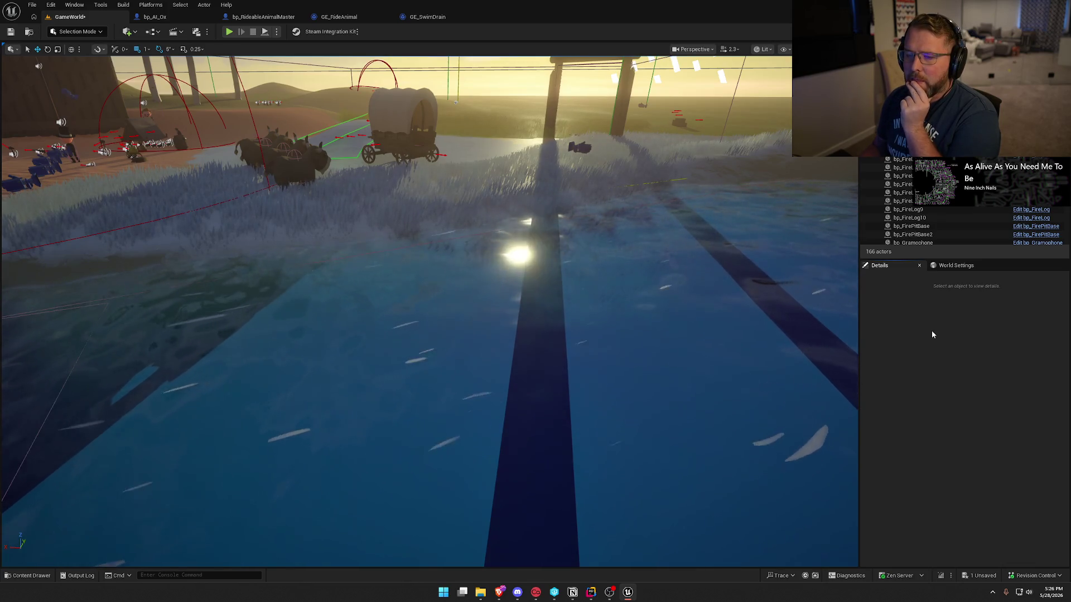
- In bp_AI_Ox's EventGraph, review the ox's Set Movement Mode nodes and its Event Interact and Event Tick logic
{"action": "left_click", "coordinate": [154, 17]}
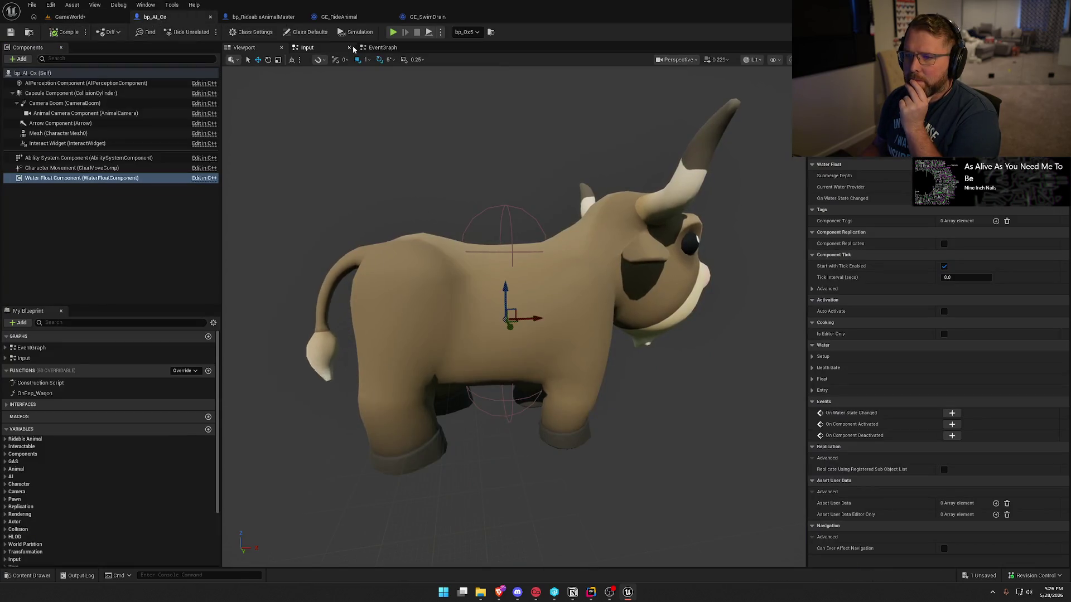
{"action": "left_click", "coordinate": [383, 47]}
{"action": "left_click_drag", "start_coordinate": [537, 192], "coordinate": [524, 209]}
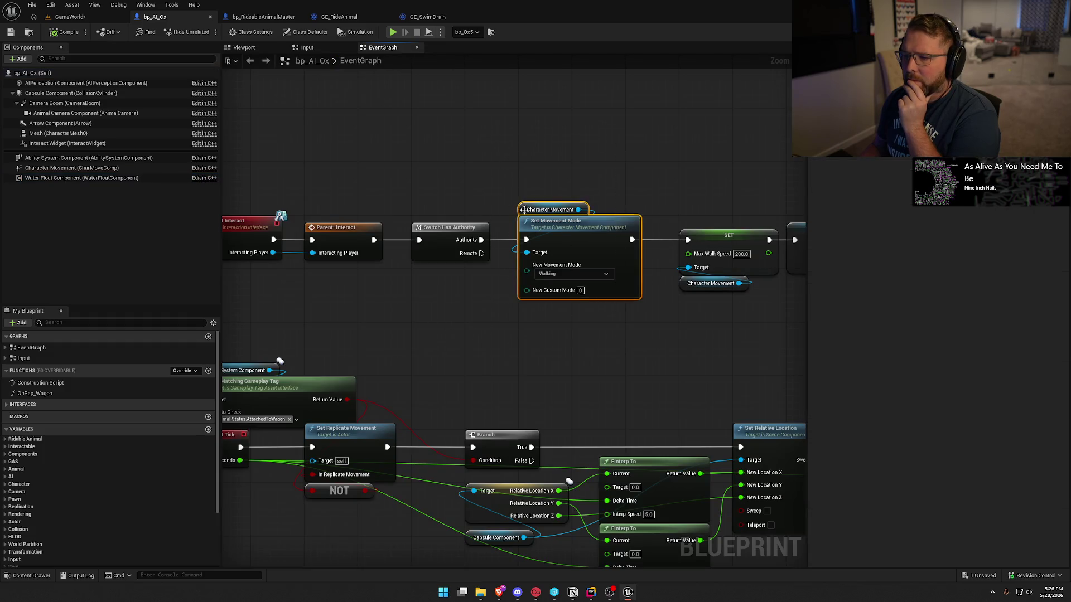
{"action": "left_click", "coordinate": [453, 310]}
{"action": "mouse_move", "coordinate": [453, 310]}
{"action": "left_mouse_down"}
{"action": "mouse_move", "coordinate": [549, 232]}
{"action": "mouse_move", "coordinate": [369, 222]}
{"action": "mouse_move", "coordinate": [479, 212]}
{"action": "left_mouse_up"}
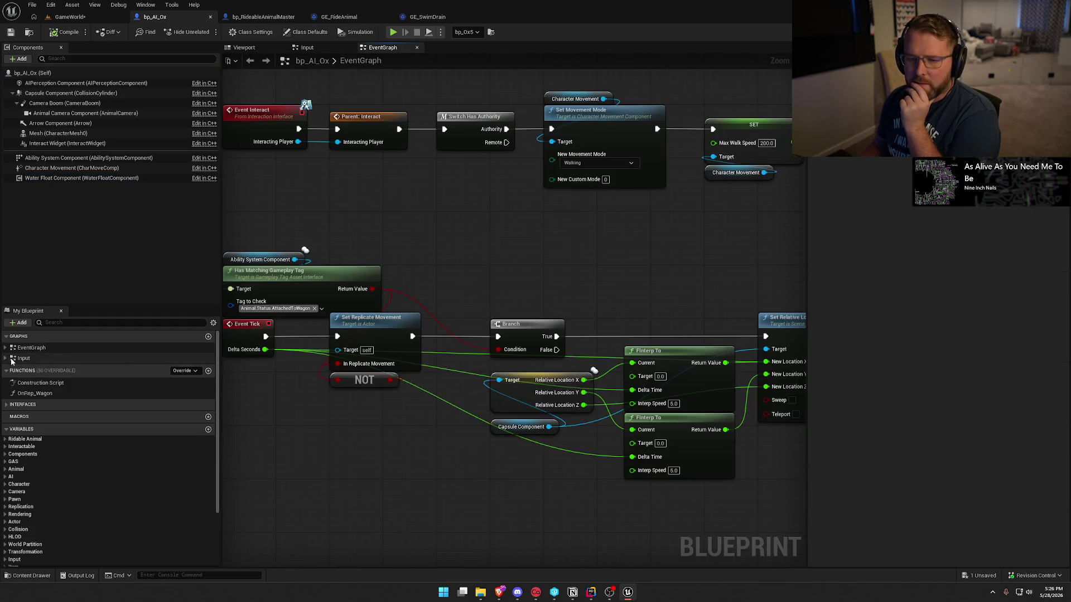
{"action": "left_click", "coordinate": [5, 358]}
{"action": "left_click", "coordinate": [5, 348]}
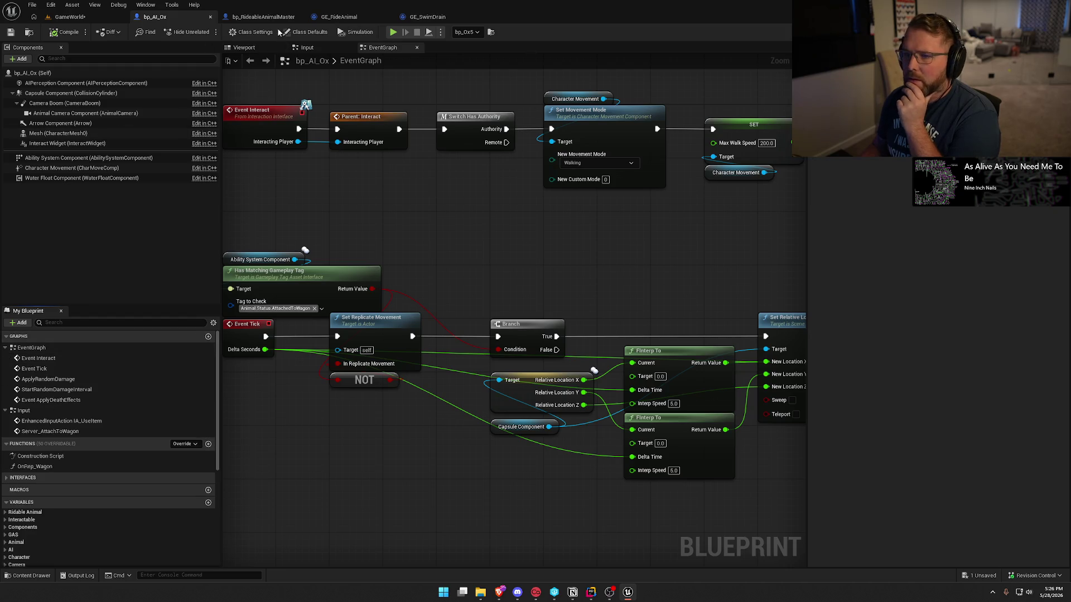
- In bp_RideableAnimalMaster, jump to the Dismount event and inspect its Possess, Line Trace and Set Movement Mode nodes
{"action": "key", "text": "ctrl+Tab"}
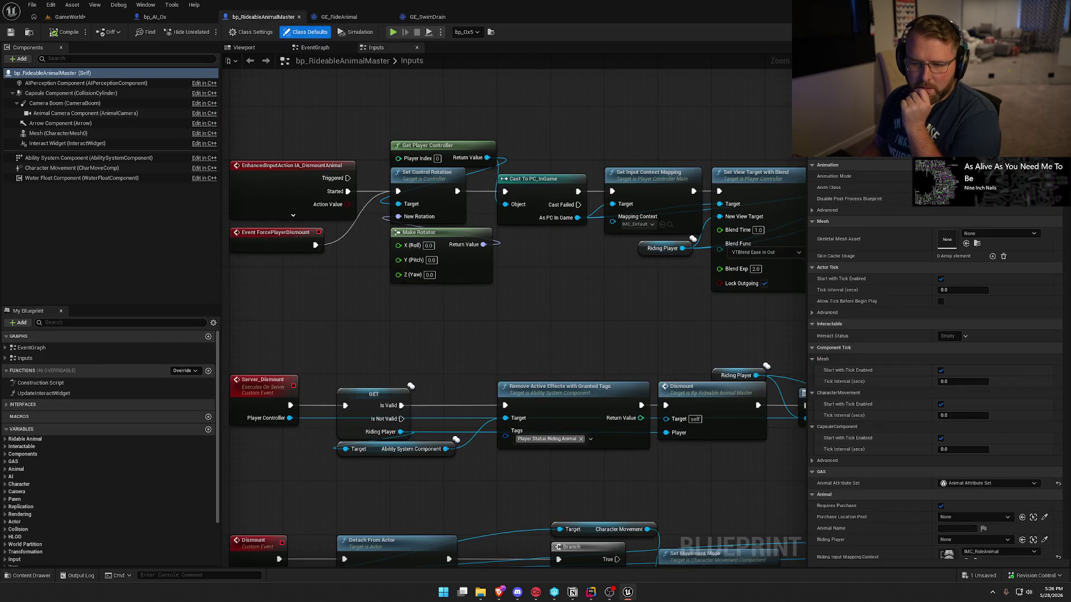
{"action": "left_click", "coordinate": [5, 347]}
{"action": "left_click", "coordinate": [5, 389]}
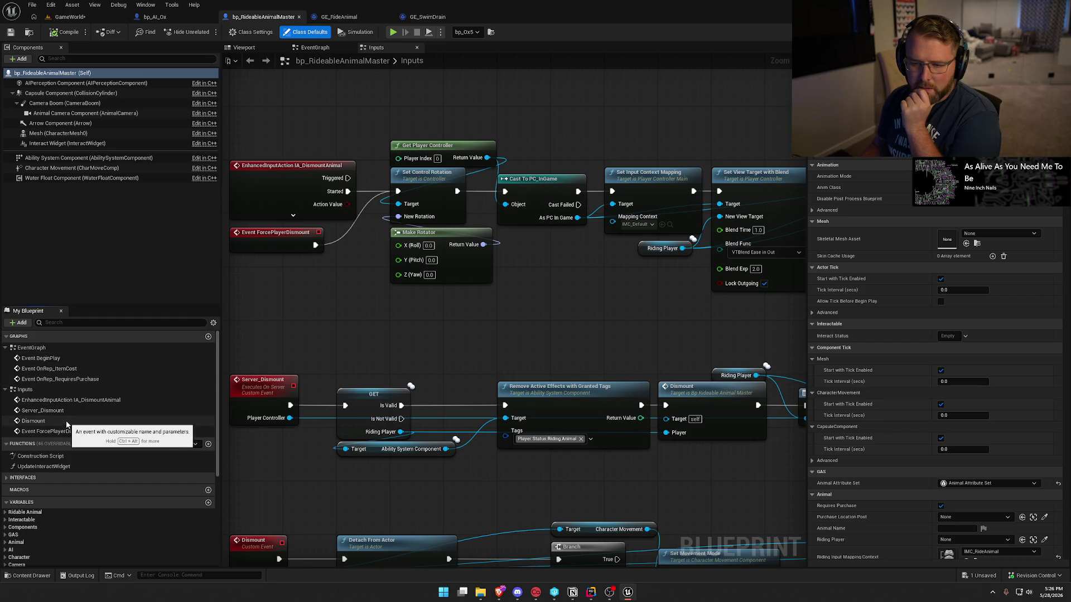
{"action": "double_click", "coordinate": [34, 421]}
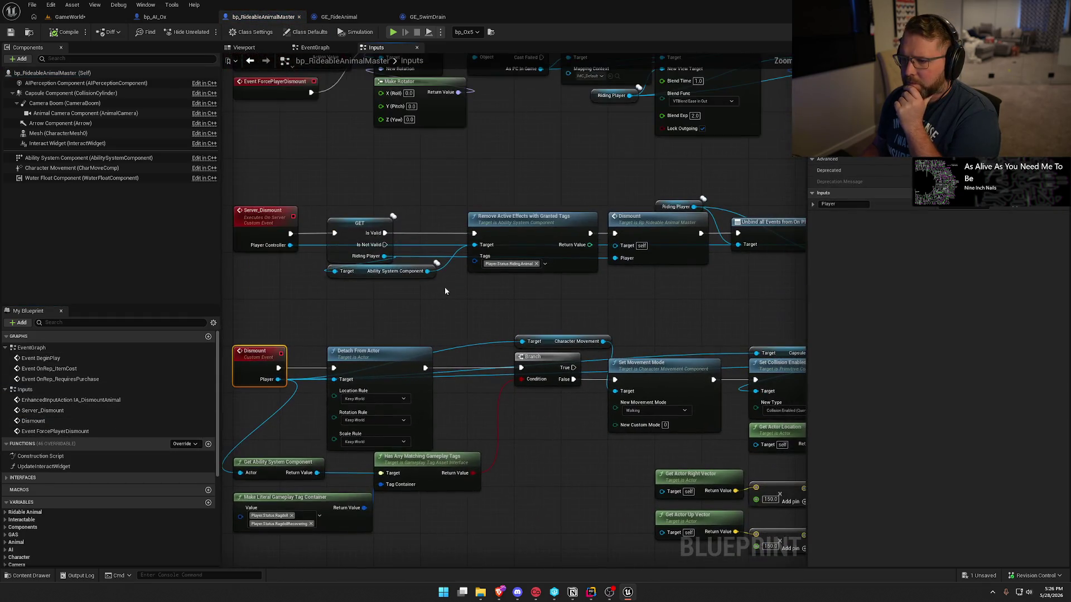
{"action": "left_click_drag", "start_coordinate": [563, 313], "coordinate": [276, 308]}
{"action": "left_click_drag", "start_coordinate": [445, 296], "coordinate": [143, 296]}
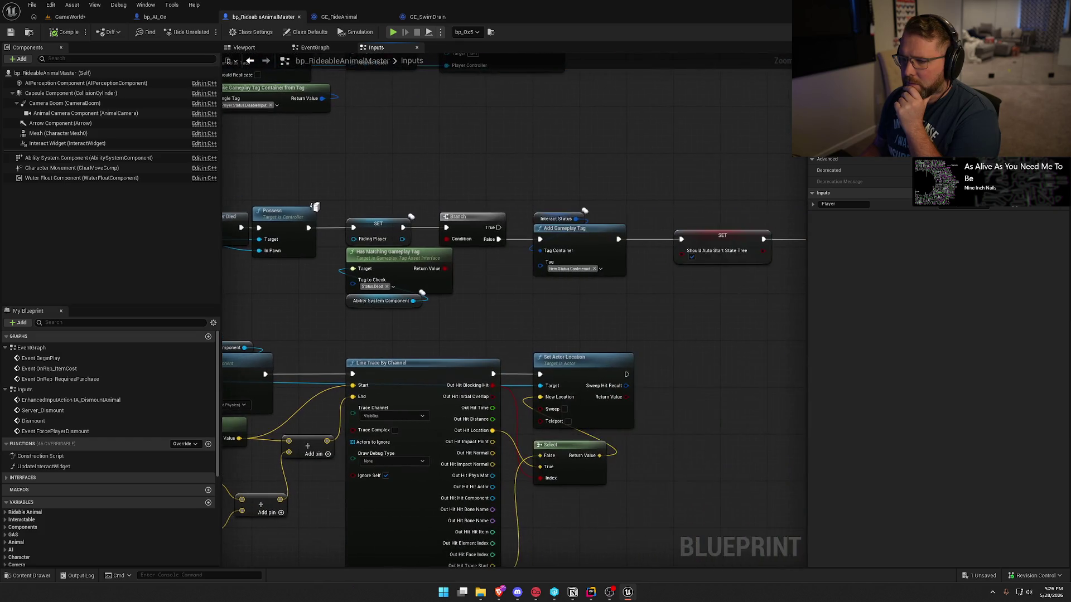
{"action": "mouse_move", "coordinate": [575, 309]}
{"action": "left_mouse_down"}
{"action": "mouse_move", "coordinate": [259, 280]}
{"action": "mouse_move", "coordinate": [679, 204]}
{"action": "left_mouse_up"}
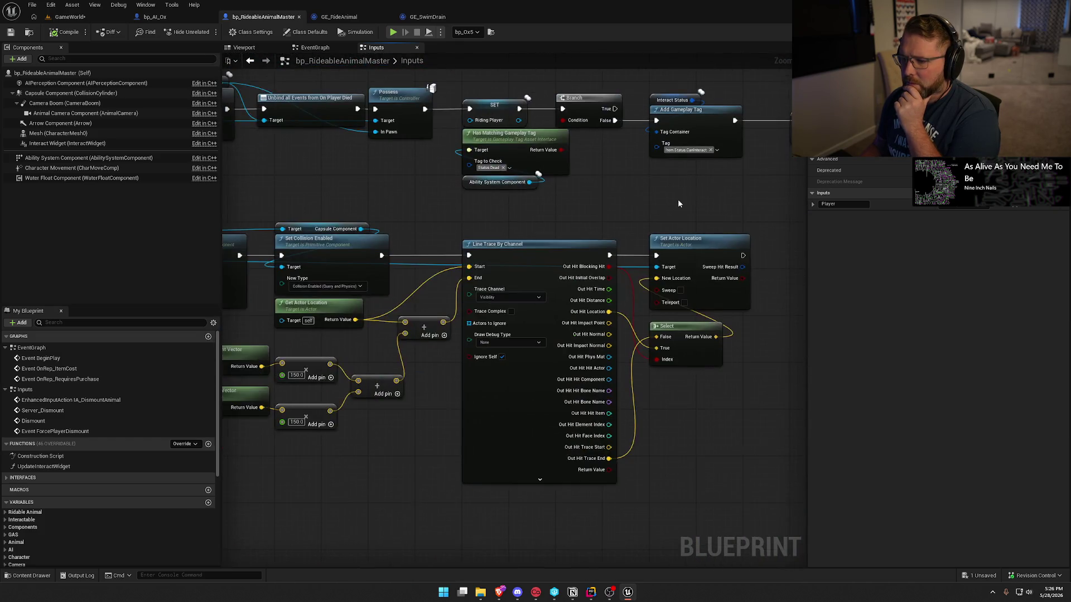
{"action": "left_click_drag", "start_coordinate": [538, 174], "coordinate": [699, 173]}
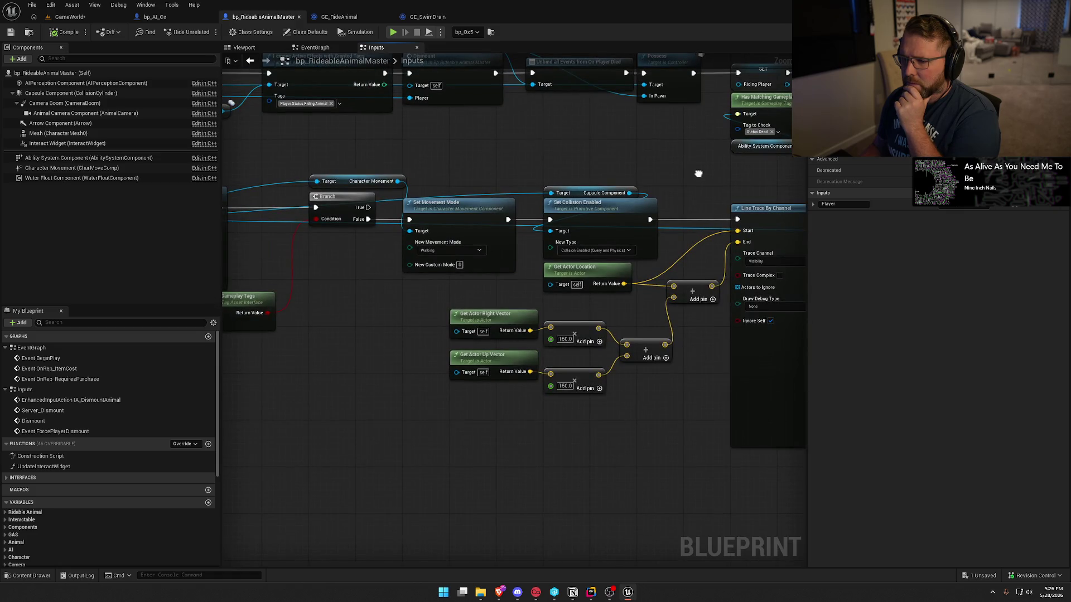
{"action": "left_click", "coordinate": [452, 201]}
- Trace Server_Dismount through Detach, Remove Loose Gameplay Tags, Line Trace and Spawn Default Controller, ending on EventGraph
{"action": "mouse_move", "coordinate": [353, 310]}
{"action": "left_mouse_down"}
{"action": "mouse_move", "coordinate": [416, 327]}
{"action": "mouse_move", "coordinate": [587, 334]}
{"action": "mouse_move", "coordinate": [574, 396]}
{"action": "mouse_move", "coordinate": [618, 551]}
{"action": "left_mouse_up"}
{"action": "mouse_move", "coordinate": [551, 282]}
{"action": "left_mouse_down"}
{"action": "mouse_move", "coordinate": [588, 303]}
{"action": "mouse_move", "coordinate": [392, 281]}
{"action": "left_mouse_up"}
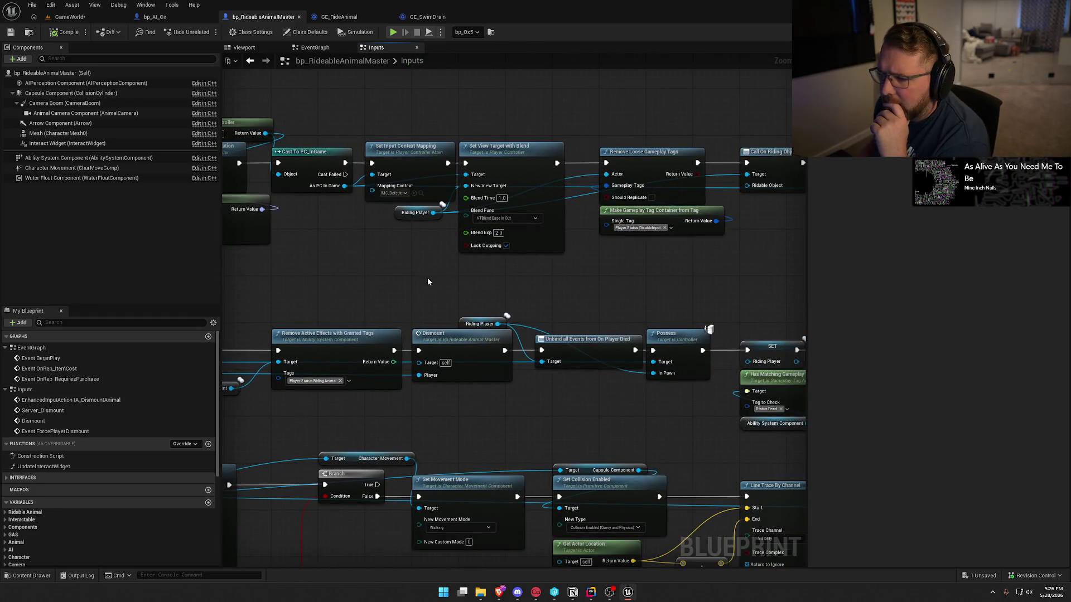
{"action": "mouse_move", "coordinate": [555, 288]}
{"action": "left_mouse_down"}
{"action": "mouse_move", "coordinate": [350, 272]}
{"action": "mouse_move", "coordinate": [727, 215]}
{"action": "mouse_move", "coordinate": [867, 155]}
{"action": "mouse_move", "coordinate": [586, 219]}
{"action": "left_mouse_up"}
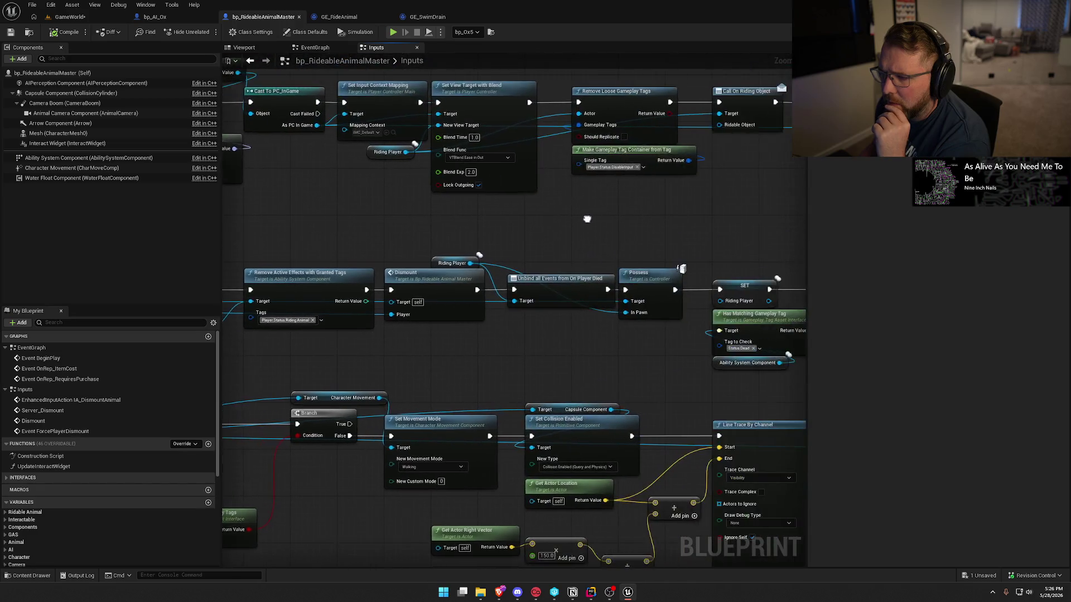
{"action": "left_click_drag", "start_coordinate": [363, 201], "coordinate": [581, 114]}
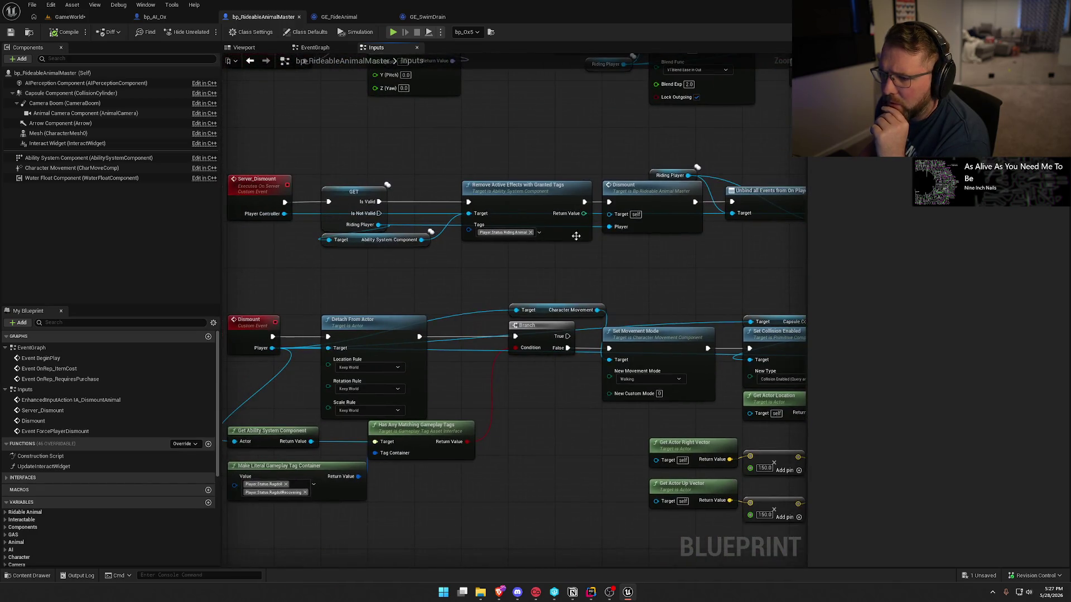
{"action": "left_click_drag", "start_coordinate": [686, 275], "coordinate": [346, 255]}
{"action": "left_click_drag", "start_coordinate": [444, 257], "coordinate": [284, 259]}
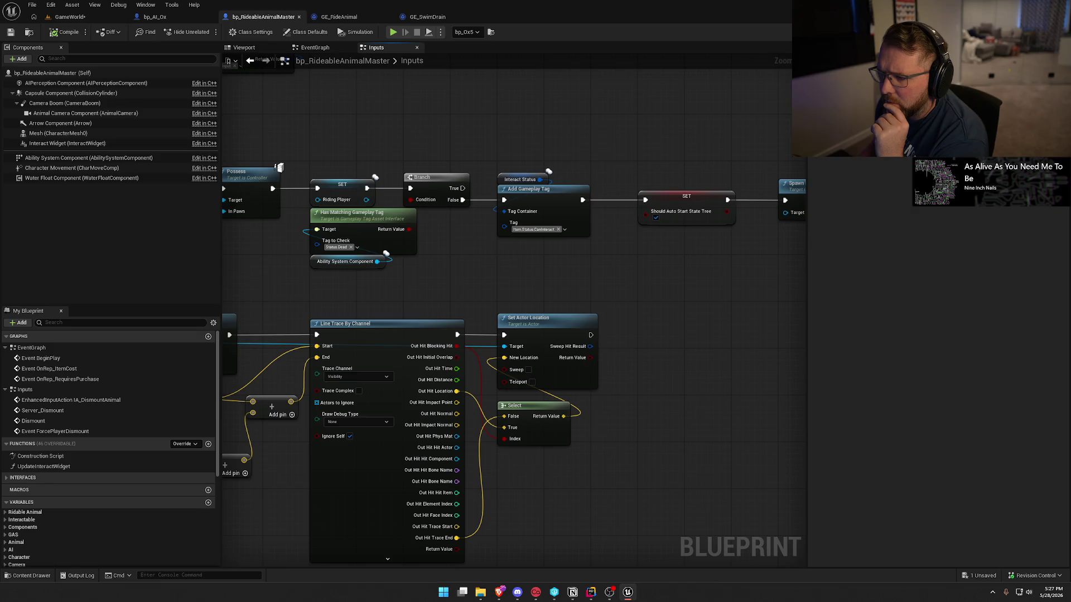
{"action": "mouse_move", "coordinate": [630, 283]}
{"action": "left_mouse_down"}
{"action": "mouse_move", "coordinate": [328, 264]}
{"action": "mouse_move", "coordinate": [695, 197]}
{"action": "mouse_move", "coordinate": [462, 226]}
{"action": "mouse_move", "coordinate": [775, 114]}
{"action": "left_mouse_up"}
{"action": "mouse_move", "coordinate": [715, 272]}
{"action": "left_mouse_down"}
{"action": "mouse_move", "coordinate": [614, 376]}
{"action": "mouse_move", "coordinate": [620, 383]}
{"action": "left_mouse_up"}
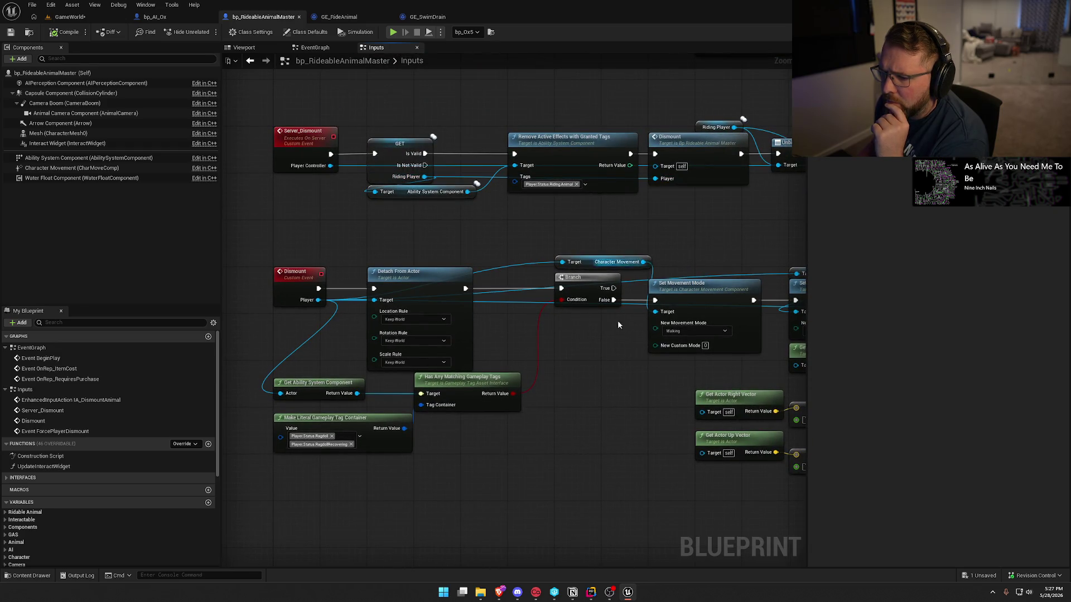
{"action": "left_click_drag", "start_coordinate": [610, 424], "coordinate": [429, 331]}
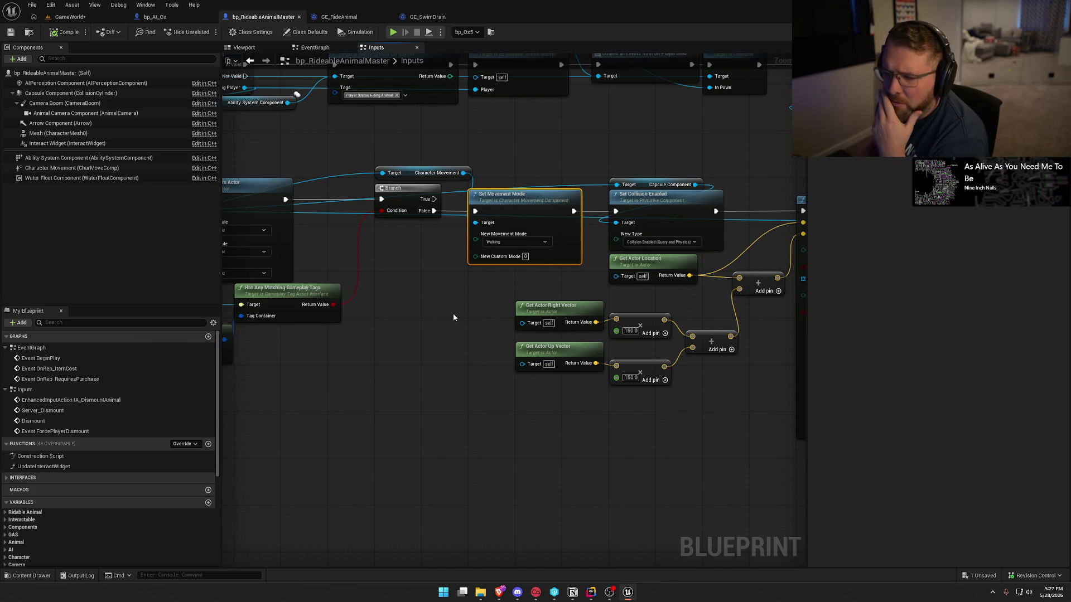
{"action": "mouse_move", "coordinate": [505, 440]}
{"action": "left_mouse_down"}
{"action": "mouse_move", "coordinate": [406, 467]}
{"action": "mouse_move", "coordinate": [432, 453]}
{"action": "mouse_move", "coordinate": [304, 436]}
{"action": "left_mouse_up"}
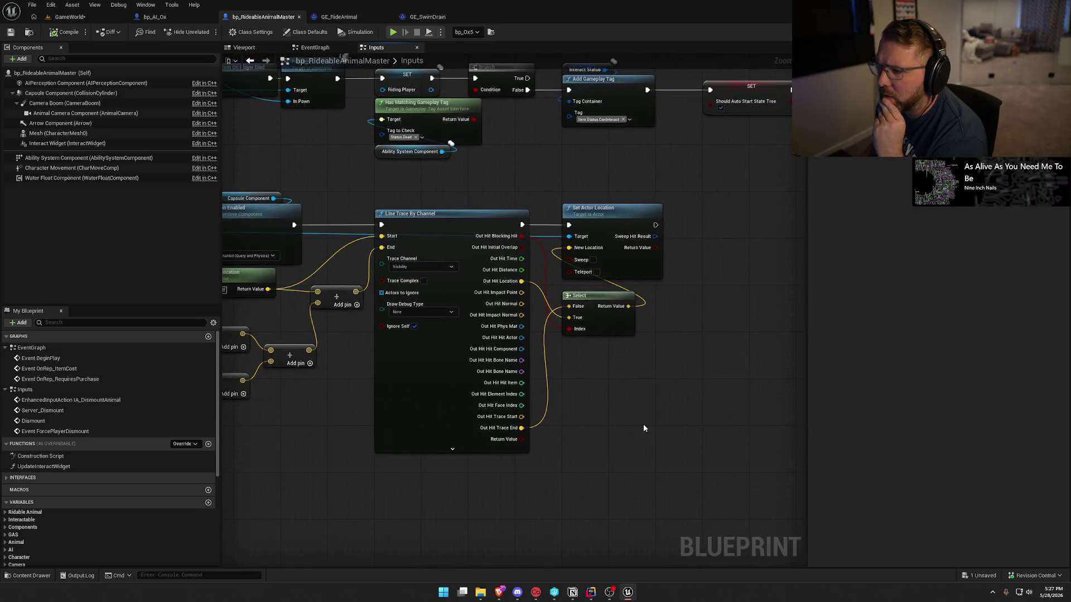
{"action": "mouse_move", "coordinate": [497, 490]}
{"action": "left_mouse_down"}
{"action": "mouse_move", "coordinate": [474, 427]}
{"action": "mouse_move", "coordinate": [713, 495]}
{"action": "mouse_move", "coordinate": [456, 221]}
{"action": "left_mouse_up"}
{"action": "left_click", "coordinate": [315, 49]}
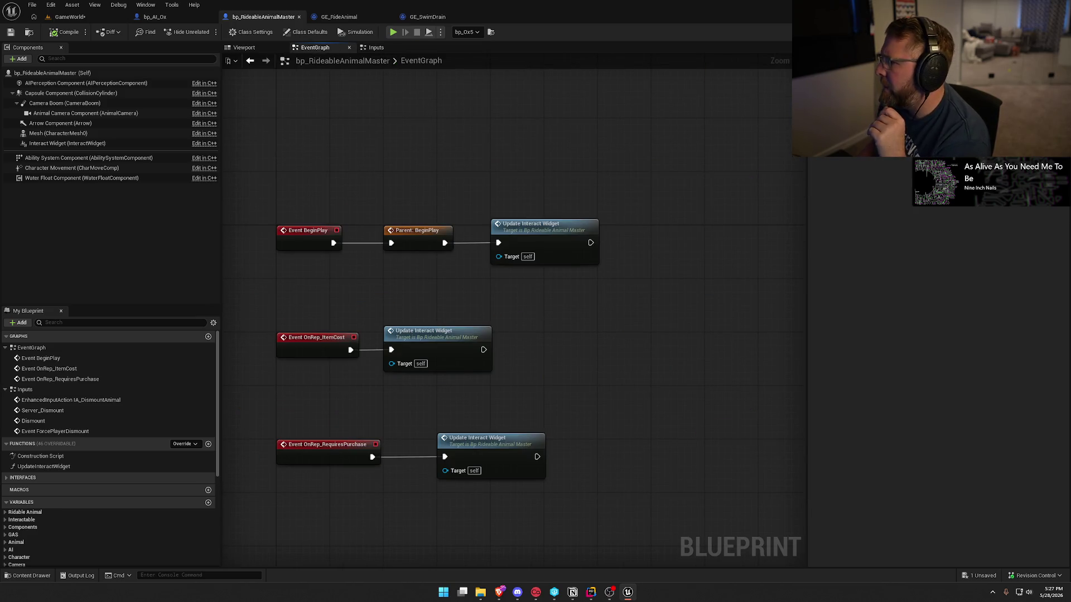
- Go from RidableAnimal.h to the DestroyDriver_Implementation definition in RidableAnimal.cpp
{"action": "scroll", "coordinate": [210, 200], "scroll_direction": "up", "scroll_amount": 3}
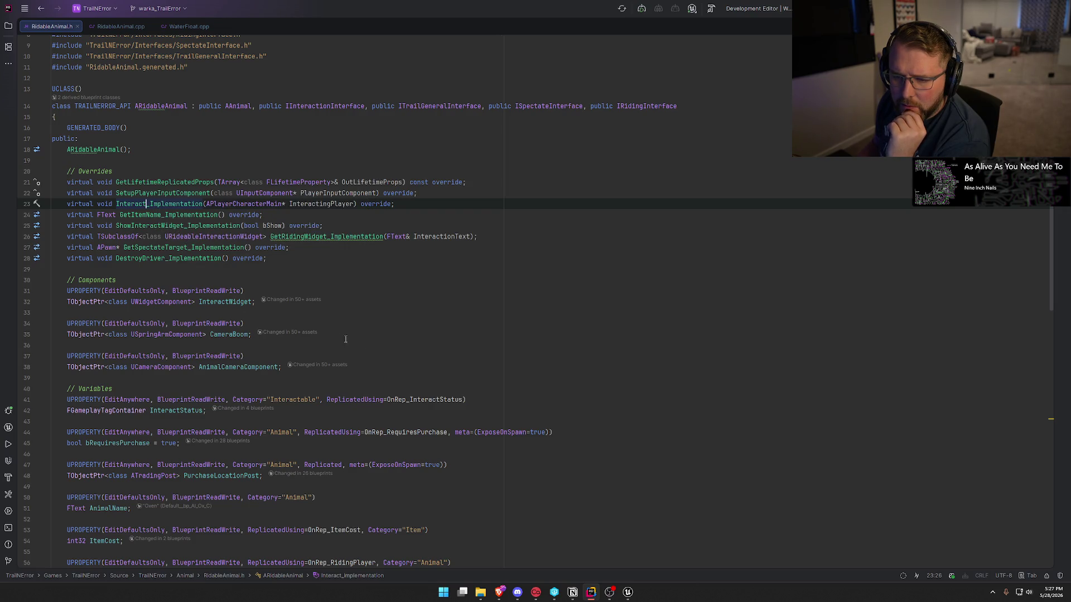
{"action": "scroll", "coordinate": [445, 355], "scroll_direction": "down", "scroll_amount": 4}
{"action": "scroll", "coordinate": [441, 350], "scroll_direction": "up", "scroll_amount": 4}
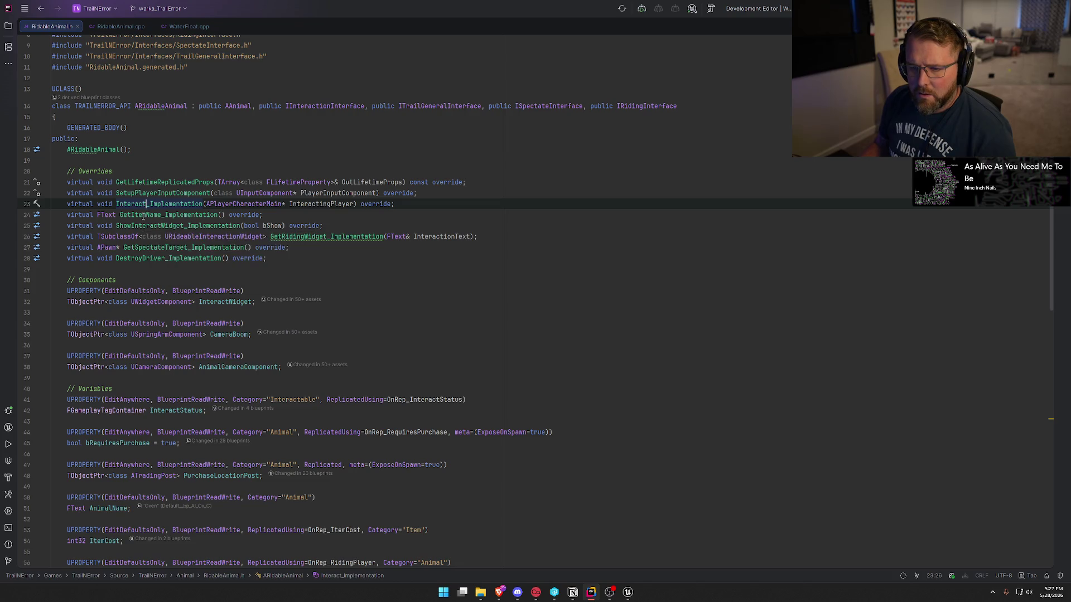
{"action": "left_click", "coordinate": [158, 258]}
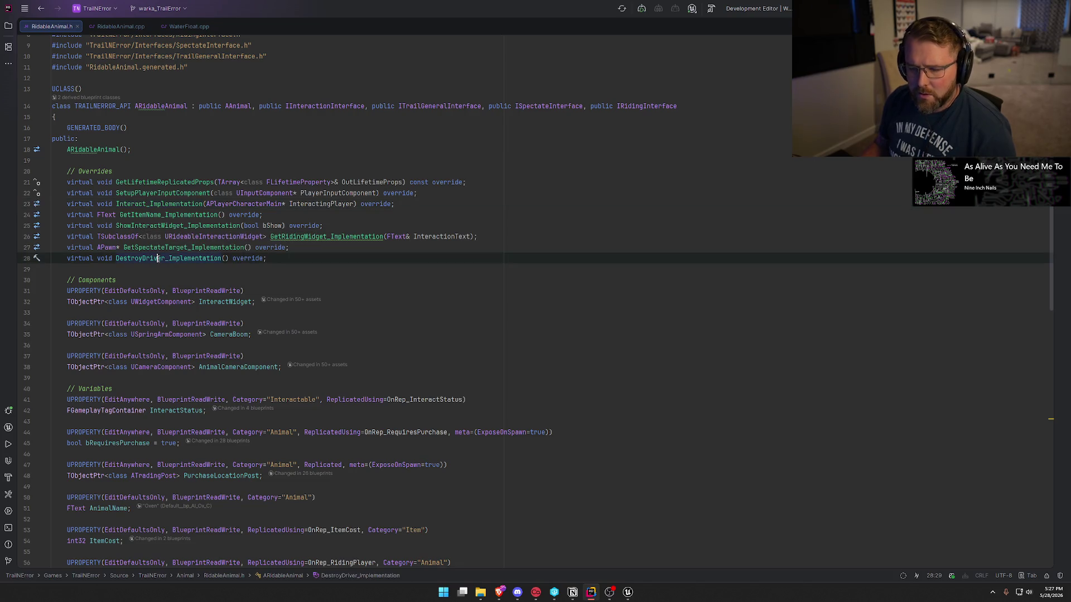
{"action": "left_click", "coordinate": [189, 258], "text": "ctrl"}
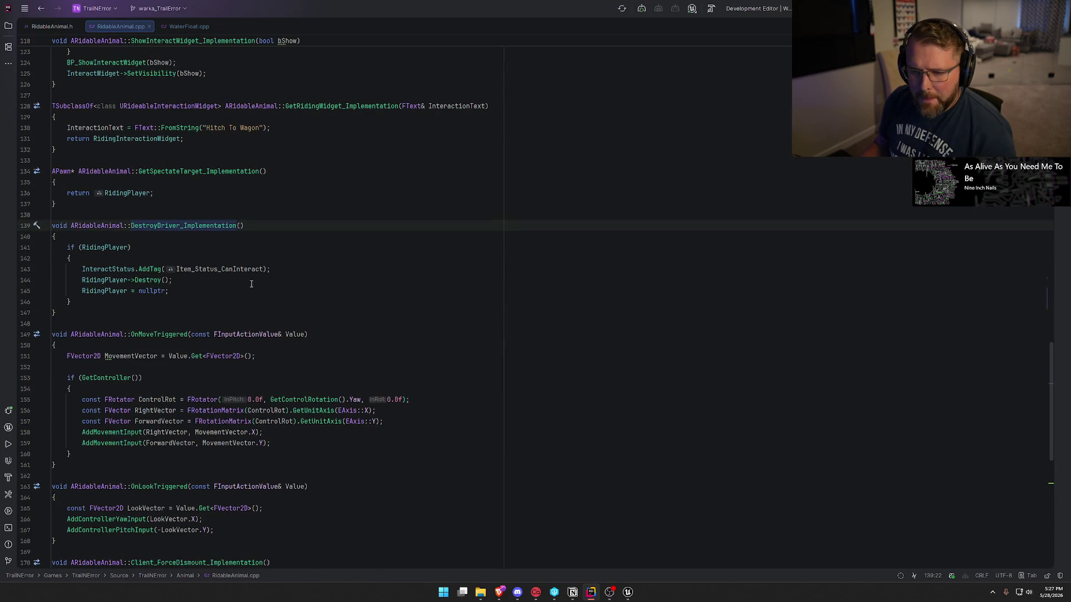
{"action": "left_click", "coordinate": [328, 287]}
- Search the file for 'walk', then scroll up to the Interact_Implementation possess code
{"action": "key", "text": "ctrl+f"}
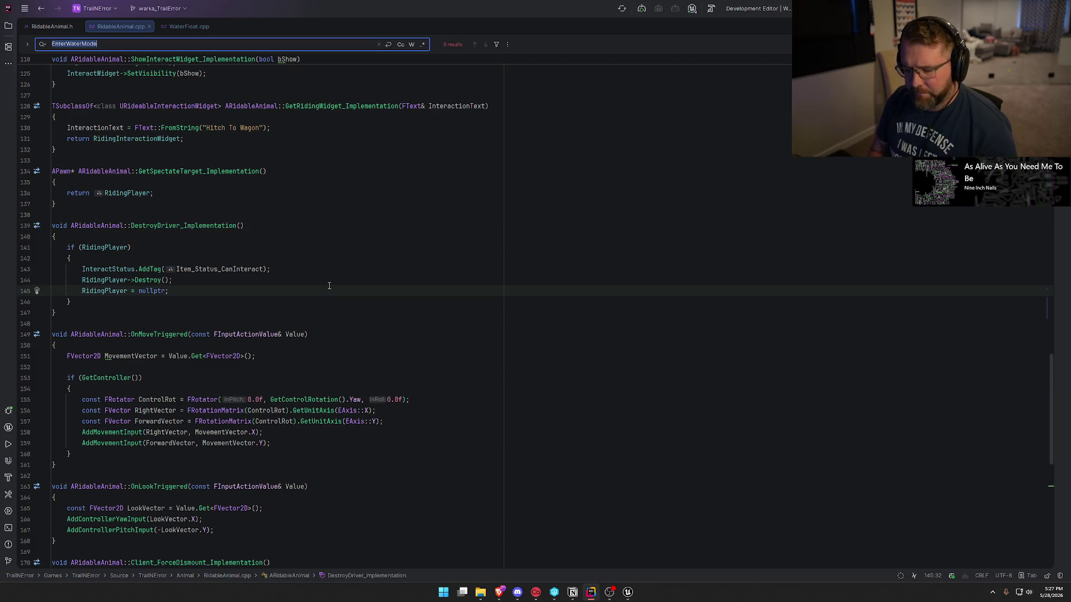
{"action": "type", "text": "walk"}
{"action": "key", "text": "Escape"}
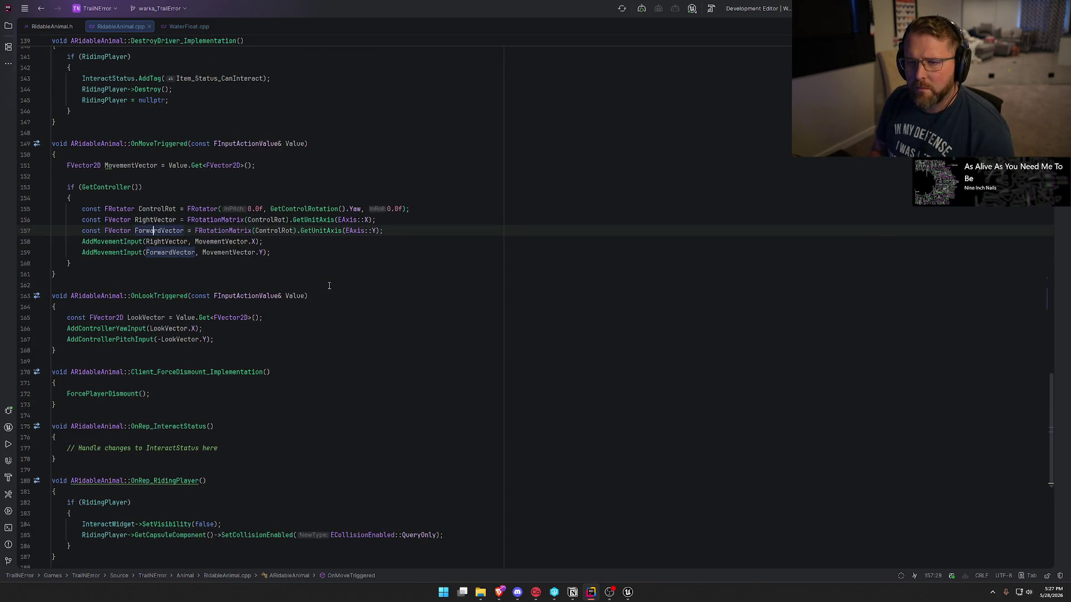
{"action": "scroll", "coordinate": [353, 301], "scroll_direction": "up", "scroll_amount": 10}
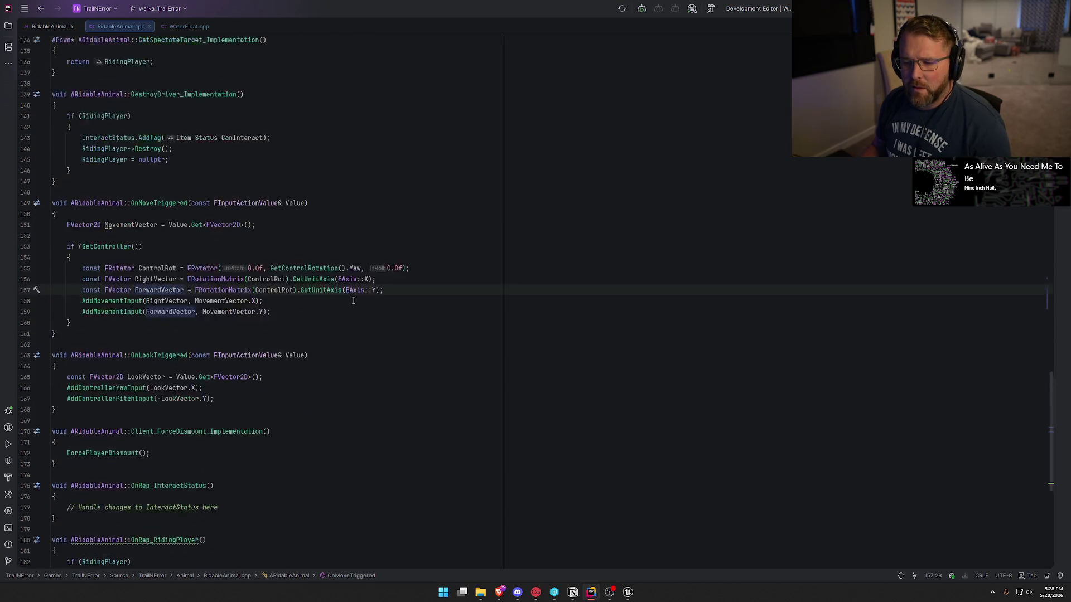
{"action": "scroll", "coordinate": [354, 301], "scroll_direction": "up", "scroll_amount": 3}
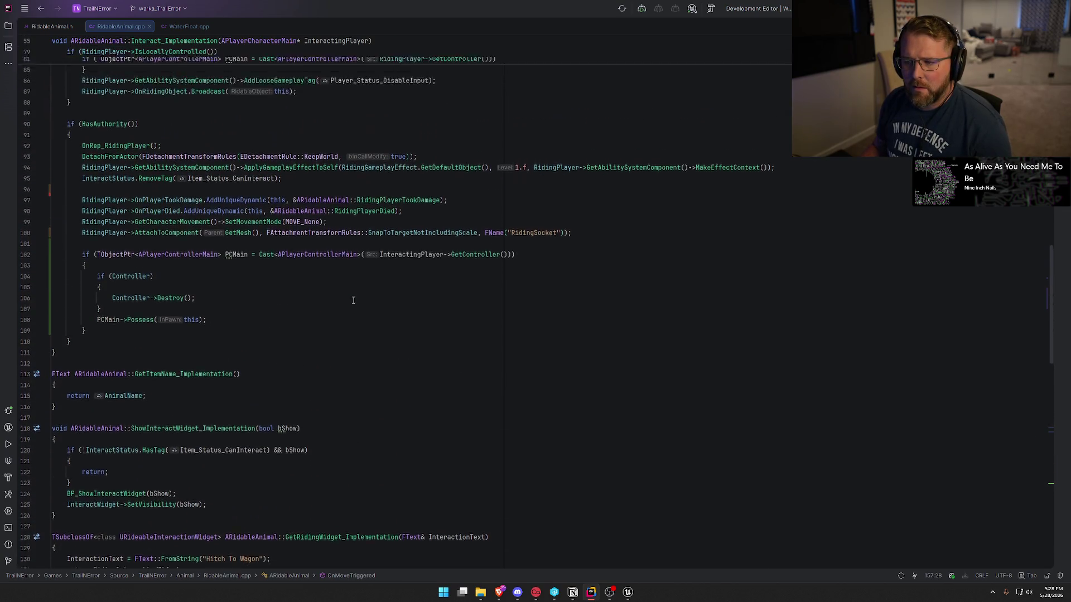
{"action": "scroll", "coordinate": [353, 300], "scroll_direction": "up", "scroll_amount": 3}
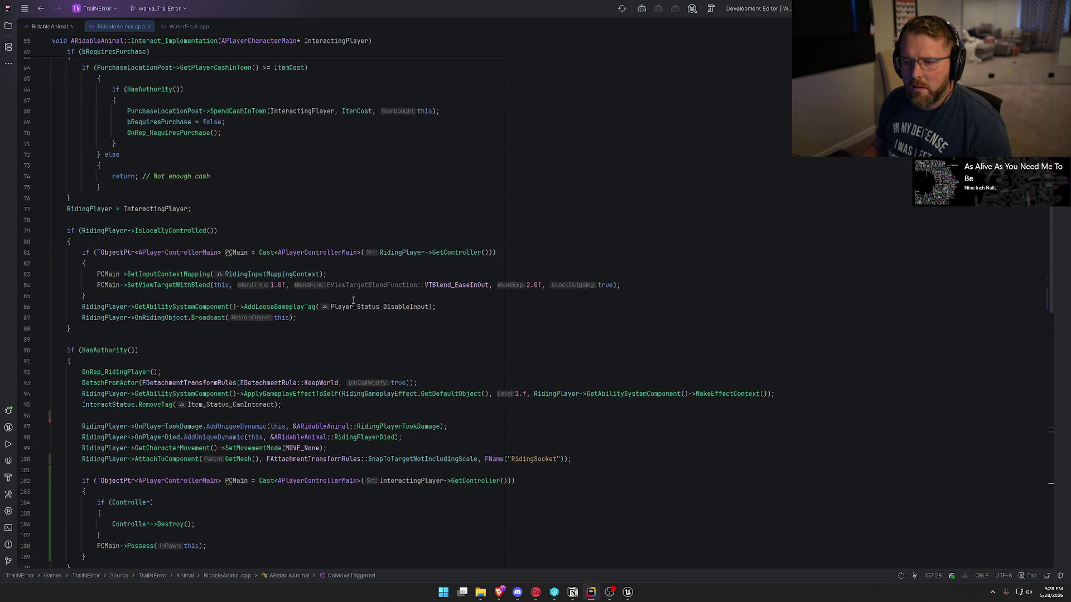
{"action": "scroll", "coordinate": [353, 301], "scroll_direction": "up", "scroll_amount": 6}
{"action": "key", "text": "alt+Tab"}
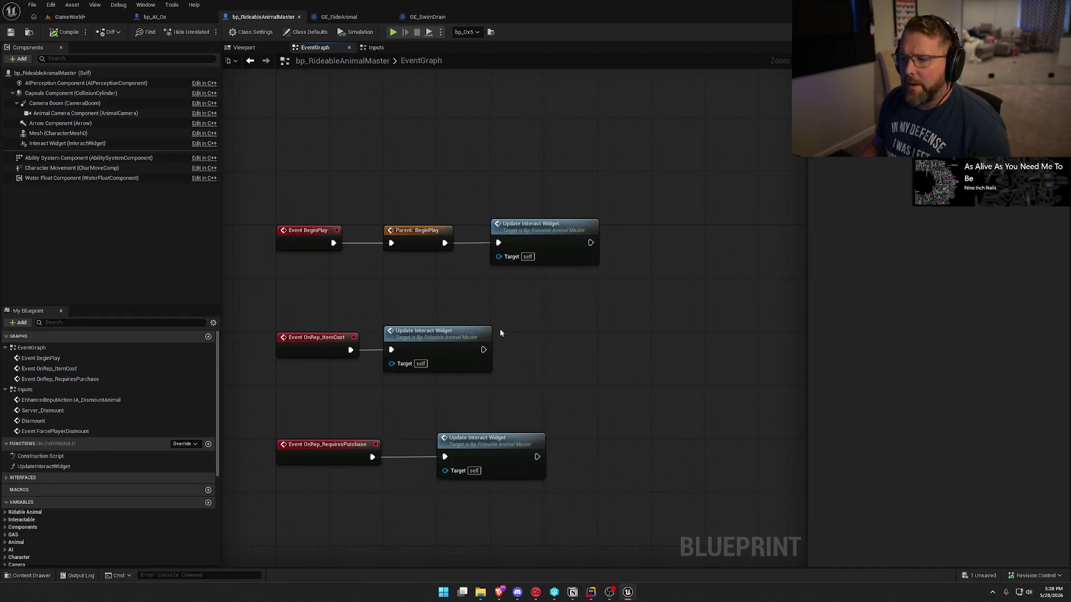
- Survey bp_AI_Ox's event graph, including the tag-check, Setup Ox Attachments and movement-mode nodes
{"action": "left_click", "coordinate": [179, 18]}
{"action": "mouse_move", "coordinate": [472, 240]}
{"action": "left_mouse_down"}
{"action": "mouse_move", "coordinate": [540, 247]}
{"action": "mouse_move", "coordinate": [468, 283]}
{"action": "left_mouse_up"}
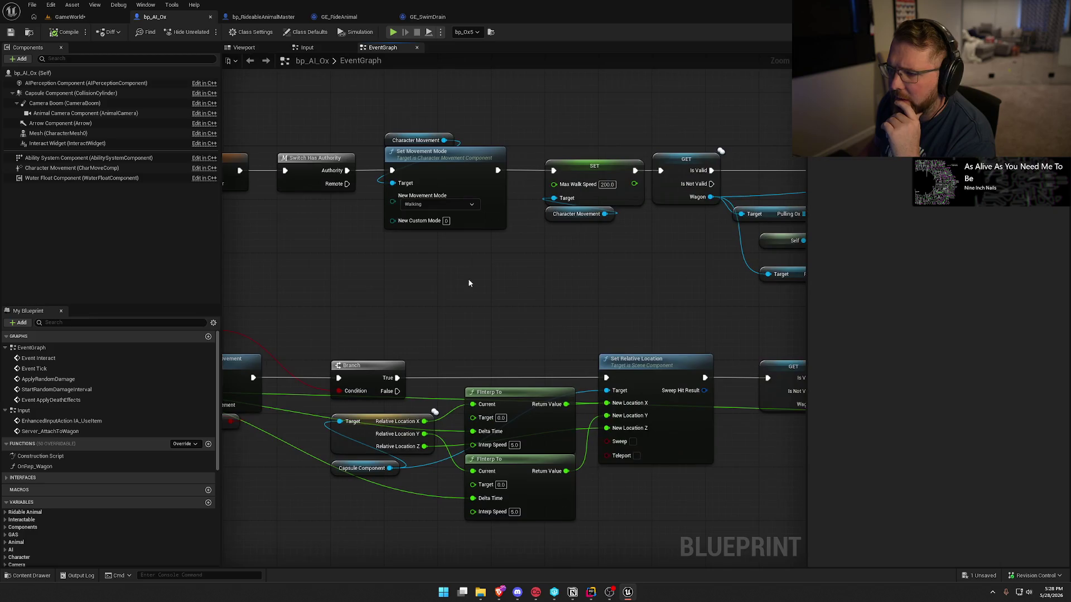
{"action": "mouse_move", "coordinate": [624, 302]}
{"action": "left_mouse_down"}
{"action": "mouse_move", "coordinate": [391, 285]}
{"action": "mouse_move", "coordinate": [134, 285]}
{"action": "left_mouse_up"}
{"action": "mouse_move", "coordinate": [652, 279]}
{"action": "left_mouse_down"}
{"action": "mouse_move", "coordinate": [368, 246]}
{"action": "mouse_move", "coordinate": [574, 371]}
{"action": "left_mouse_up"}
{"action": "mouse_move", "coordinate": [223, 257]}
{"action": "left_mouse_down"}
{"action": "mouse_move", "coordinate": [507, 266]}
{"action": "mouse_move", "coordinate": [425, 97]}
{"action": "left_mouse_up"}
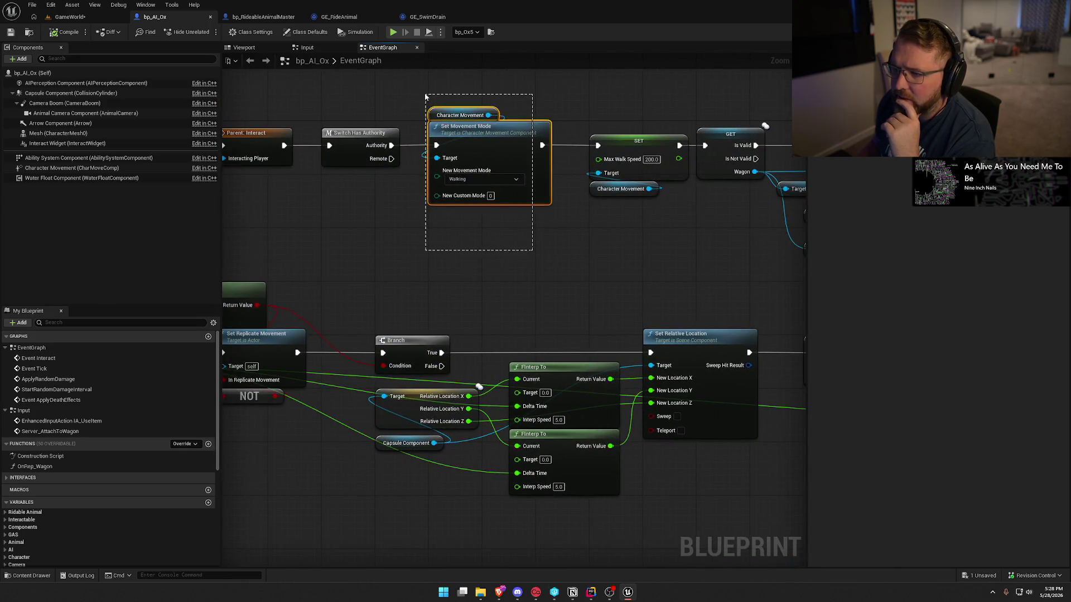
{"action": "left_click_drag", "start_coordinate": [445, 305], "coordinate": [437, 158]}
{"action": "mouse_move", "coordinate": [413, 373]}
{"action": "left_mouse_down"}
{"action": "mouse_move", "coordinate": [611, 356]}
{"action": "mouse_move", "coordinate": [552, 241]}
{"action": "mouse_move", "coordinate": [590, 77]}
{"action": "left_mouse_up"}
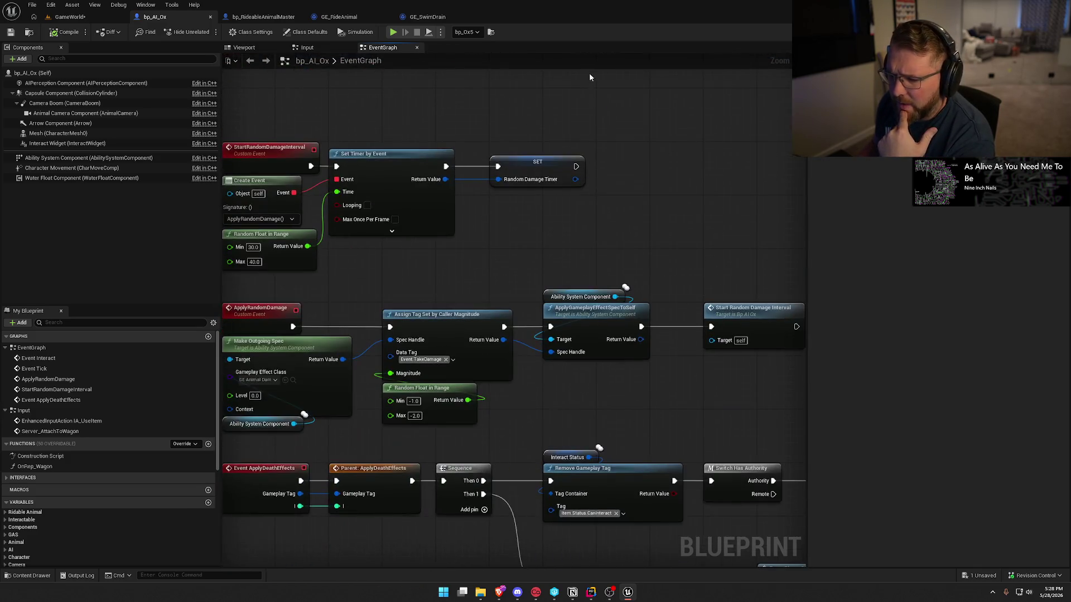
{"action": "mouse_move", "coordinate": [640, 244]}
{"action": "left_mouse_down"}
{"action": "mouse_move", "coordinate": [654, 122]}
{"action": "mouse_move", "coordinate": [351, 84]}
{"action": "mouse_move", "coordinate": [366, 196]}
{"action": "mouse_move", "coordinate": [467, 496]}
{"action": "mouse_move", "coordinate": [604, 454]}
{"action": "mouse_move", "coordinate": [545, 402]}
{"action": "mouse_move", "coordinate": [434, 158]}
{"action": "left_mouse_up"}
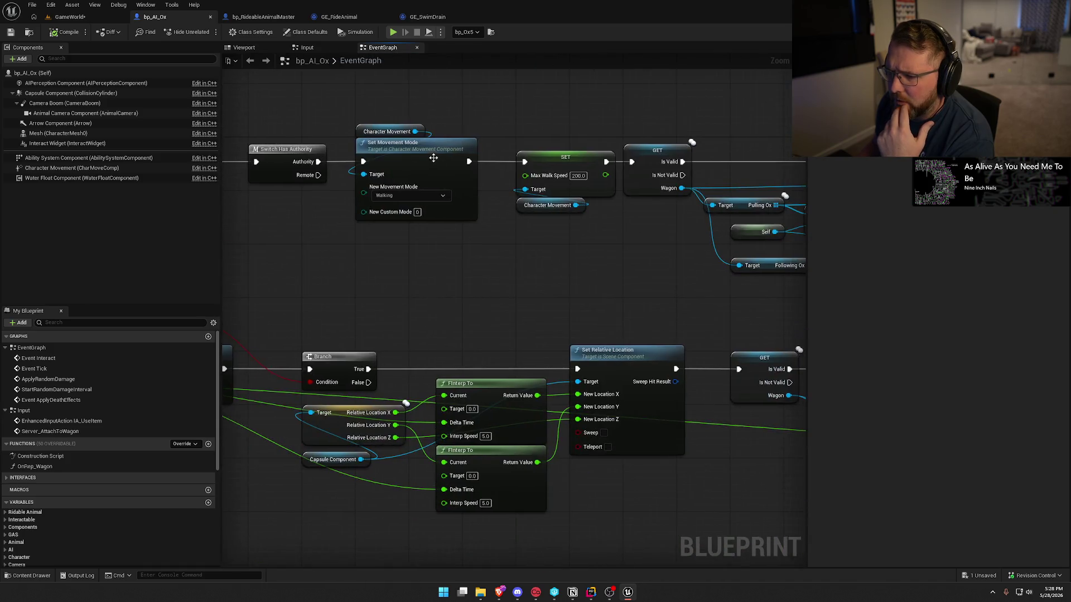
- Find class-member references to Set Movement Mode and jump to the Input graph's call
{"action": "left_click", "coordinate": [430, 148]}
{"action": "right_click", "coordinate": [430, 149]}
{"action": "mouse_move", "coordinate": [481, 239]}
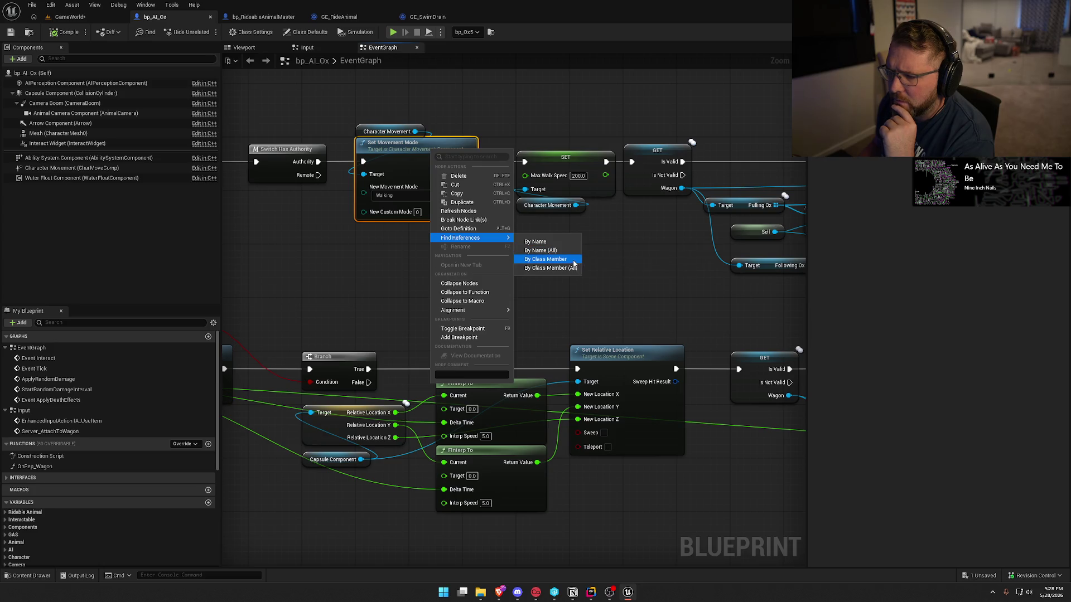
{"action": "left_click", "coordinate": [544, 260]}
{"action": "left_click", "coordinate": [282, 519]}
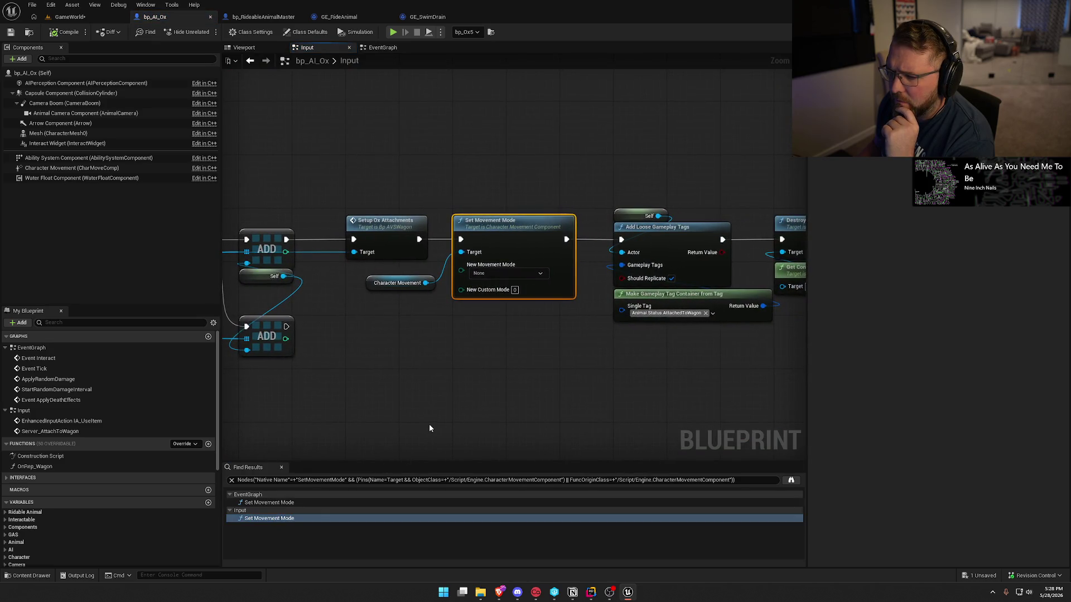
- Look over bp_AI_Ox's Input graph attach logic and IA_UseItem row, then close the search results
{"action": "left_click_drag", "start_coordinate": [428, 424], "coordinate": [781, 379]}
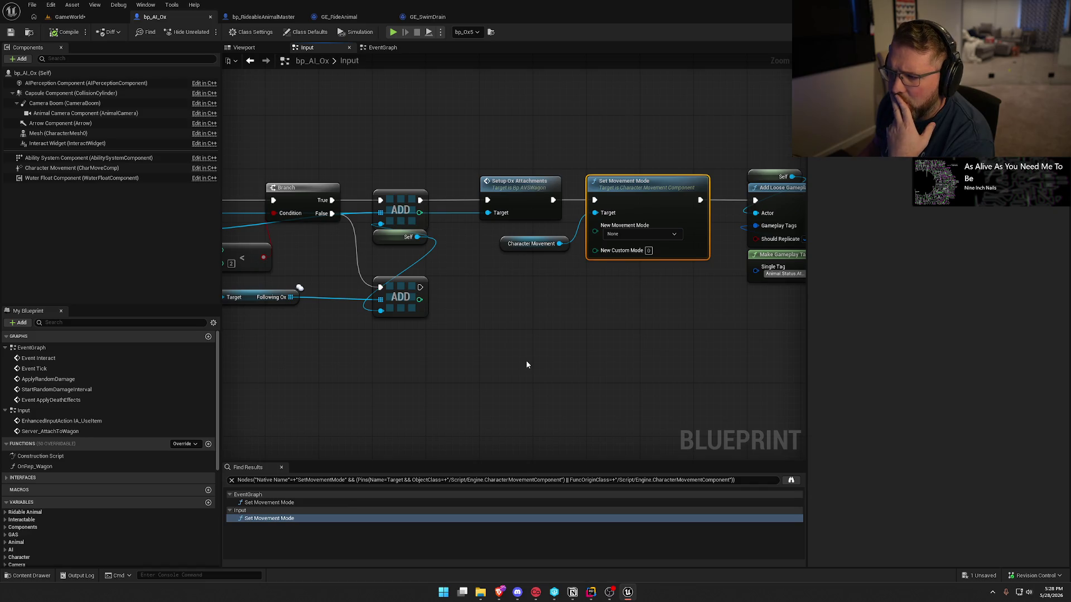
{"action": "left_click_drag", "start_coordinate": [526, 361], "coordinate": [946, 380]}
{"action": "left_click_drag", "start_coordinate": [843, 126], "coordinate": [654, 336]}
{"action": "left_click_drag", "start_coordinate": [569, 150], "coordinate": [627, 287]}
{"action": "scroll", "coordinate": [623, 343], "scroll_direction": "down", "scroll_amount": 4}
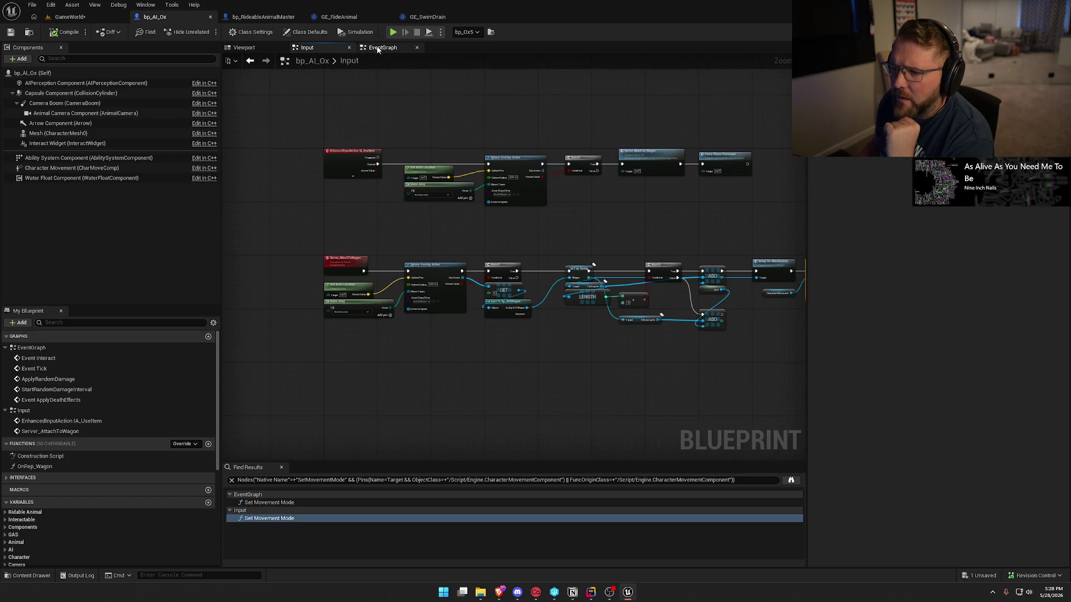
{"action": "left_click", "coordinate": [280, 468]}
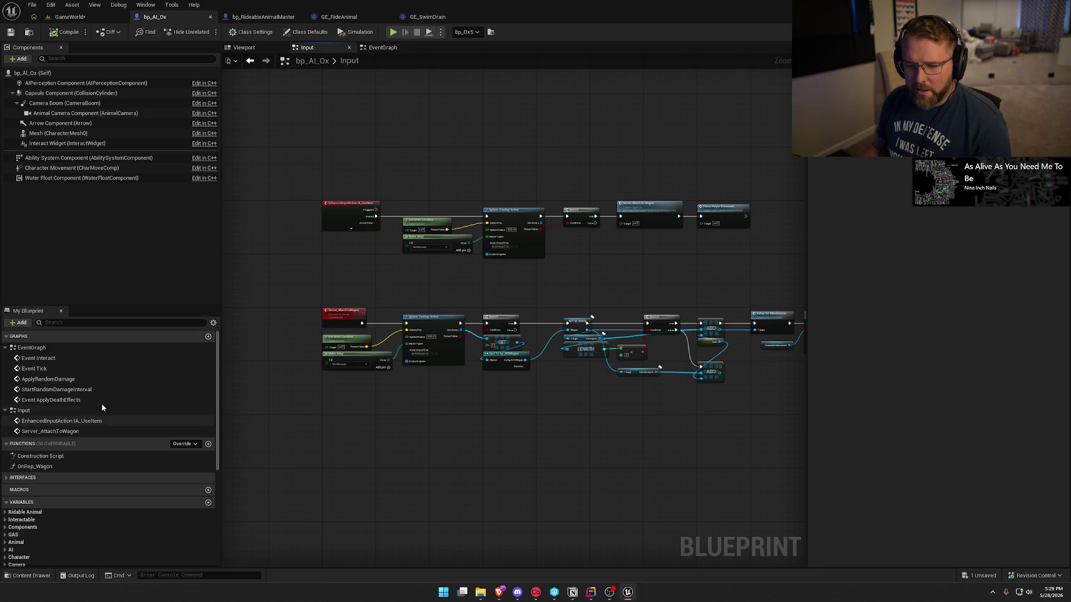
- In bp_RideableAnimalMaster, open IA_DismountAnimal and follow its chain to the Server_Dismount event
{"action": "left_click", "coordinate": [258, 17]}
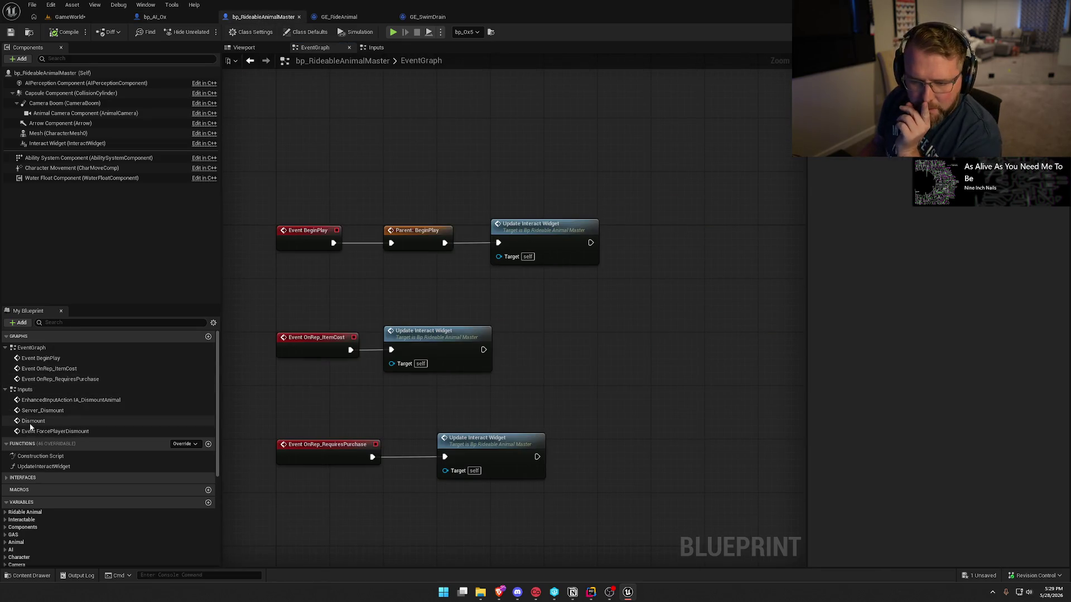
{"action": "double_click", "coordinate": [53, 400]}
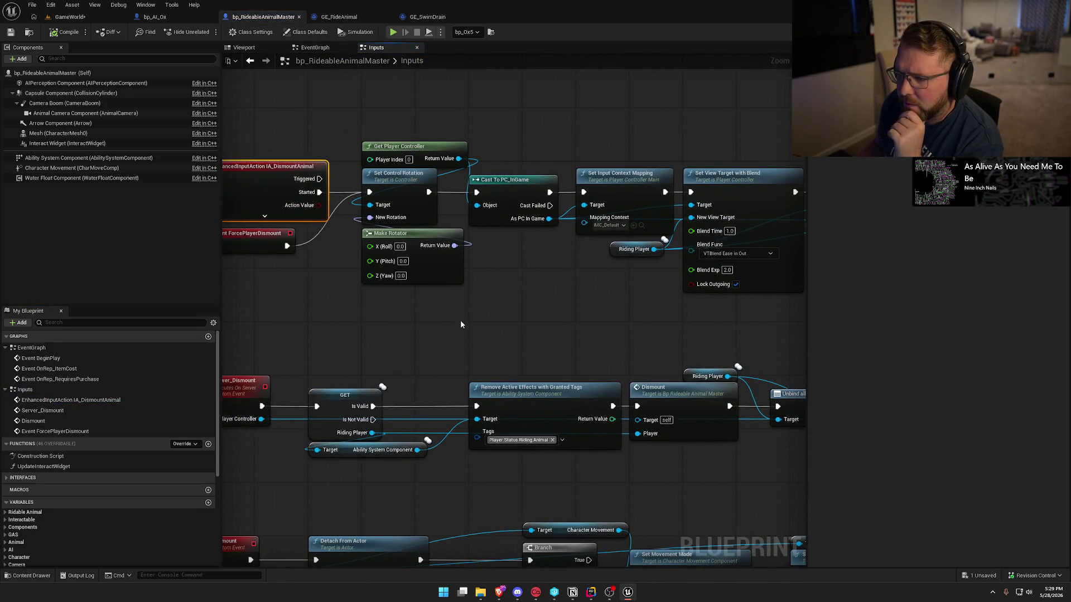
{"action": "left_click_drag", "start_coordinate": [566, 322], "coordinate": [344, 313]}
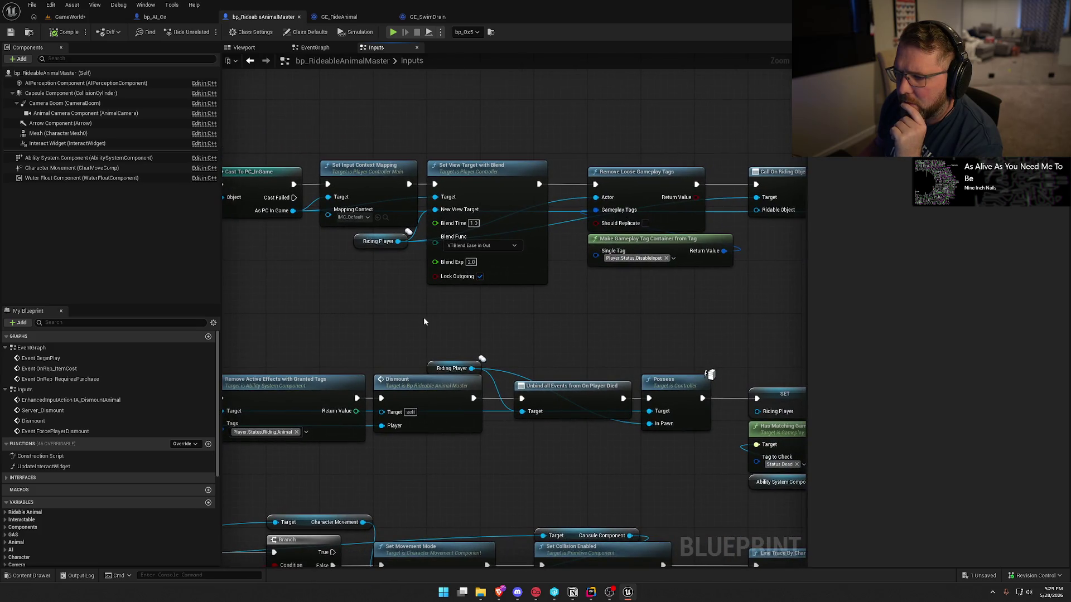
{"action": "left_click_drag", "start_coordinate": [424, 322], "coordinate": [300, 309]}
{"action": "left_click_drag", "start_coordinate": [433, 276], "coordinate": [297, 266]}
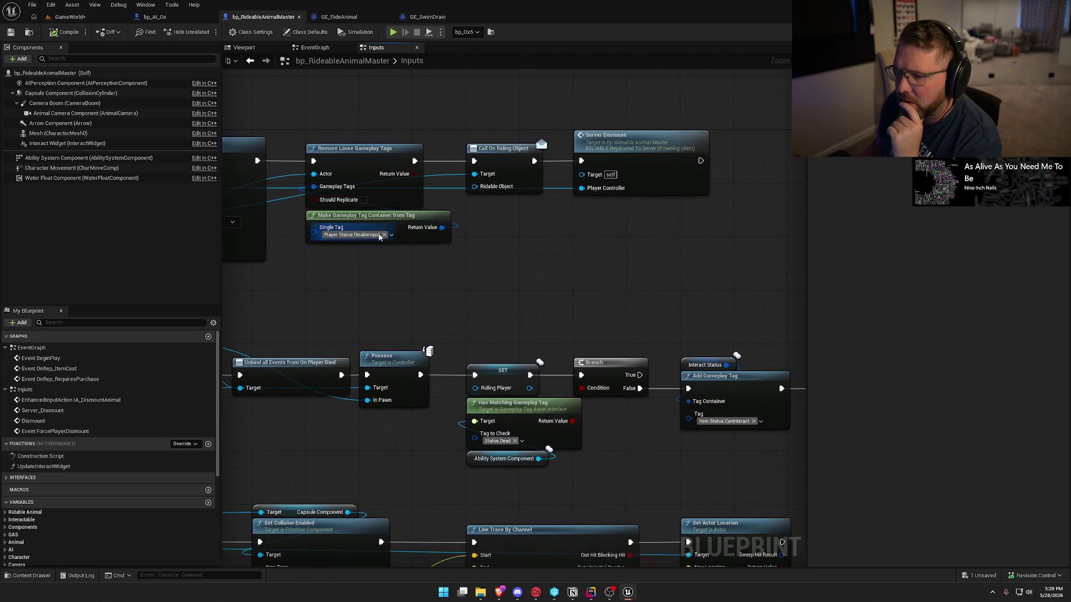
{"action": "double_click", "coordinate": [670, 160]}
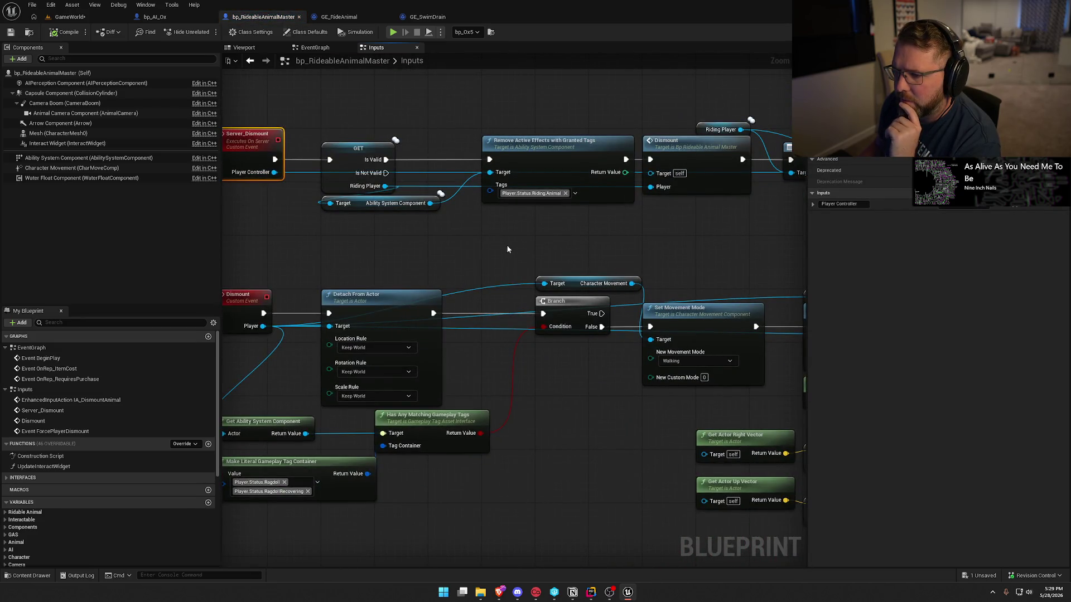
- Follow the server dismount logic past the line trace to the Spawn Default Controller node
{"action": "left_click_drag", "start_coordinate": [505, 249], "coordinate": [262, 255]}
{"action": "left_click_drag", "start_coordinate": [419, 258], "coordinate": [172, 265]}
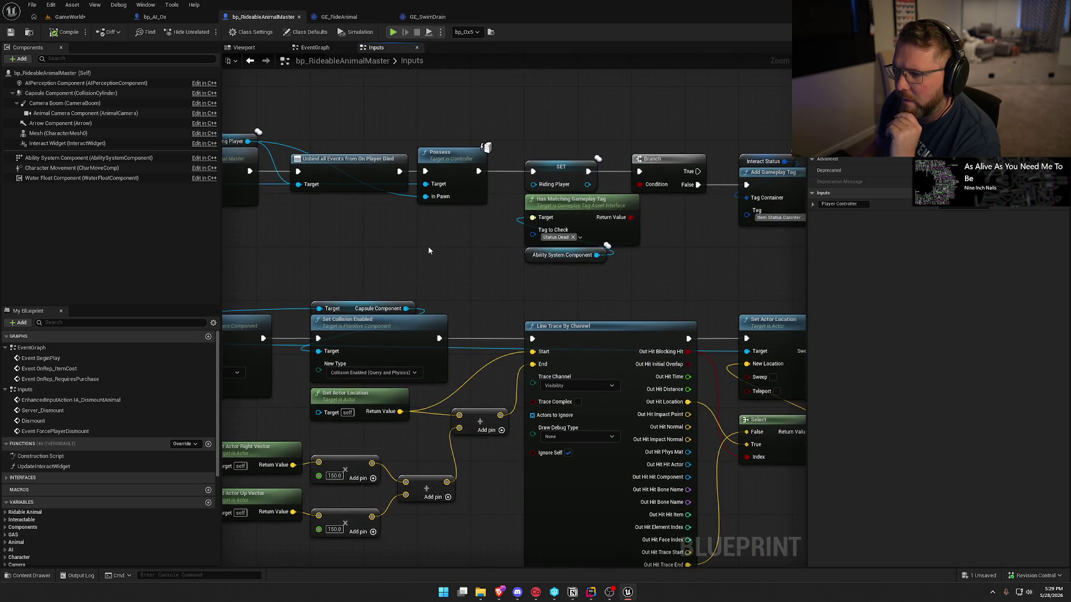
{"action": "left_click_drag", "start_coordinate": [441, 247], "coordinate": [304, 248]}
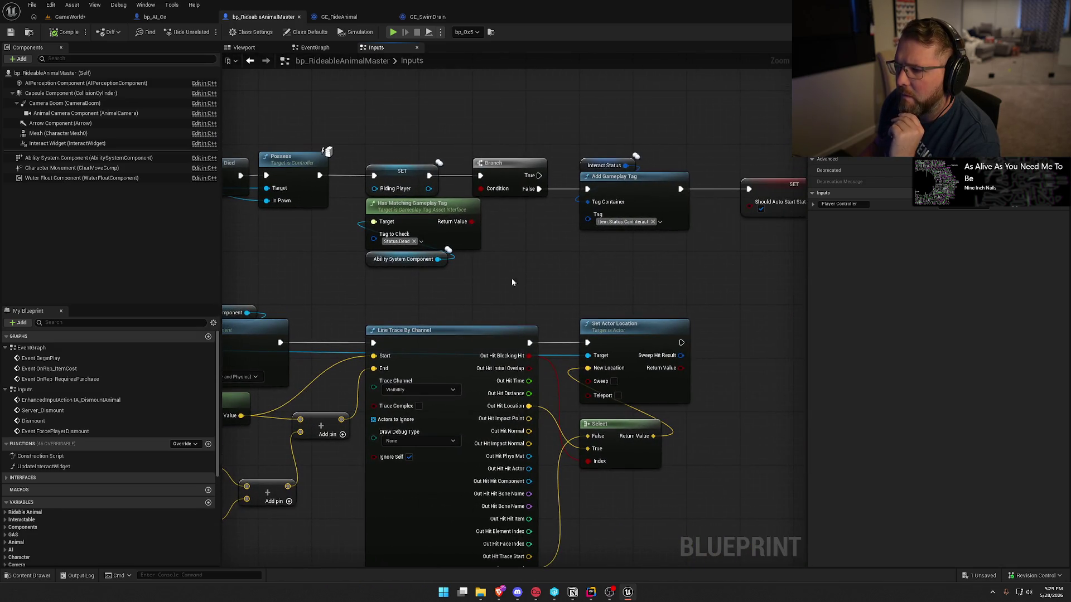
{"action": "left_click_drag", "start_coordinate": [551, 270], "coordinate": [372, 256]}
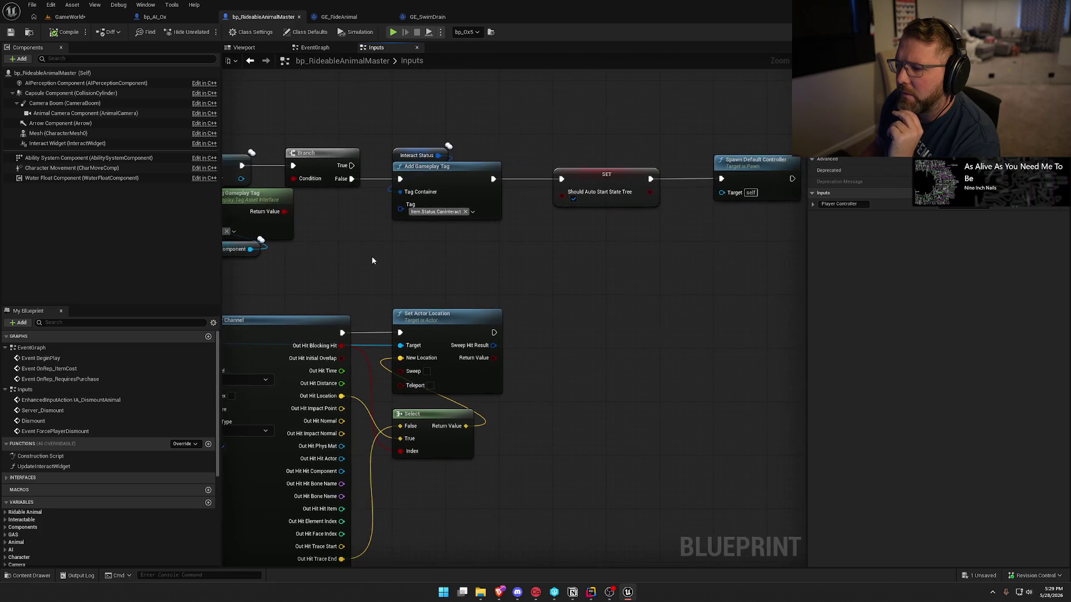
{"action": "left_click_drag", "start_coordinate": [587, 239], "coordinate": [394, 241]}
{"action": "left_click", "coordinate": [543, 179]}
- Select the Dismount event's Set Movement Mode node that sets Walking
{"action": "left_click_drag", "start_coordinate": [319, 264], "coordinate": [643, 152]}
{"action": "mouse_move", "coordinate": [505, 355]}
{"action": "left_mouse_down"}
{"action": "mouse_move", "coordinate": [799, 360]}
{"action": "mouse_move", "coordinate": [404, 283]}
{"action": "left_mouse_up"}
{"action": "left_click", "coordinate": [439, 193]}
{"action": "mouse_move", "coordinate": [274, 313]}
{"action": "left_mouse_down"}
{"action": "mouse_move", "coordinate": [620, 296]}
{"action": "mouse_move", "coordinate": [290, 295]}
{"action": "left_mouse_up"}
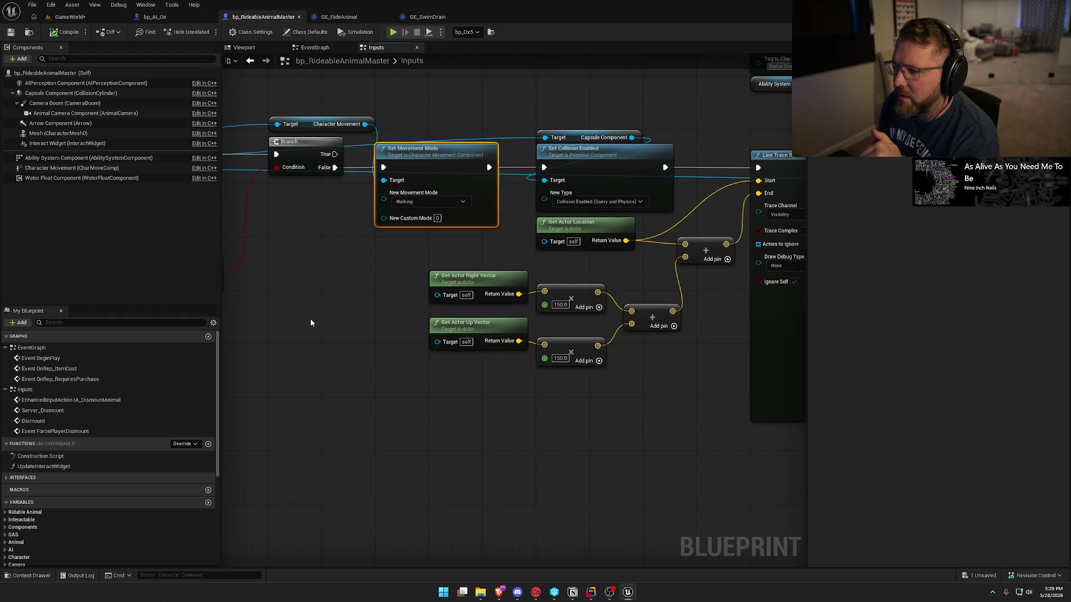
- Find references to Set Movement Mode, confirming its single call in the Dismount logic, then switch to Rider
{"action": "right_click", "coordinate": [441, 160]}
{"action": "mouse_move", "coordinate": [504, 246]}
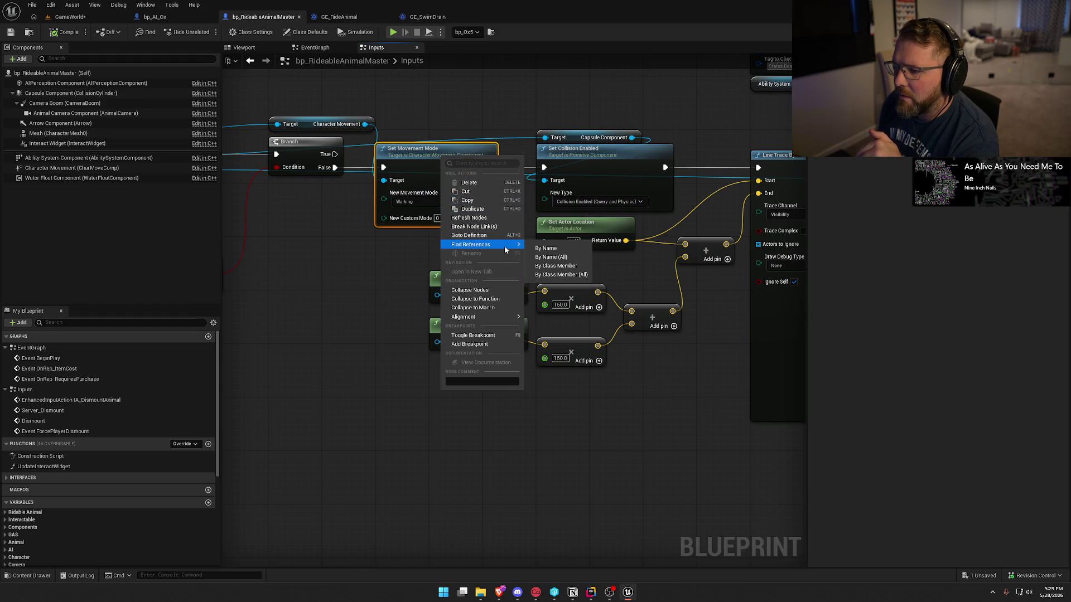
{"action": "left_click", "coordinate": [557, 266]}
{"action": "left_click", "coordinate": [268, 502]}
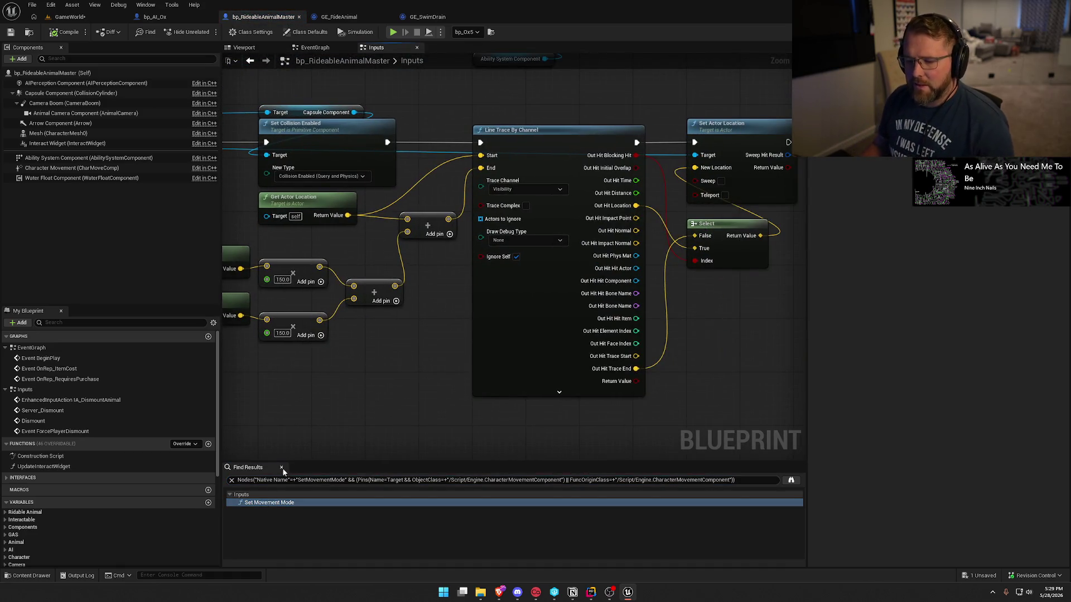
{"action": "left_click", "coordinate": [281, 467]}
{"action": "mouse_move", "coordinate": [225, 434]}
{"action": "left_mouse_down"}
{"action": "mouse_move", "coordinate": [321, 425]}
{"action": "mouse_move", "coordinate": [516, 466]}
{"action": "left_mouse_up"}
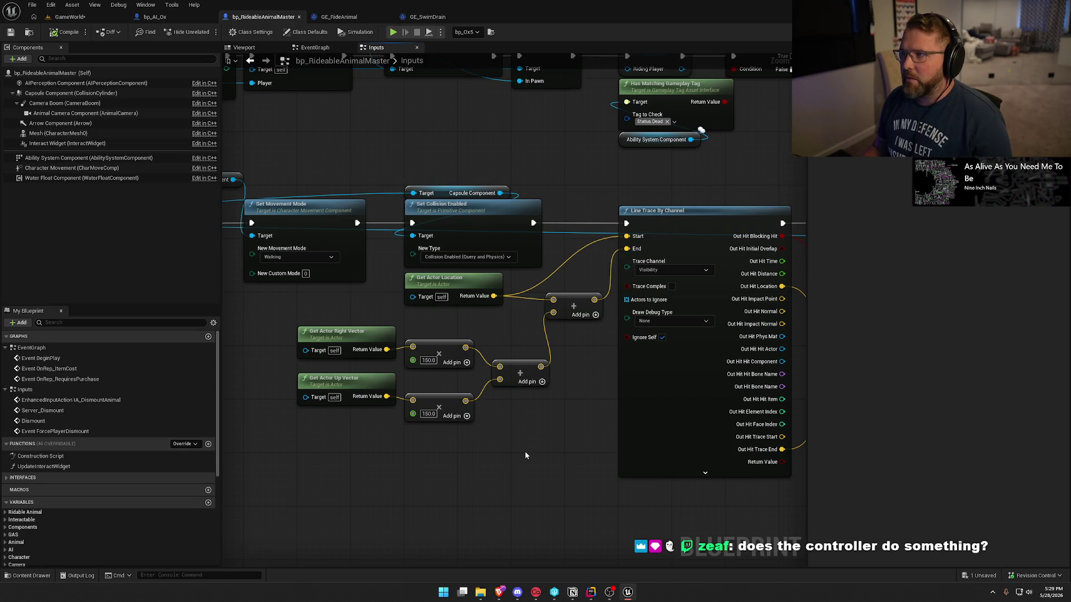
{"action": "mouse_move", "coordinate": [524, 463]}
{"action": "left_mouse_down"}
{"action": "mouse_move", "coordinate": [723, 449]}
{"action": "mouse_move", "coordinate": [546, 468]}
{"action": "left_mouse_up"}
{"action": "left_click", "coordinate": [590, 592]}
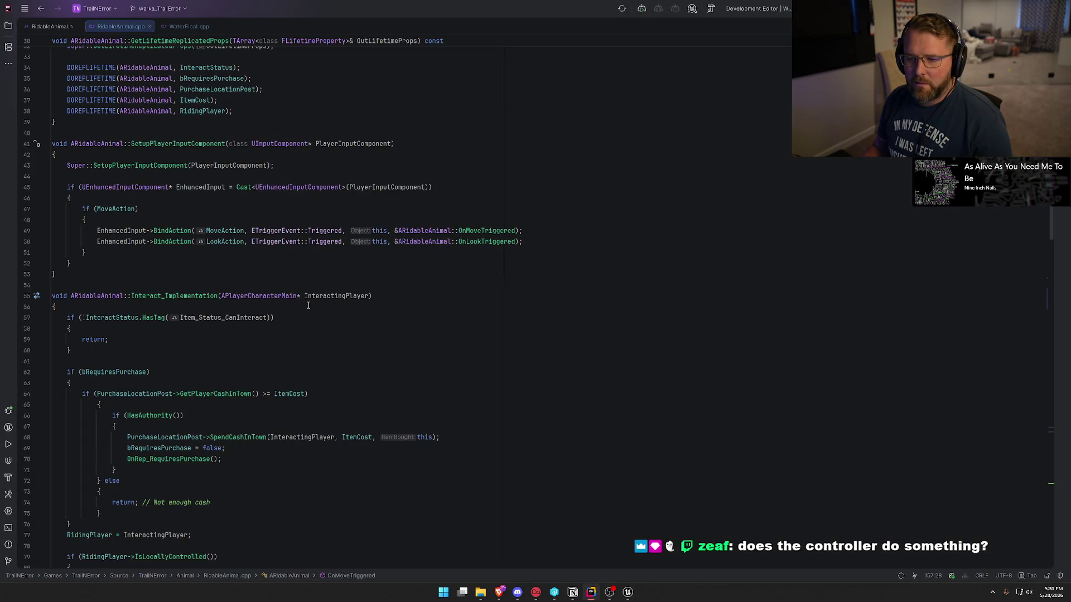
- From RidableAnimal.h, open the AAnimal declaration in Animal.h and read through its class members
{"action": "scroll", "coordinate": [307, 305], "scroll_direction": "up", "scroll_amount": 5}
{"action": "scroll", "coordinate": [307, 306], "scroll_direction": "up", "scroll_amount": 5}
{"action": "left_click", "coordinate": [52, 26]}
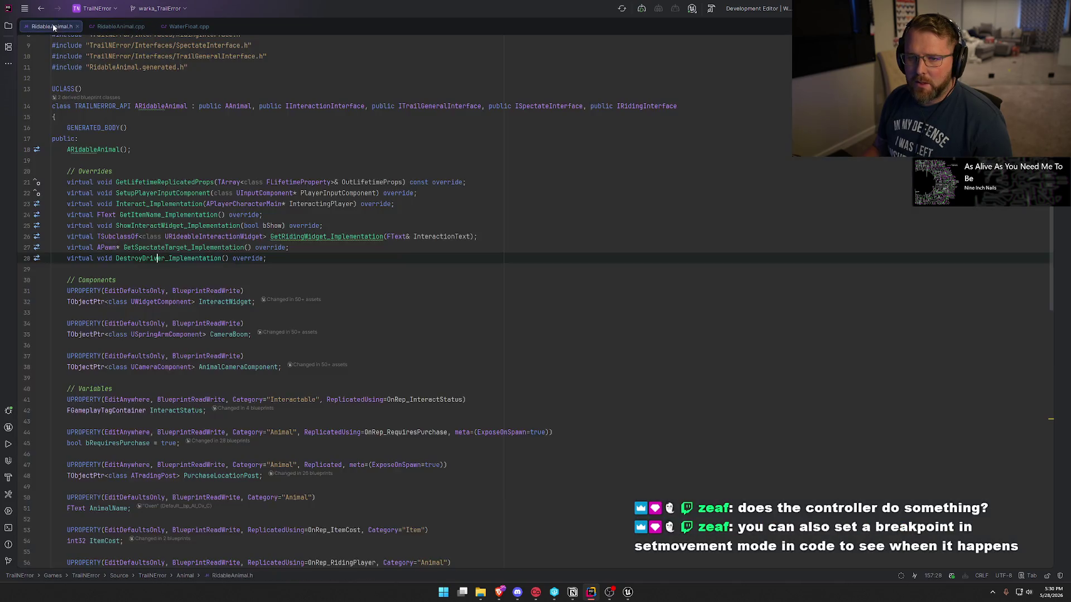
{"action": "left_click", "coordinate": [154, 106]}
{"action": "left_click", "coordinate": [238, 106]}
{"action": "key", "text": "F12"}
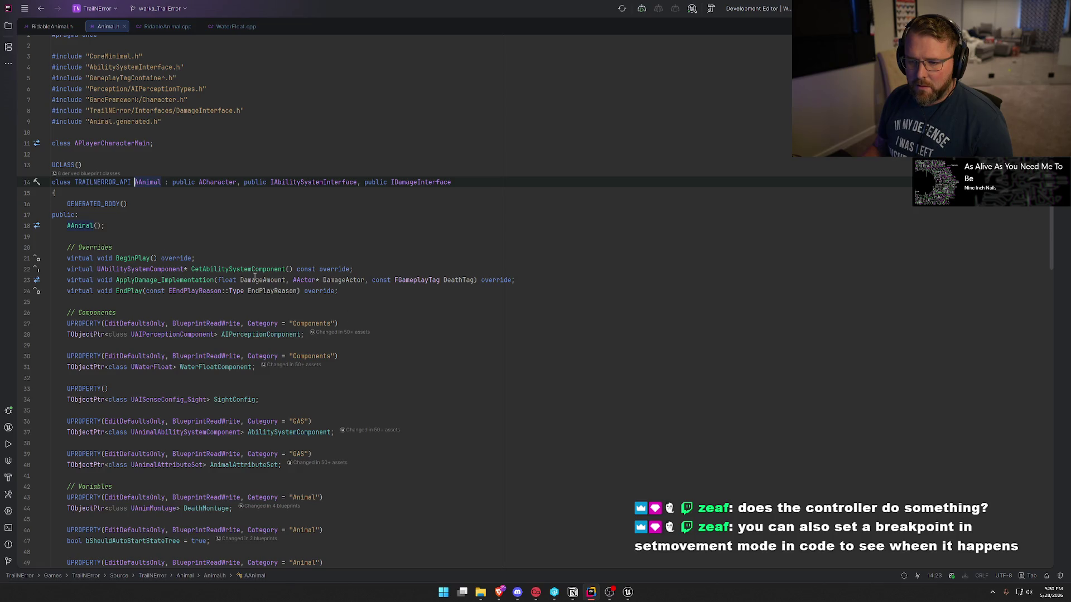
{"action": "scroll", "coordinate": [433, 384], "scroll_direction": "down", "scroll_amount": 4}
{"action": "scroll", "coordinate": [441, 385], "scroll_direction": "down", "scroll_amount": 14}
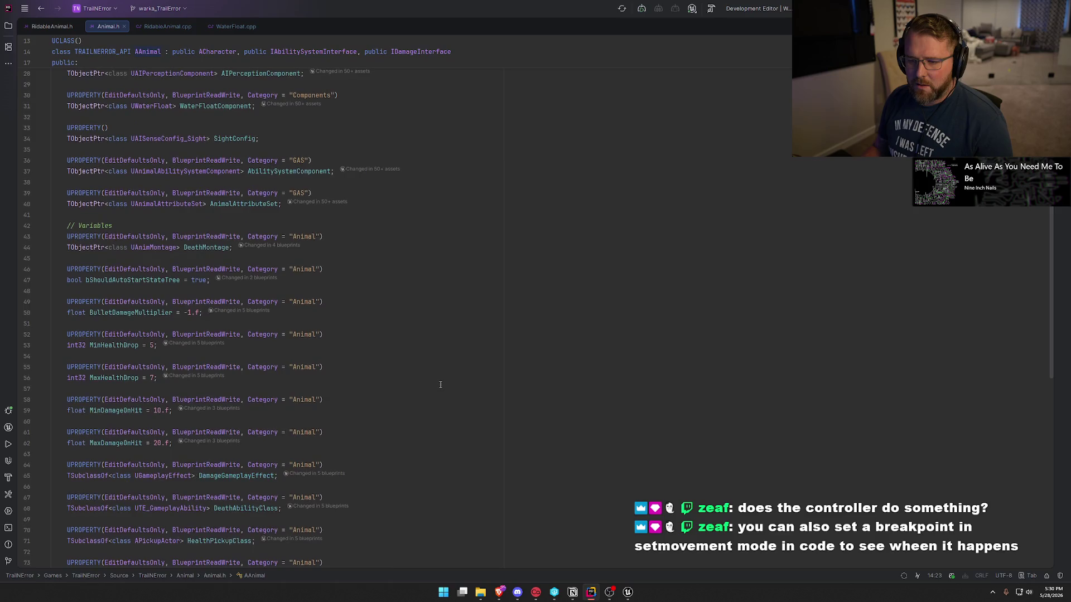
{"action": "scroll", "coordinate": [440, 385], "scroll_direction": "down", "scroll_amount": 5}
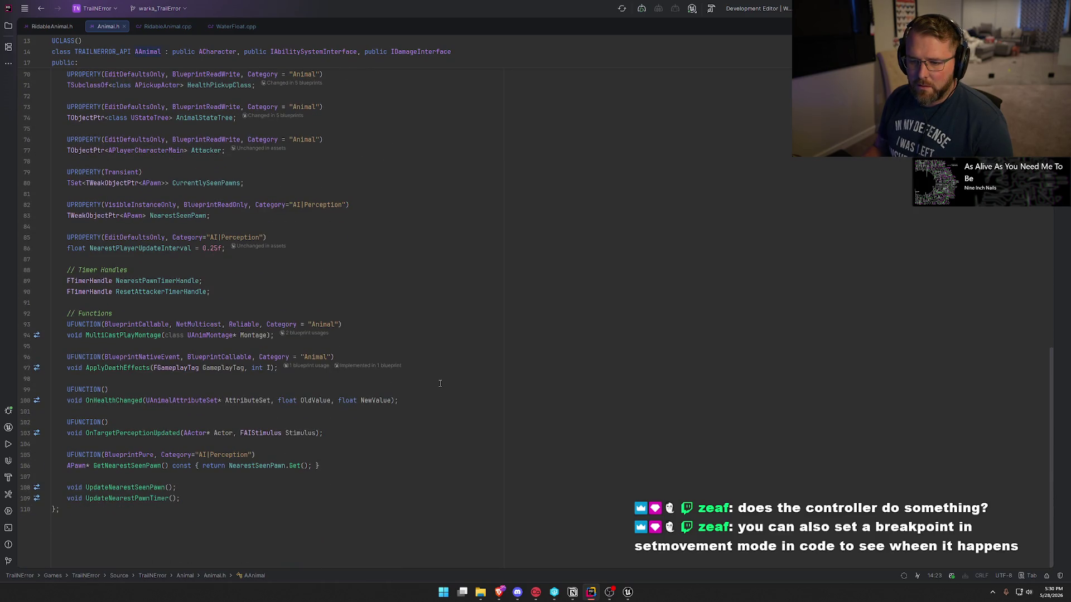
{"action": "scroll", "coordinate": [440, 384], "scroll_direction": "up", "scroll_amount": 20}
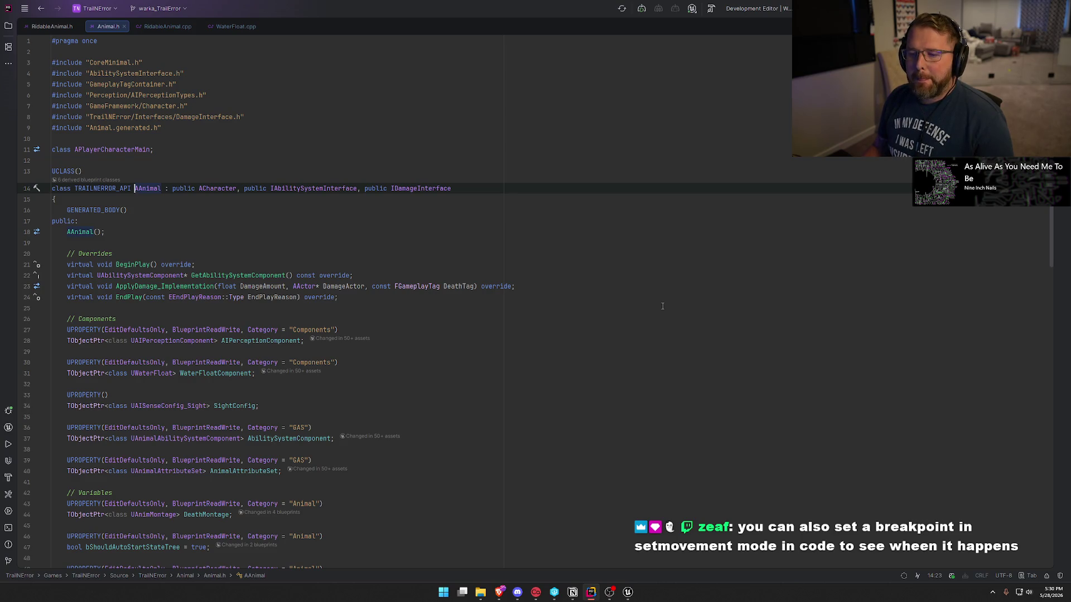
- Back in RidableAnimal.cpp, search the file for 'movement'
{"action": "left_click", "coordinate": [158, 27]}
{"action": "scroll", "coordinate": [479, 373], "scroll_direction": "down", "scroll_amount": 10}
{"action": "key", "text": "ctrl+f"}
{"action": "type", "text": "movement"}
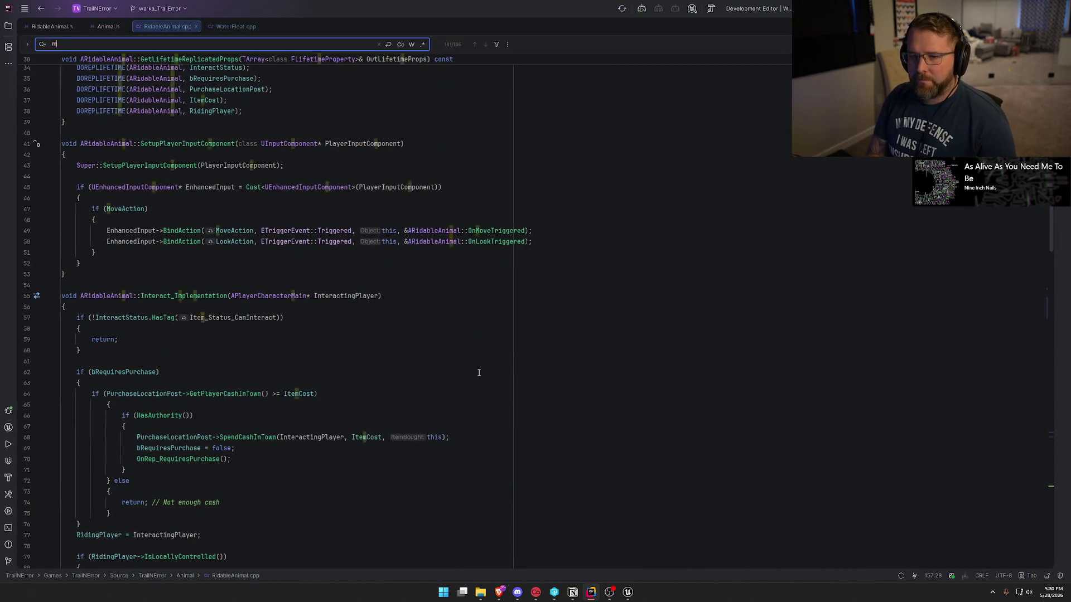
- Locate the SetMovementMode call on line 99 inside the controller check block, then return to Unreal
{"action": "key", "text": "Return"}
{"action": "key", "text": "Return"}
{"action": "key", "text": "Return"}
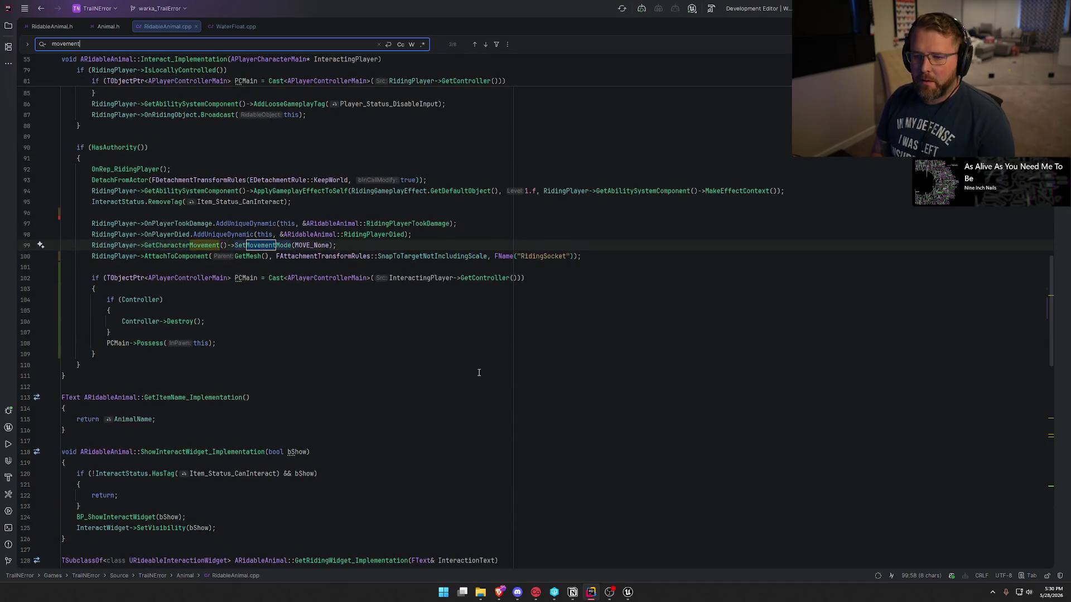
{"action": "key", "text": "Escape"}
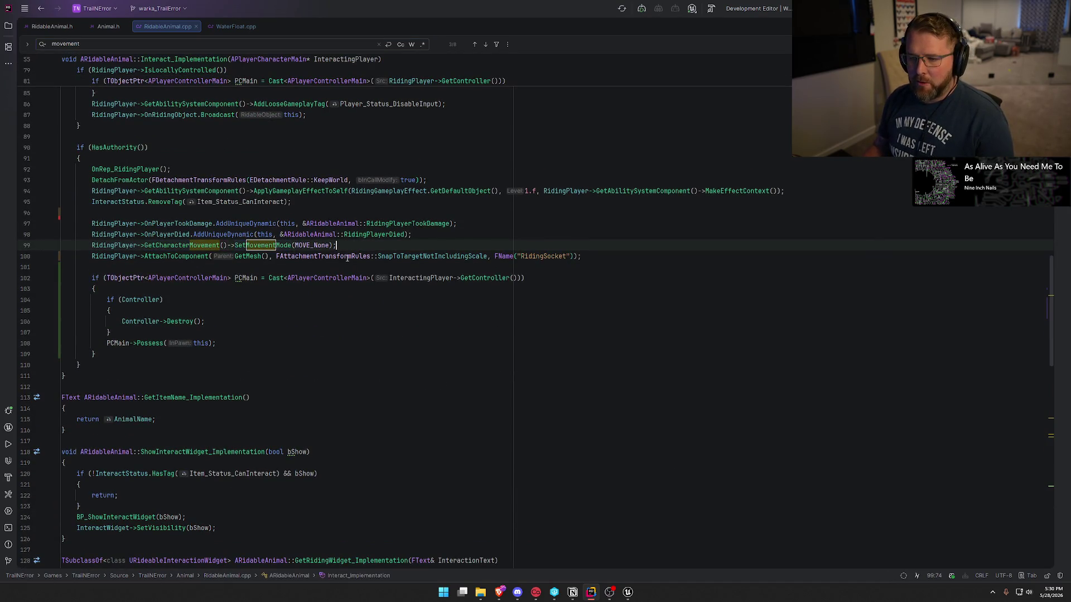
{"action": "key", "text": "End"}
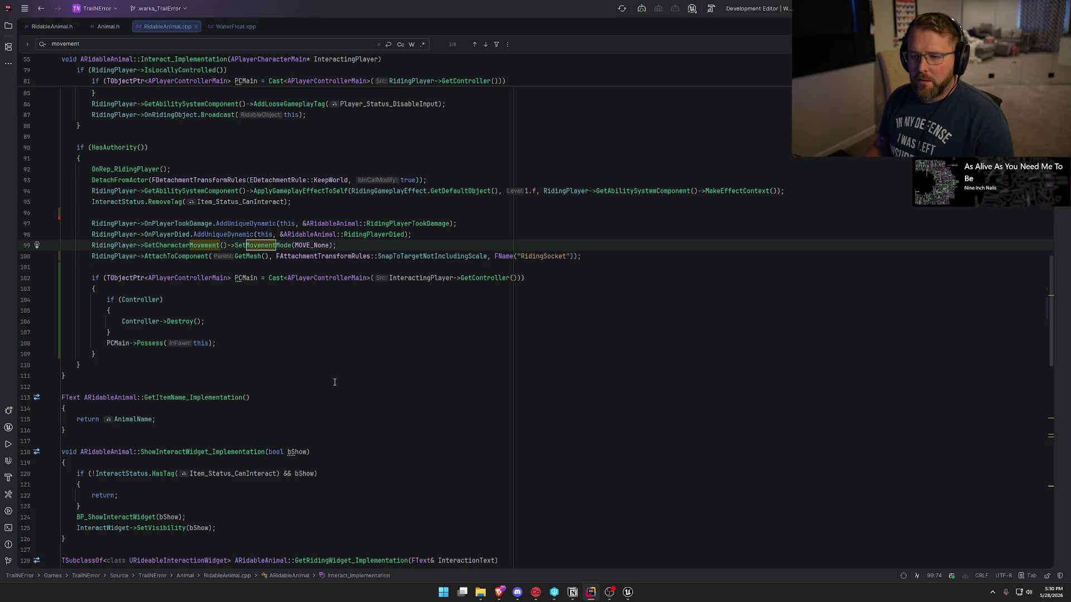
{"action": "scroll", "coordinate": [334, 382], "scroll_direction": "up", "scroll_amount": 4}
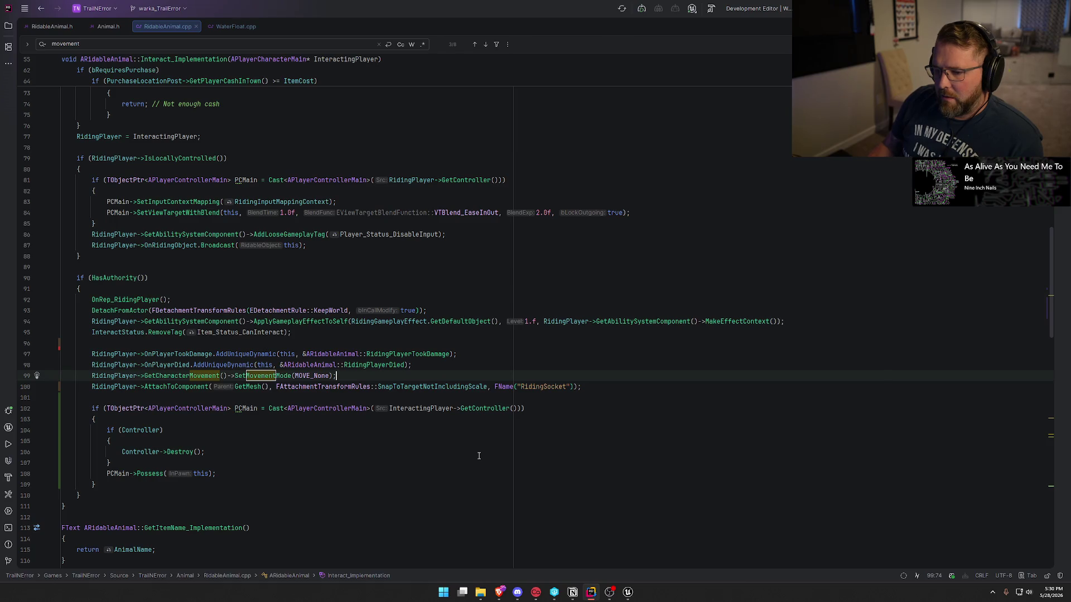
{"action": "scroll", "coordinate": [479, 456], "scroll_direction": "down", "scroll_amount": 3}
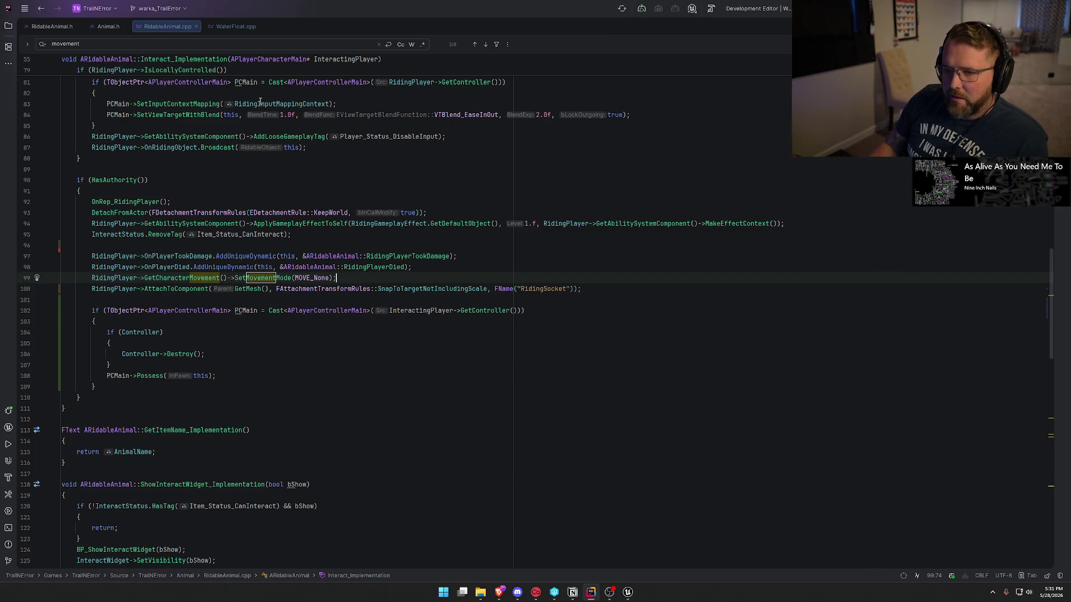
{"action": "left_click", "coordinate": [153, 43]}
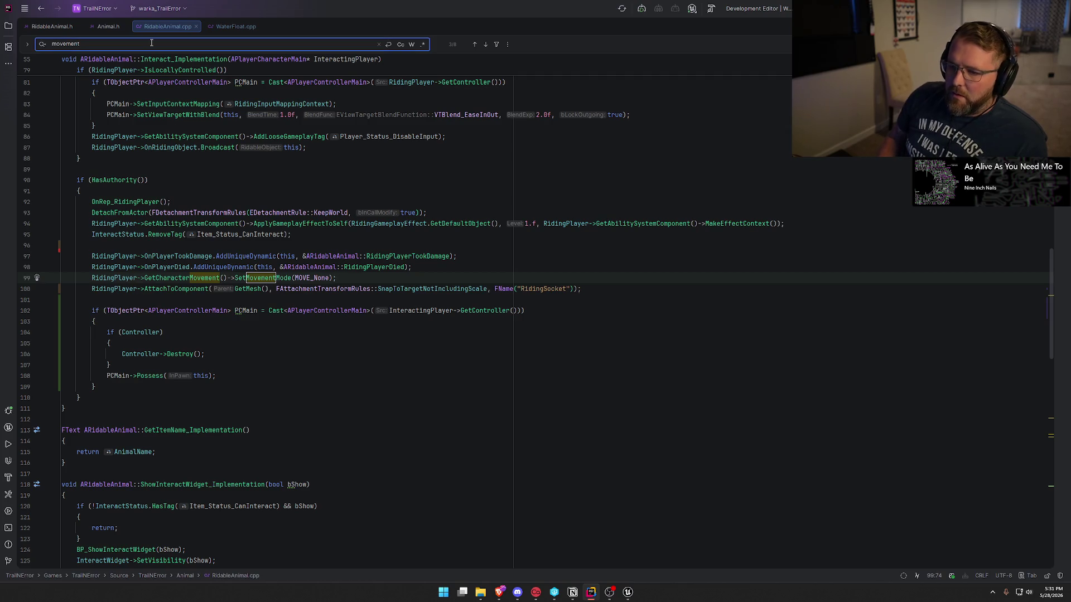
{"action": "key", "text": "Escape"}
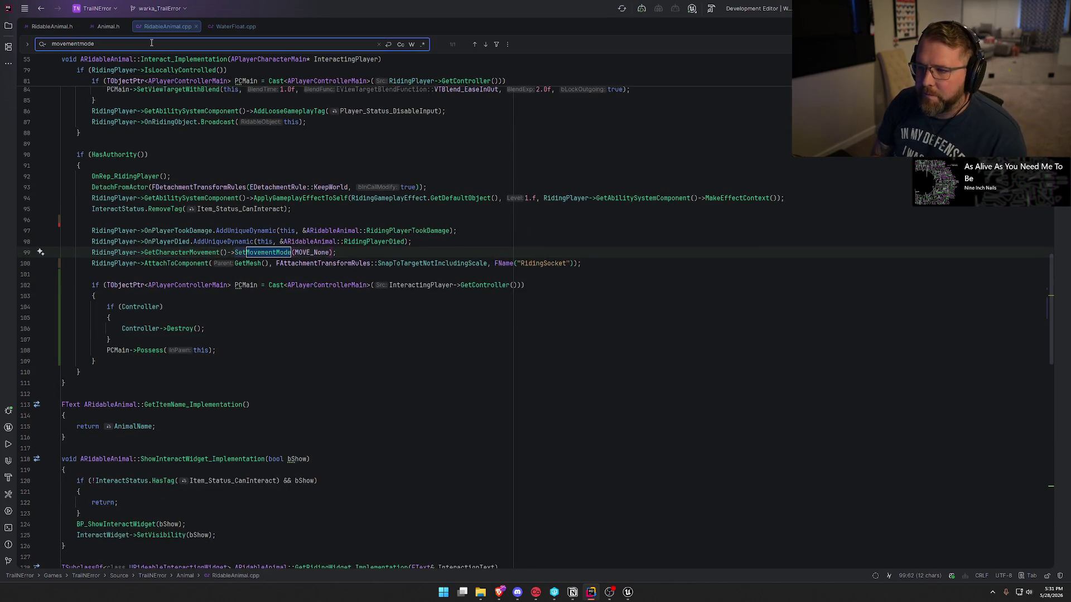
{"action": "left_click", "coordinate": [367, 241]}
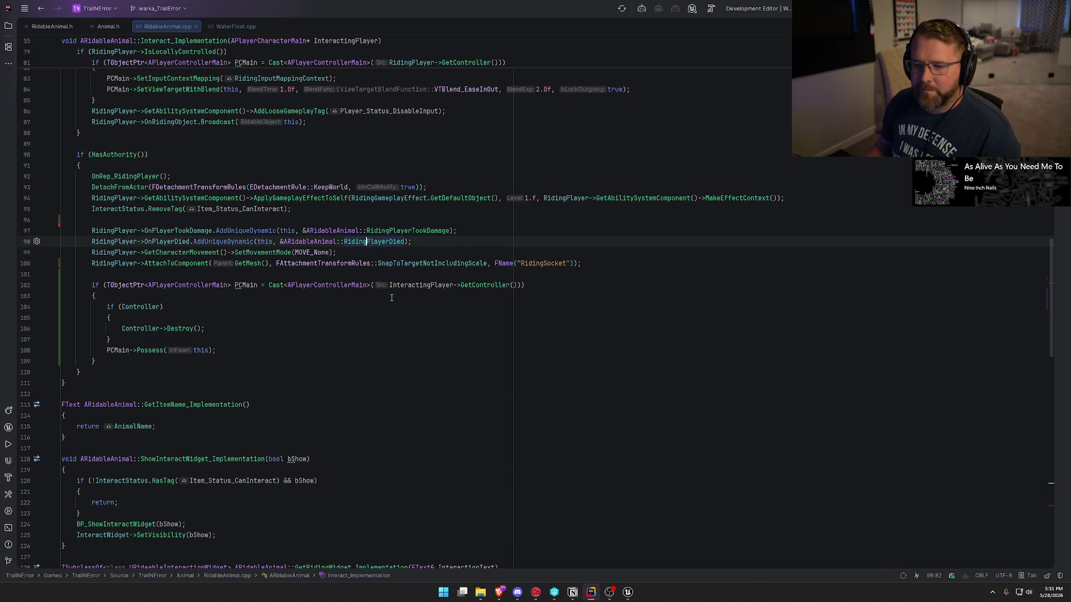
{"action": "left_click", "coordinate": [330, 316]}
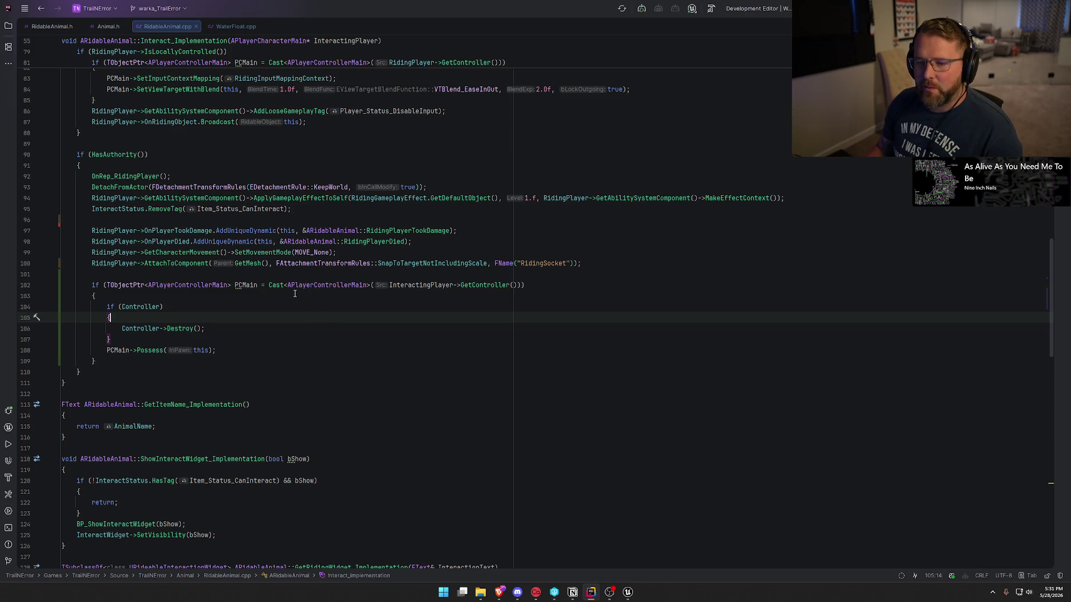
{"action": "scroll", "coordinate": [618, 520], "scroll_direction": "down", "scroll_amount": 9}
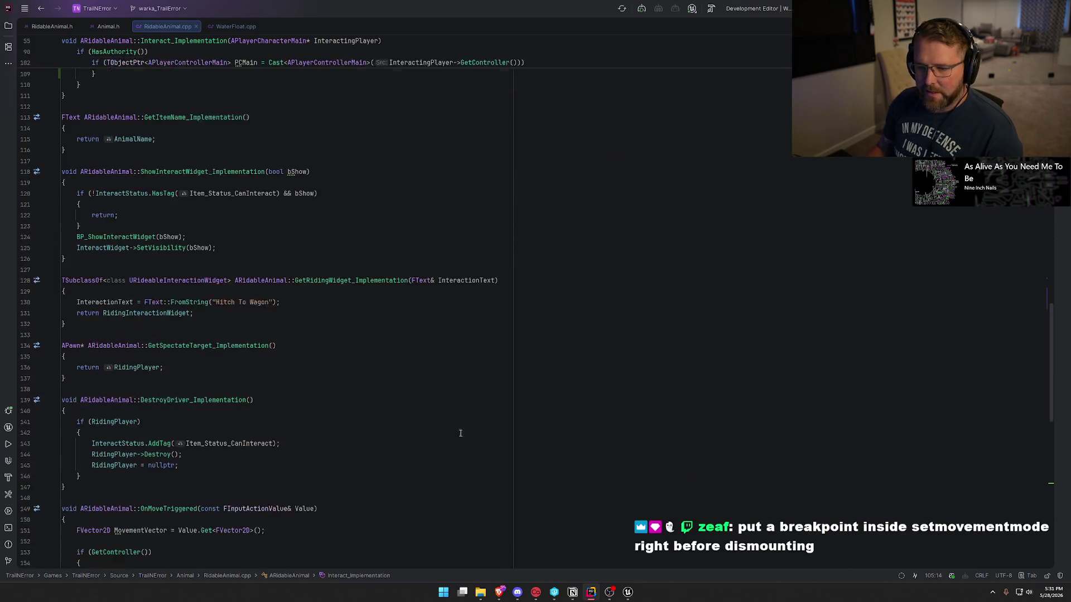
{"action": "left_click", "coordinate": [629, 593]}
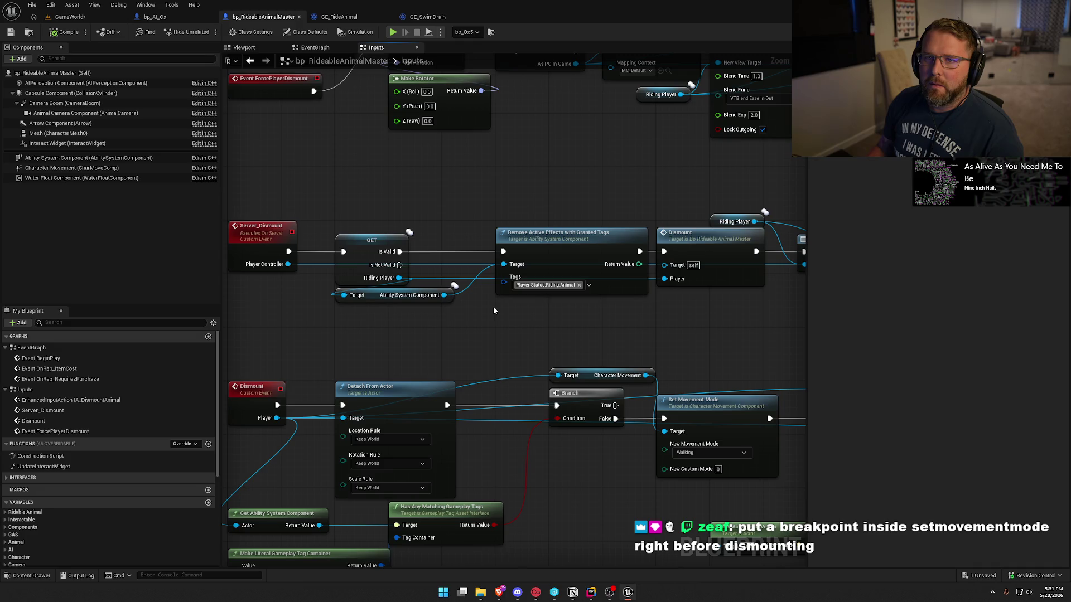
{"action": "left_click_drag", "start_coordinate": [493, 310], "coordinate": [521, 382]}
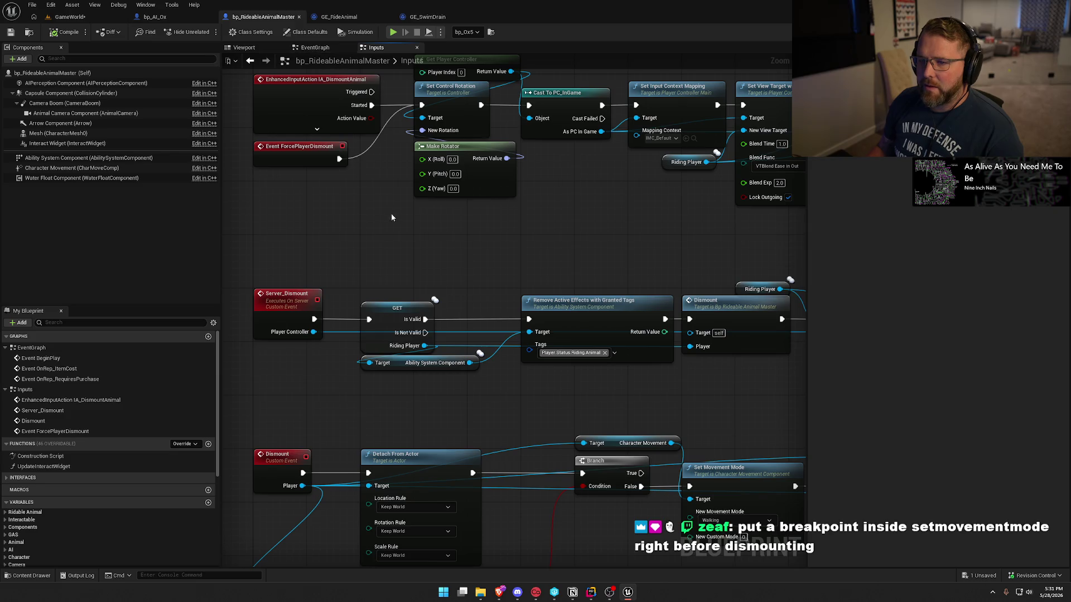
{"action": "left_click_drag", "start_coordinate": [550, 247], "coordinate": [401, 62]}
{"action": "left_click", "coordinate": [592, 283]}
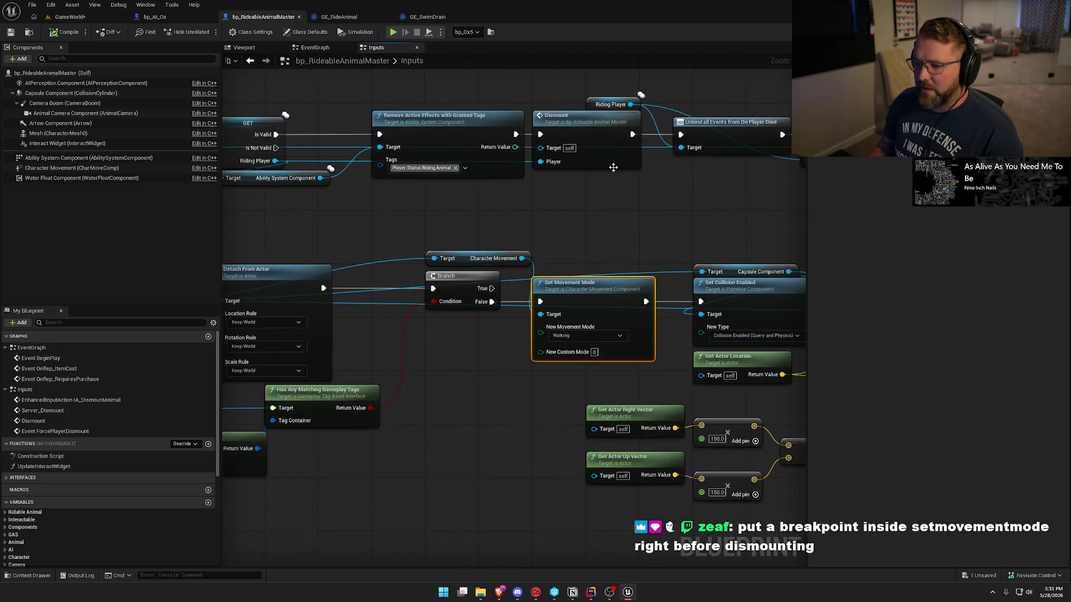
{"action": "left_click_drag", "start_coordinate": [557, 217], "coordinate": [724, 184]}
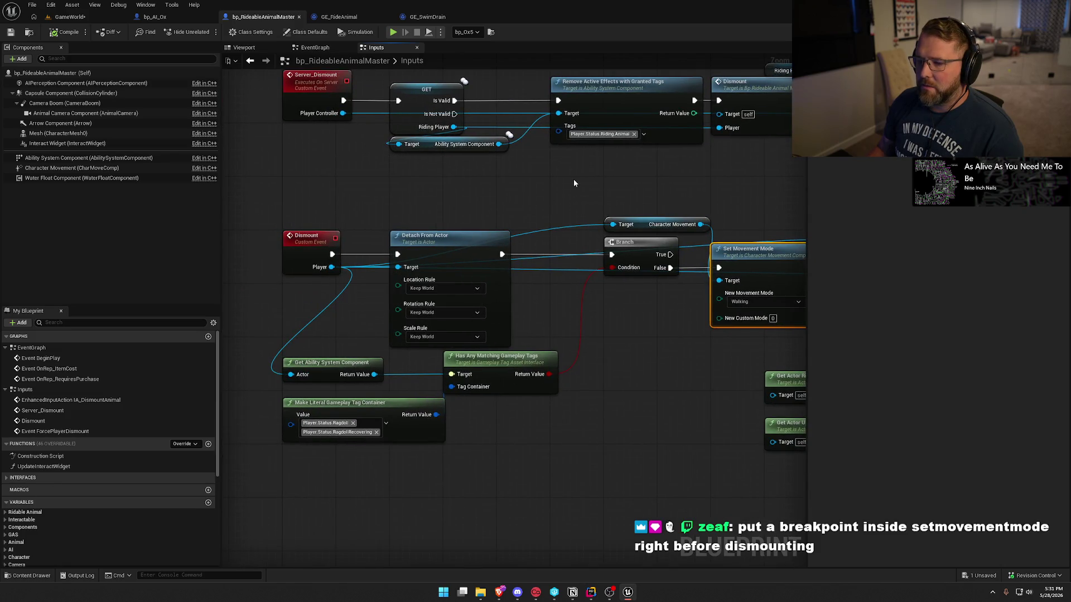
{"action": "left_click_drag", "start_coordinate": [574, 183], "coordinate": [429, 178]}
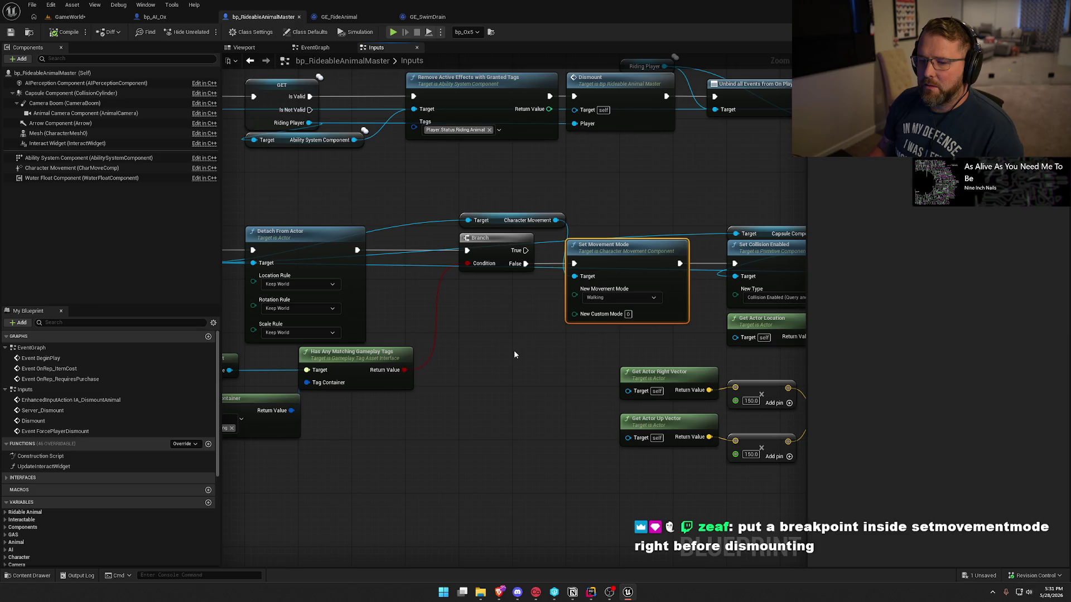
{"action": "mouse_move", "coordinate": [79, 174]}
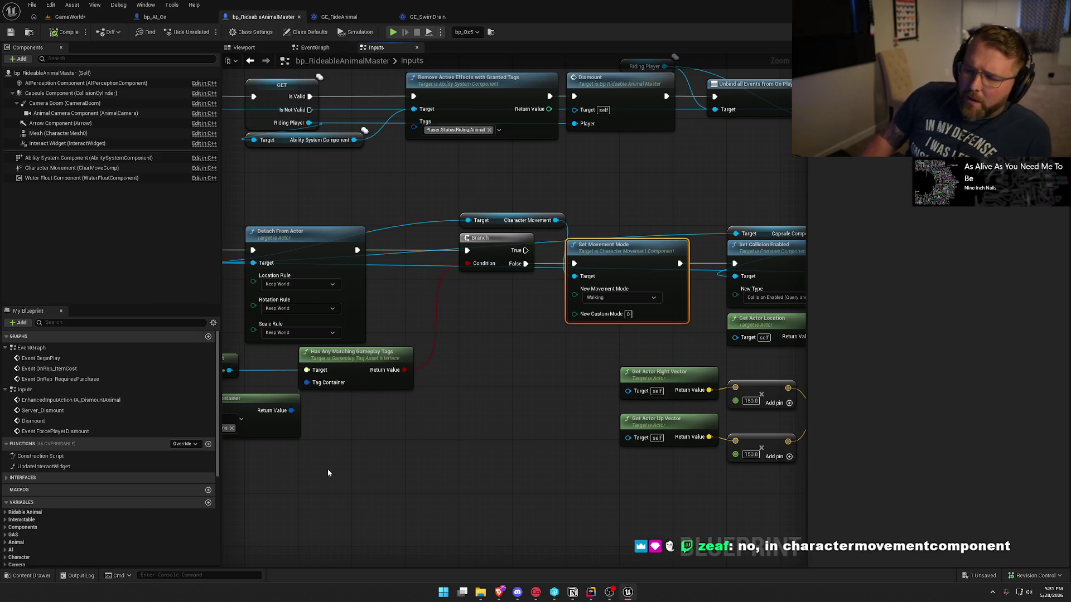
- Search the solution for 'setmovementmode', fixing the typo, and open the CharacterMovementComponentAsync result
{"action": "key", "text": "alt+Tab"}
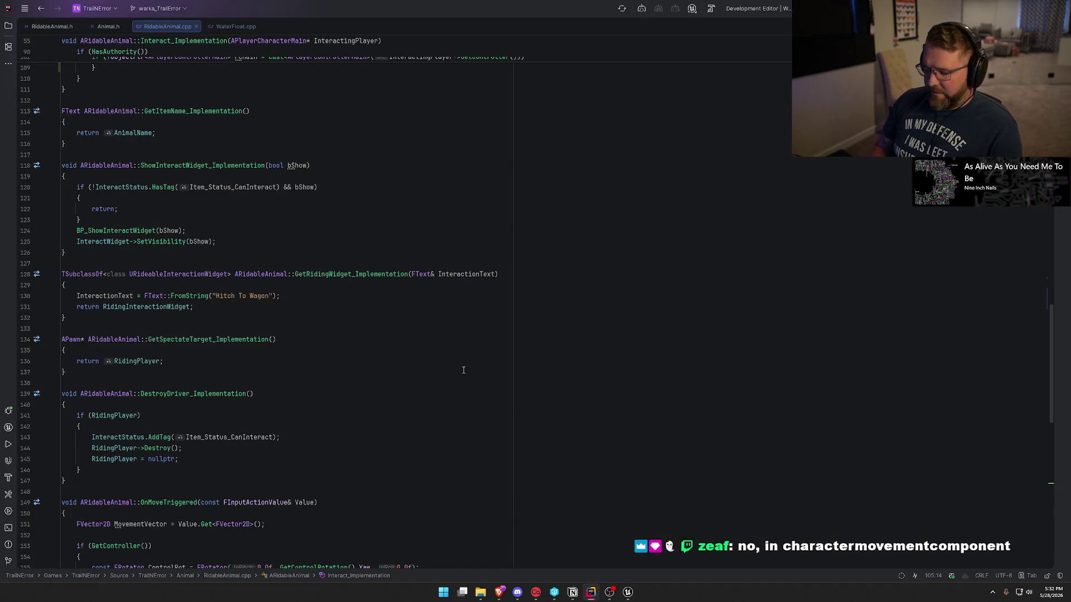
{"action": "key", "text": "ctrl+t"}
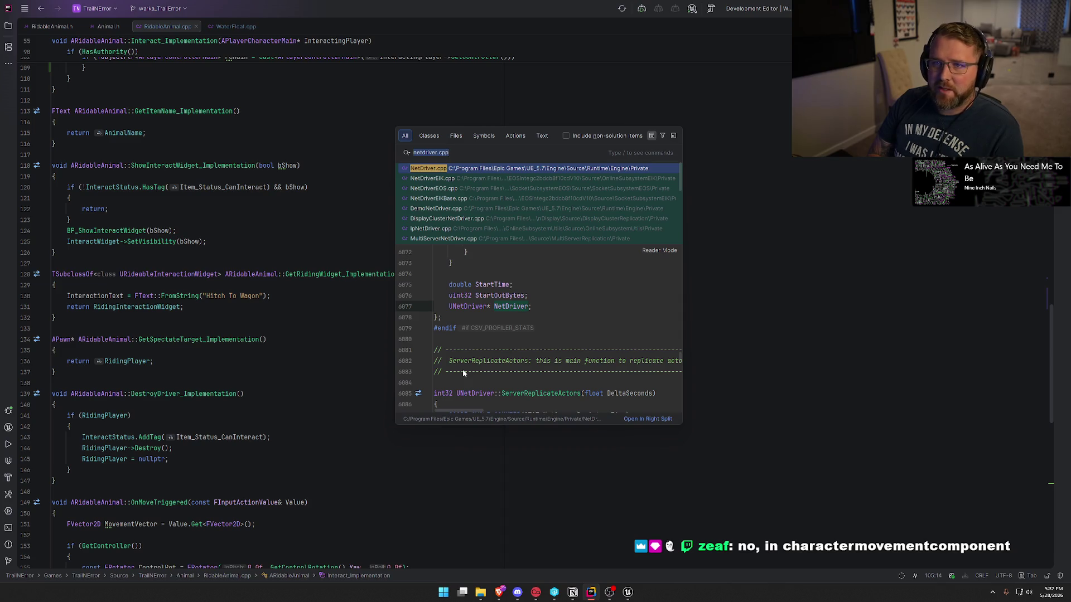
{"action": "type", "text": "setmovemntmode"}
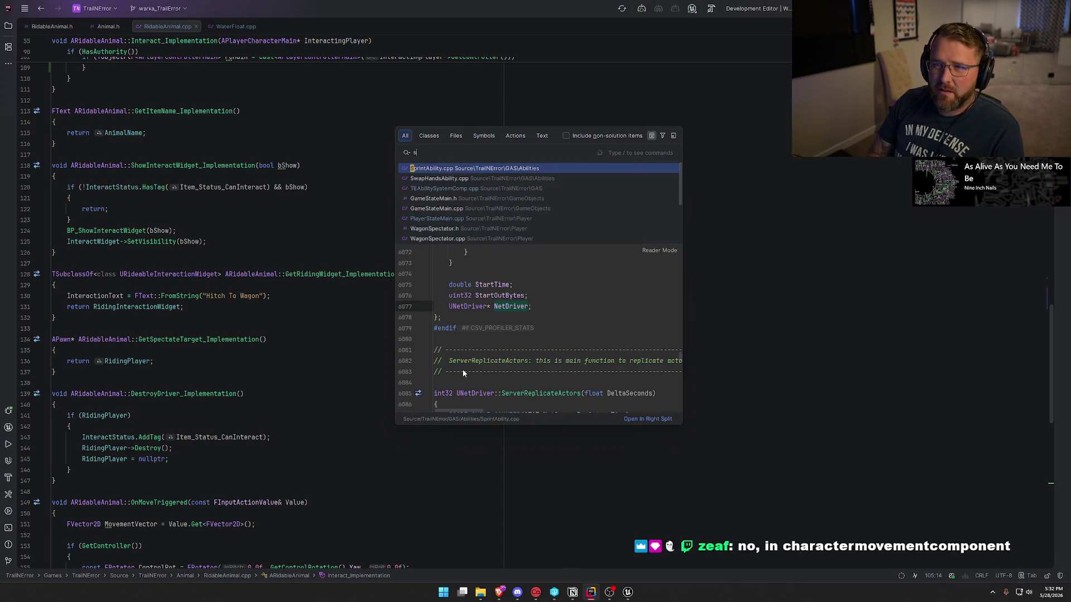
{"action": "key", "text": "BackSpace"}
{"action": "key", "text": "BackSpace"}
{"action": "key", "text": "BackSpace"}
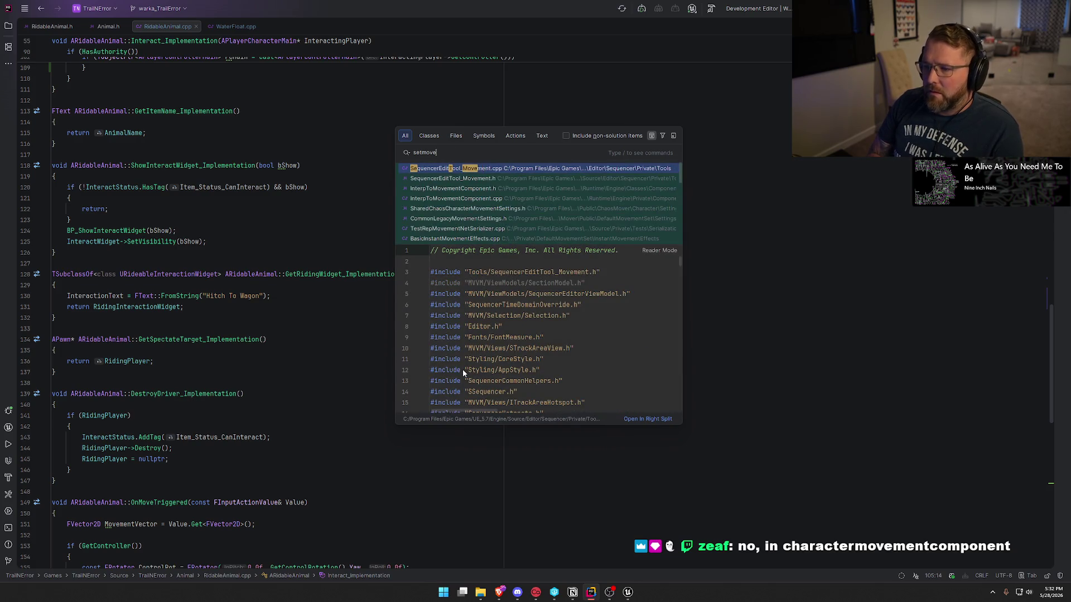
{"action": "type", "text": "mentmode"}
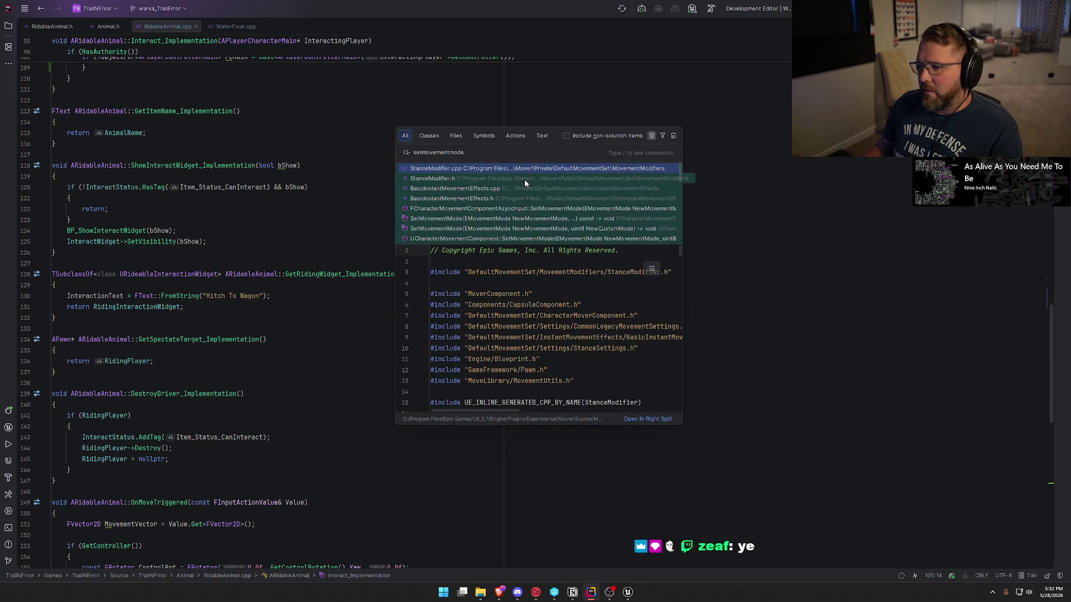
{"action": "scroll", "coordinate": [525, 183], "scroll_direction": "down", "scroll_amount": 1}
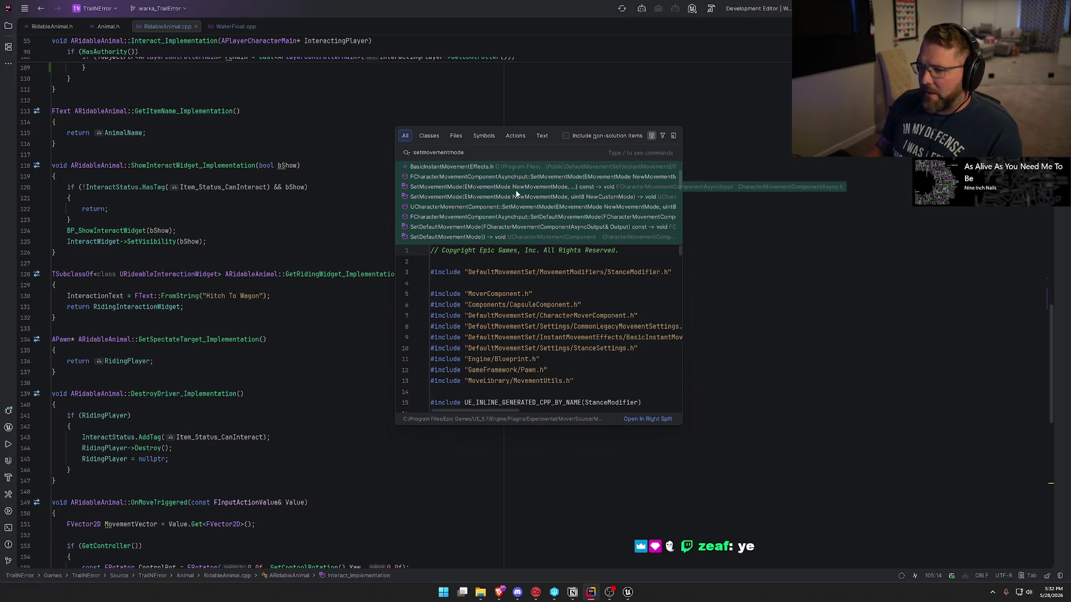
{"action": "left_click", "coordinate": [516, 188]}
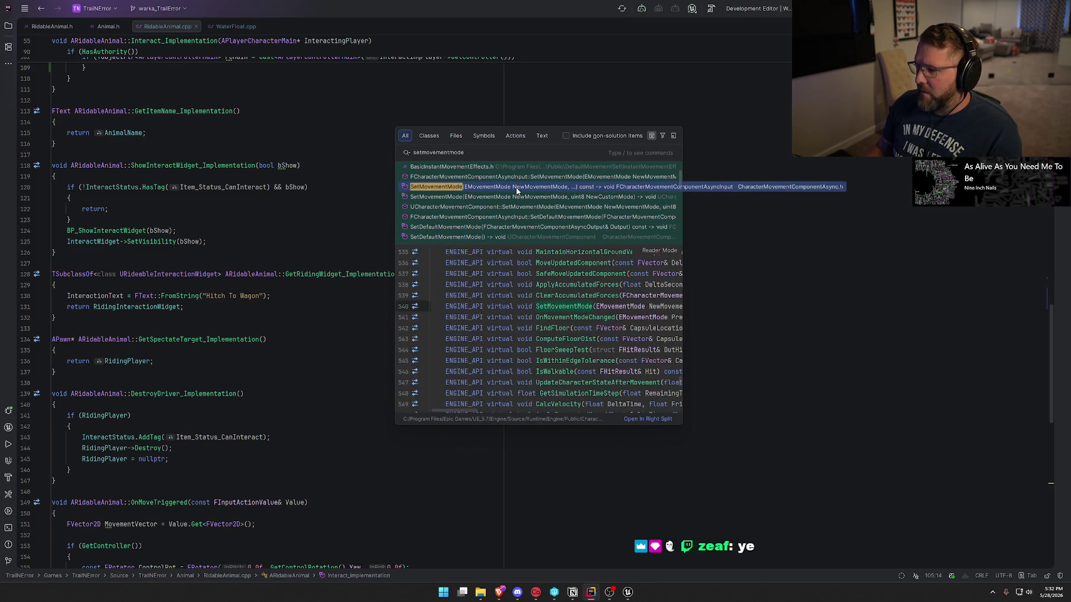
{"action": "key", "text": "Return"}
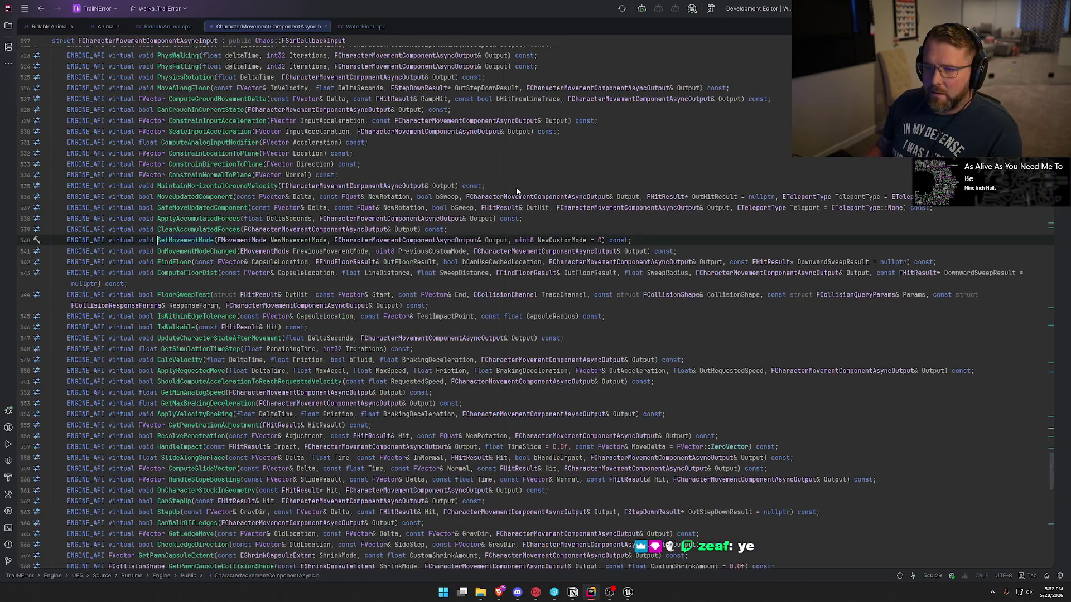
- Read SetMovementMode's definition in CharacterMovementComponentAsync.cpp, close both async files, and return to the blueprint
{"action": "left_click", "coordinate": [193, 241], "text": "ctrl"}
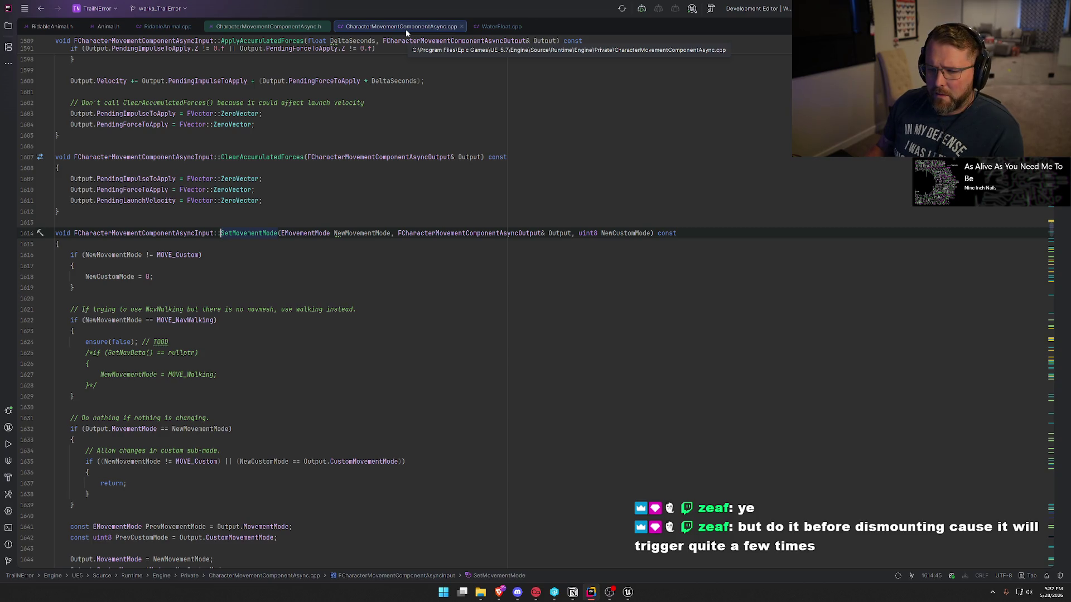
{"action": "scroll", "coordinate": [373, 348], "scroll_direction": "down", "scroll_amount": 4}
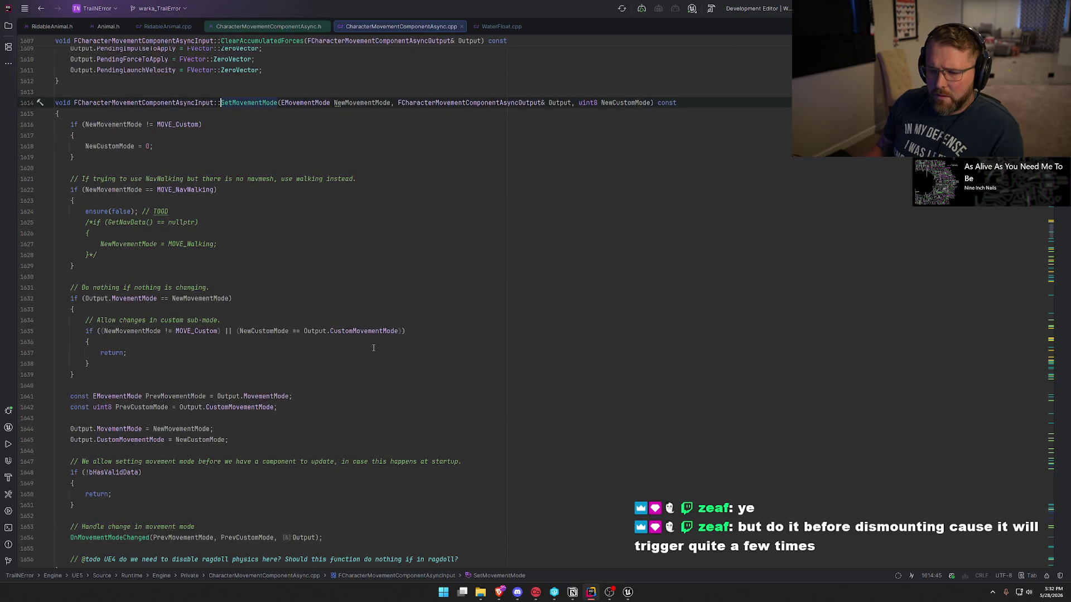
{"action": "scroll", "coordinate": [374, 348], "scroll_direction": "down", "scroll_amount": 6}
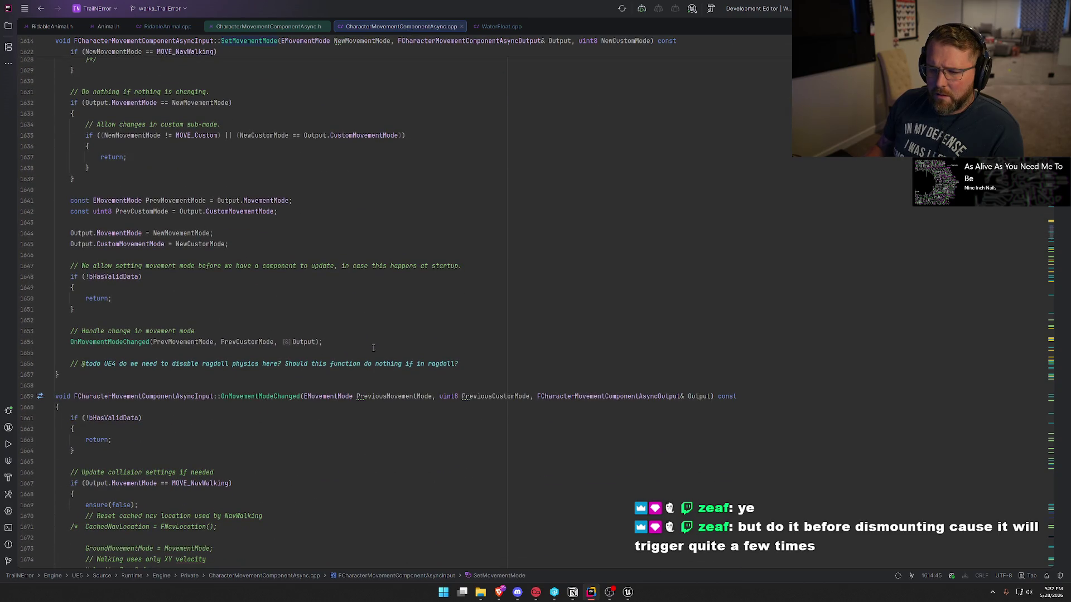
{"action": "key", "text": "ctrl+F4"}
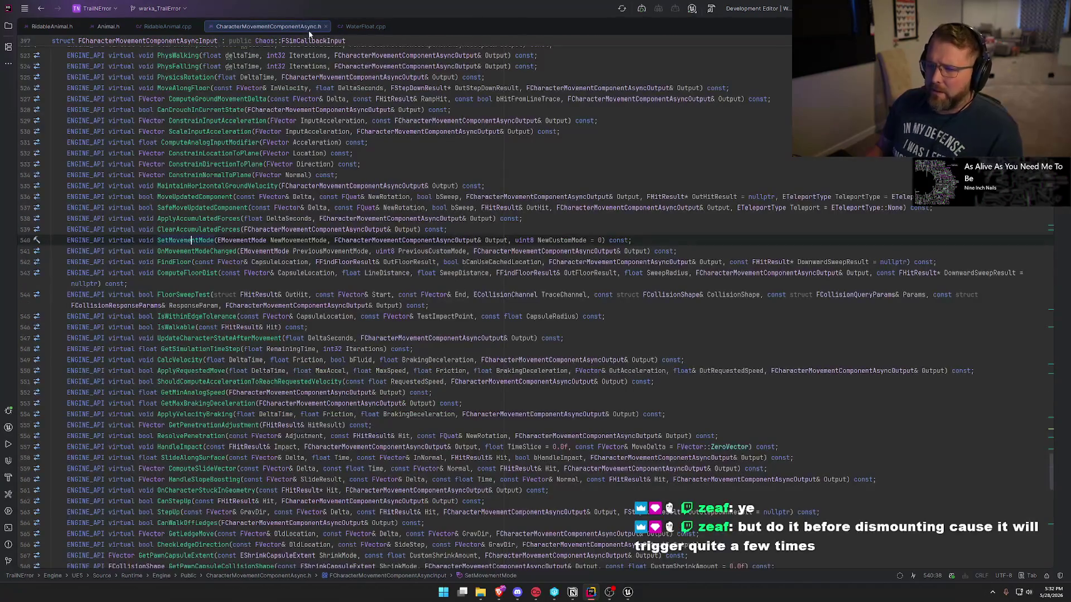
{"action": "left_click", "coordinate": [325, 27]}
{"action": "key", "text": "alt+Tab"}
{"action": "left_click_drag", "start_coordinate": [510, 394], "coordinate": [491, 418]}
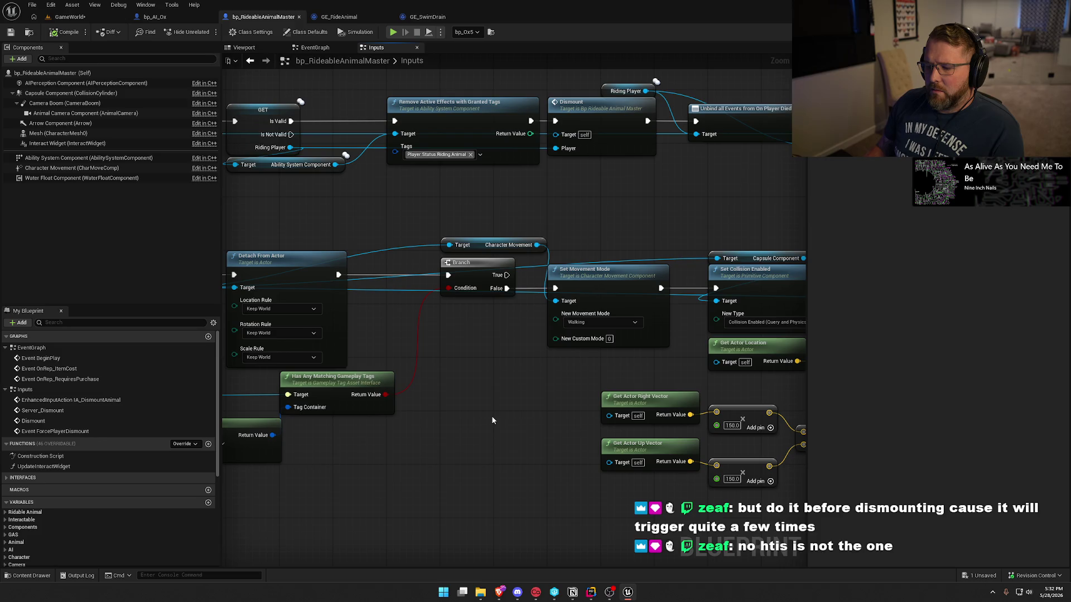
{"action": "left_click", "coordinate": [591, 593]}
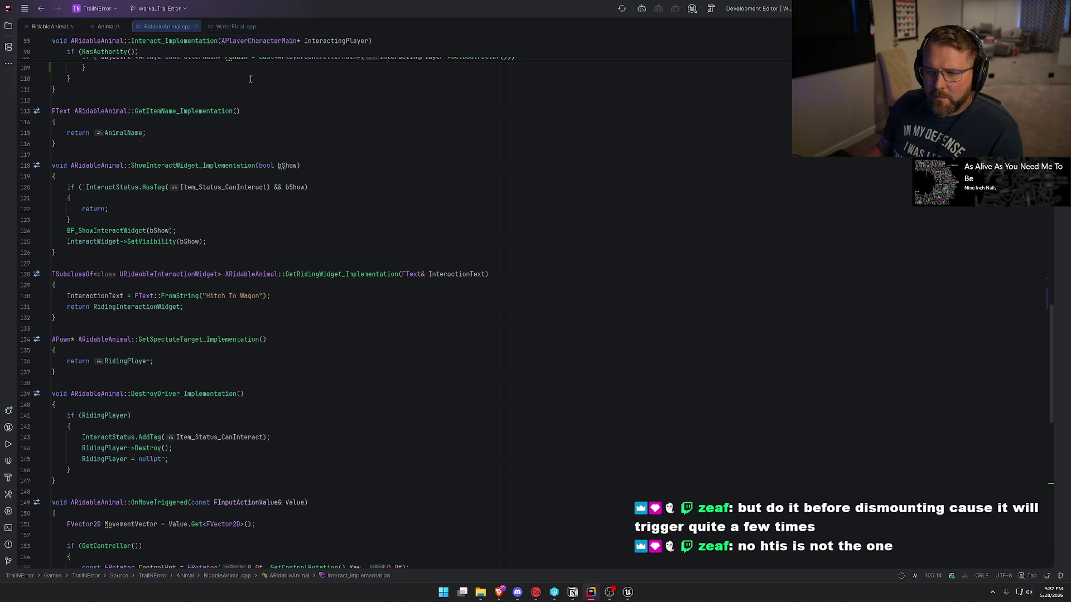
- In Rider, close Animal.h and bring up the RidableAnimal.h header
{"action": "scroll", "coordinate": [195, 92], "scroll_direction": "up", "scroll_amount": 1}
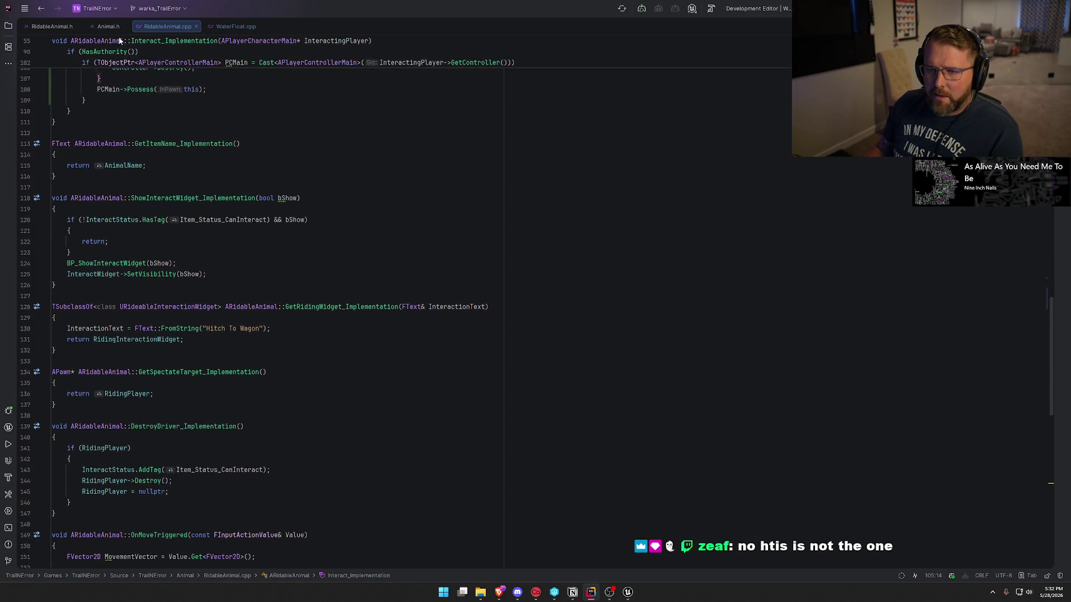
{"action": "middle_click", "coordinate": [94, 27]}
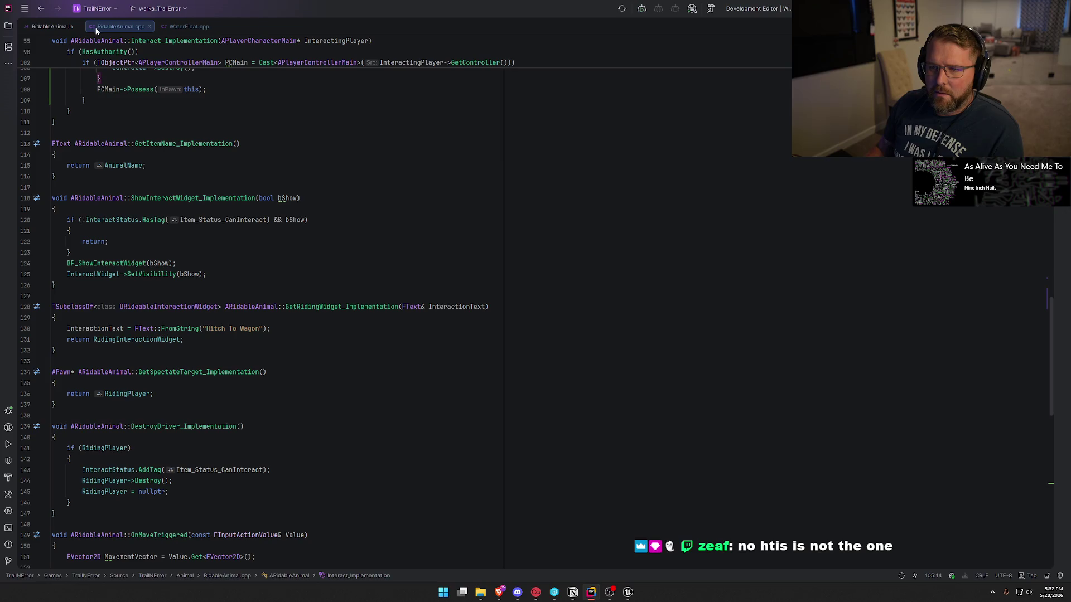
{"action": "scroll", "coordinate": [223, 223], "scroll_direction": "up", "scroll_amount": 5}
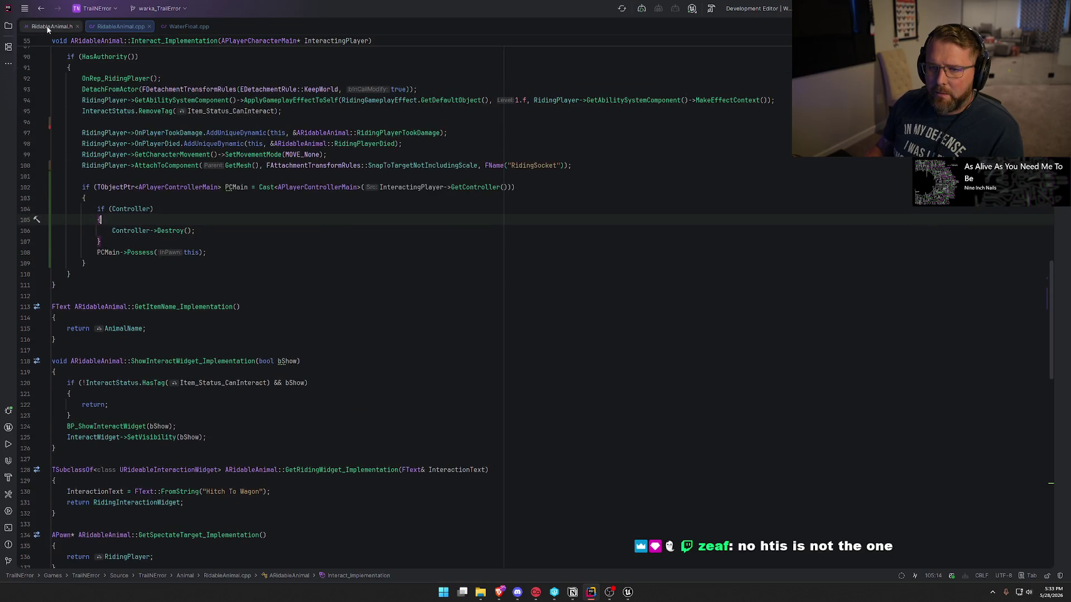
{"action": "left_click", "coordinate": [51, 27]}
{"action": "scroll", "coordinate": [208, 250], "scroll_direction": "up", "scroll_amount": 3}
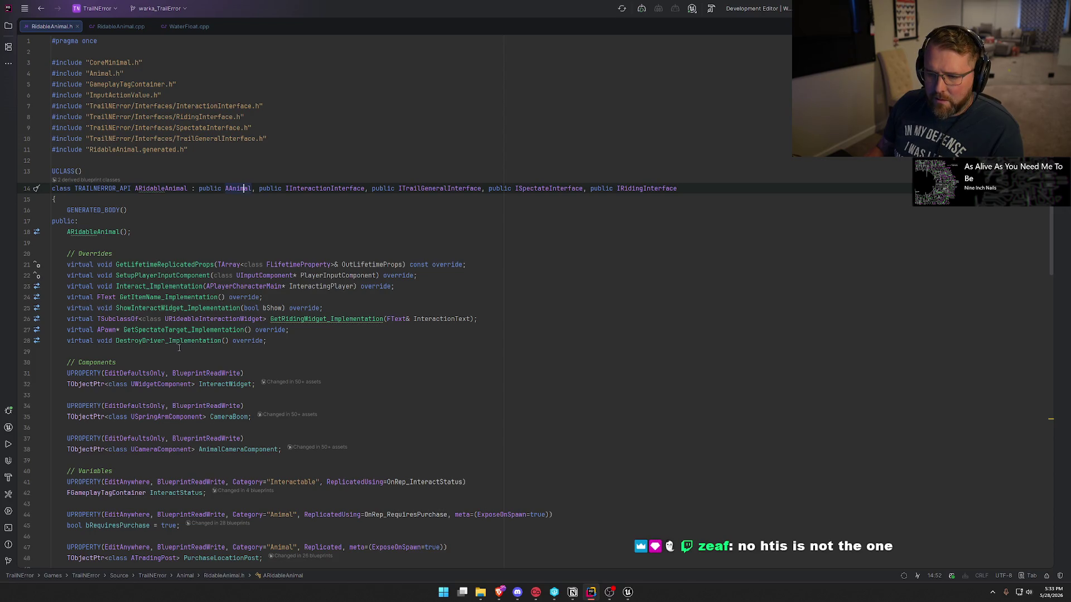
- Review the override declarations down to Interact_Implementation, then return to bp_AI_Ox in Unreal
{"action": "left_click", "coordinate": [153, 265]}
{"action": "left_click", "coordinate": [153, 275]}
{"action": "left_click", "coordinate": [153, 287]}
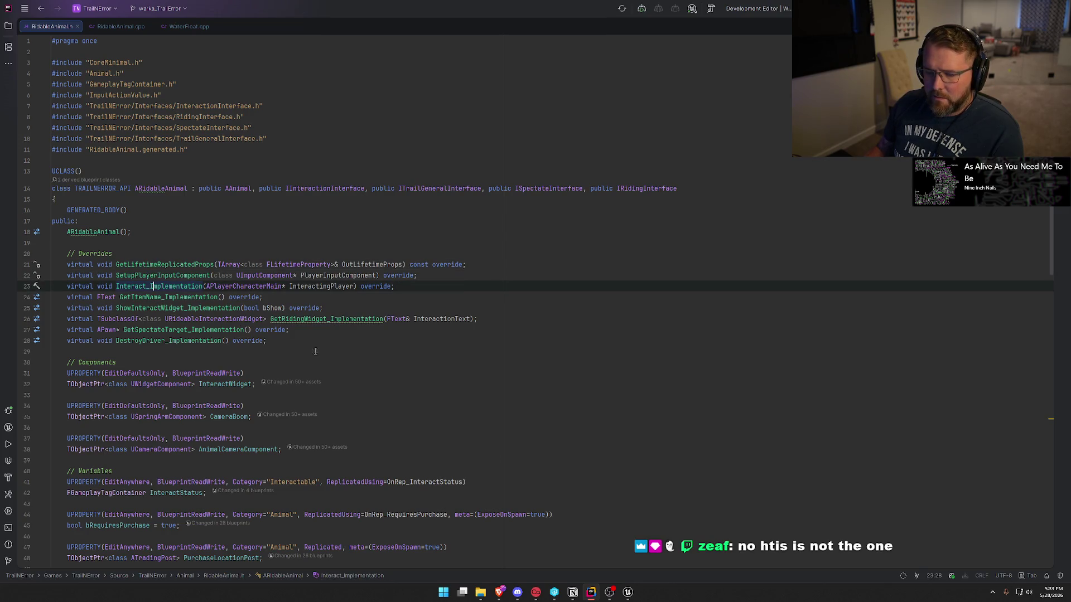
{"action": "left_click", "coordinate": [627, 592]}
{"action": "left_click", "coordinate": [155, 16]}
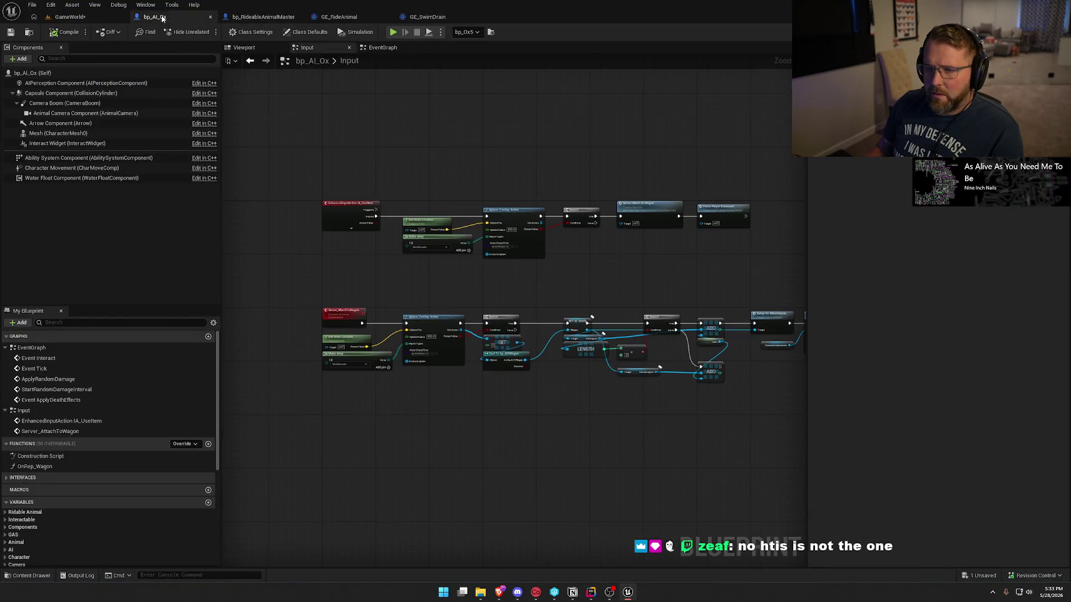
- Pan through bp_RideableAnimalMaster's Dismount line trace and location nodes, then start Play-in-Editor
{"action": "scroll", "coordinate": [338, 249], "scroll_direction": "up", "scroll_amount": 3}
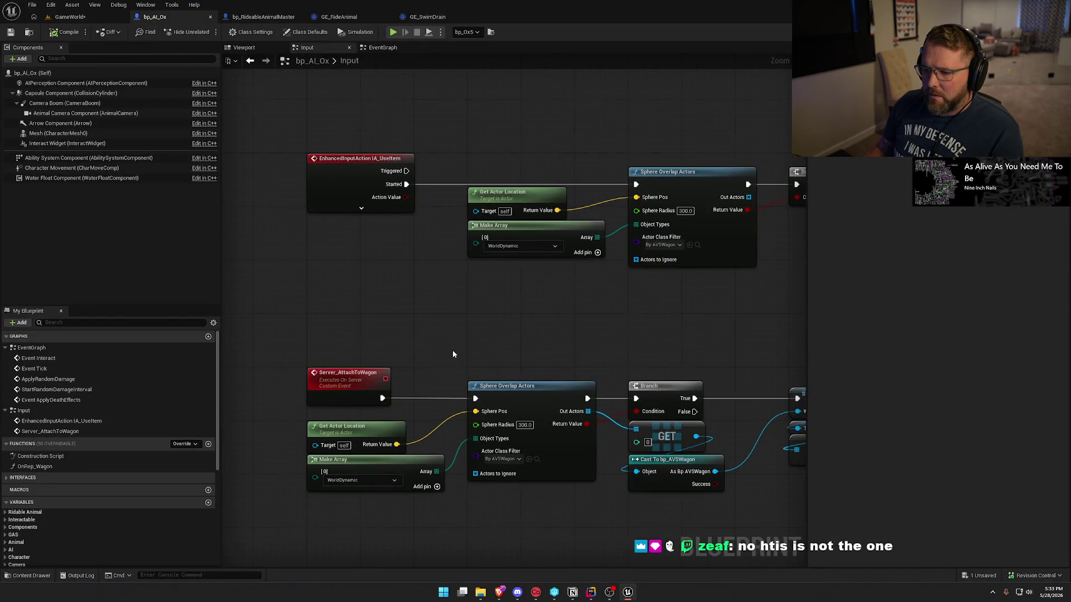
{"action": "key", "text": "Home"}
{"action": "left_click", "coordinate": [263, 17]}
{"action": "scroll", "coordinate": [600, 344], "scroll_direction": "down", "scroll_amount": 2}
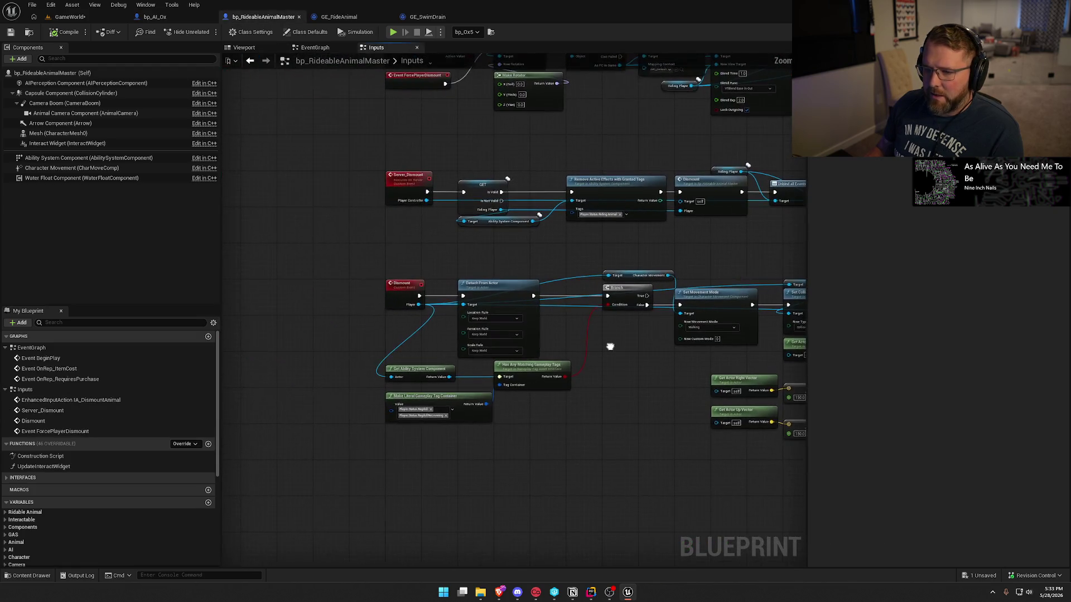
{"action": "scroll", "coordinate": [492, 432], "scroll_direction": "down", "scroll_amount": 2}
{"action": "mouse_move", "coordinate": [492, 432]}
{"action": "left_mouse_down"}
{"action": "mouse_move", "coordinate": [426, 378]}
{"action": "mouse_move", "coordinate": [436, 424]}
{"action": "left_mouse_up"}
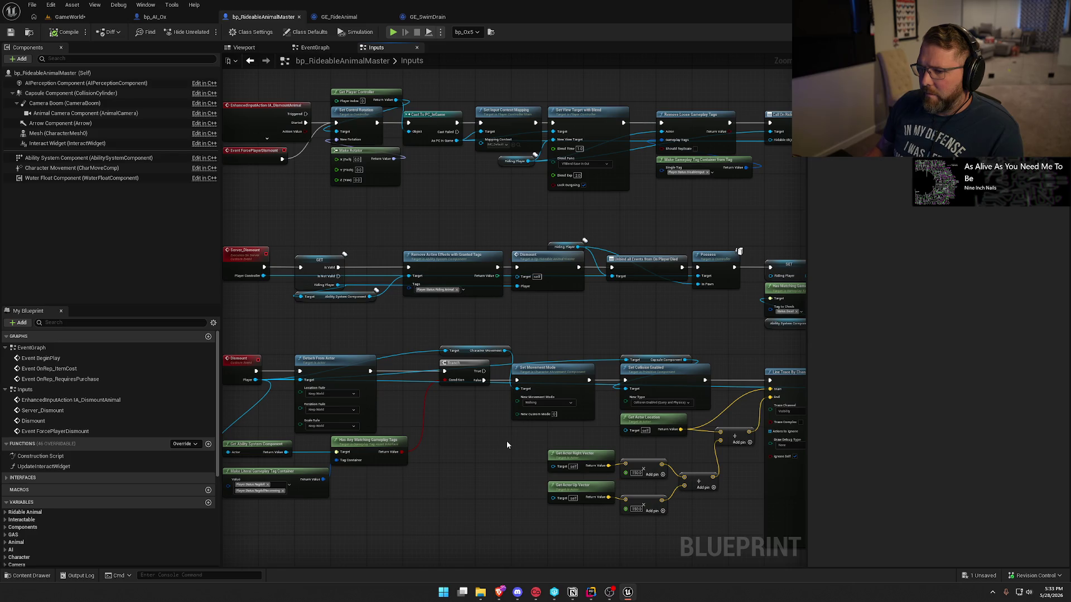
{"action": "mouse_move", "coordinate": [600, 313]}
{"action": "left_mouse_down"}
{"action": "mouse_move", "coordinate": [390, 315]}
{"action": "mouse_move", "coordinate": [192, 280]}
{"action": "left_mouse_up"}
{"action": "left_click_drag", "start_coordinate": [490, 301], "coordinate": [432, 302]}
{"action": "left_click", "coordinate": [100, 32]}
{"action": "key", "text": "alt+p"}
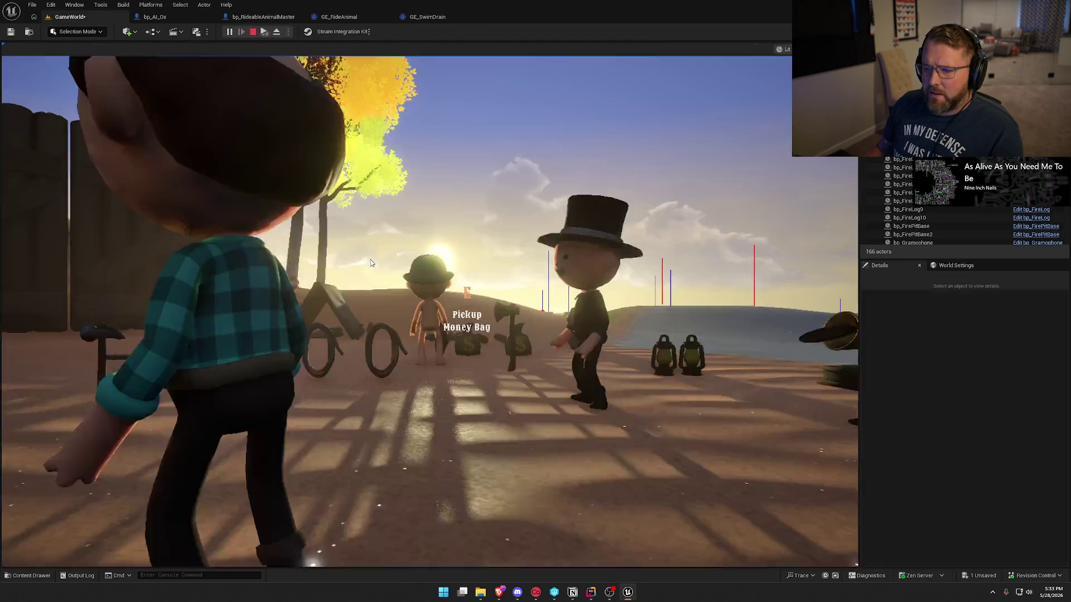
- Walk to the oxen, mount one, and ride it along the bank into the river
{"action": "left_click", "coordinate": [371, 263]}
{"action": "key", "text": "w"}
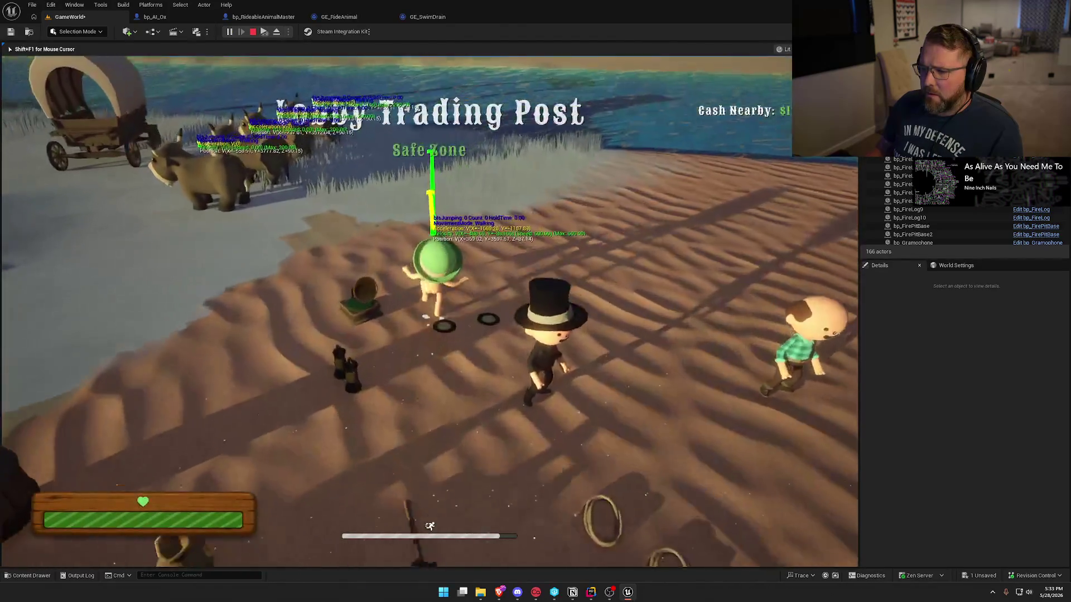
{"action": "key", "text": "w"}
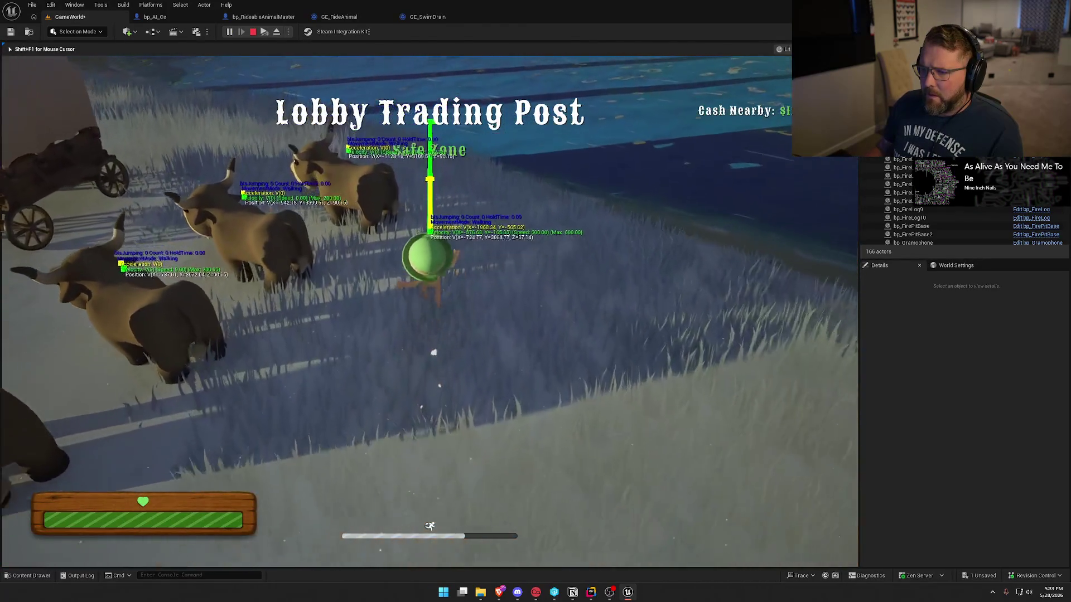
{"action": "key", "text": "e"}
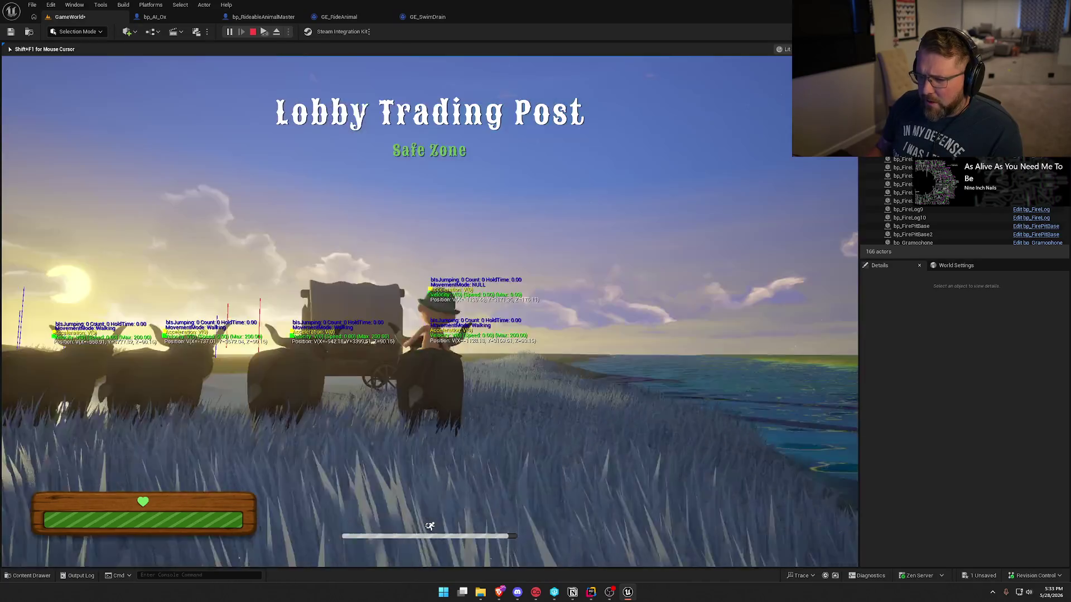
{"action": "key", "text": "w"}
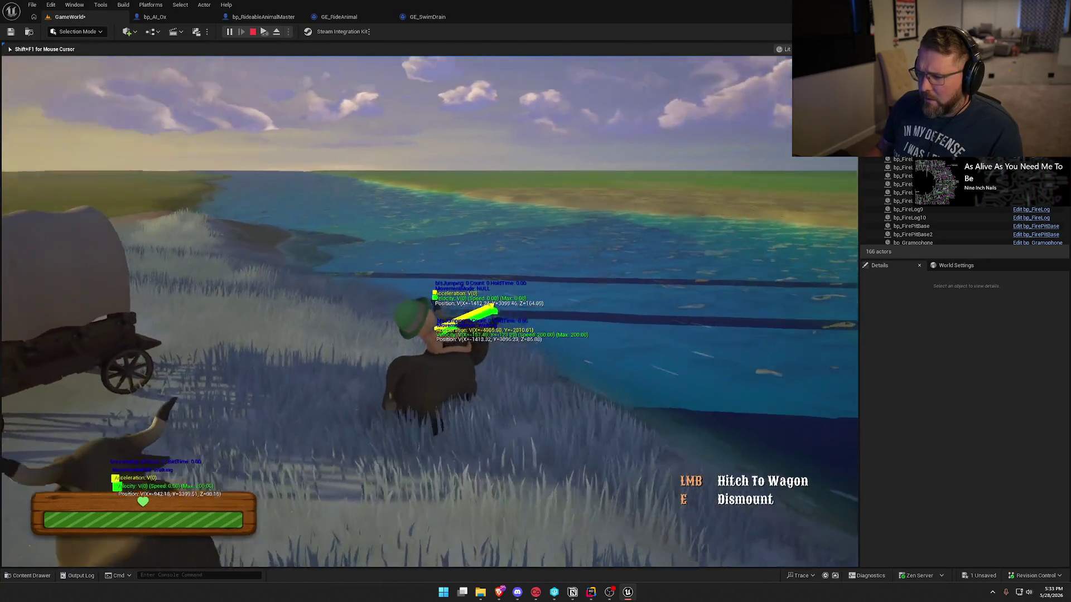
{"action": "key", "text": "a"}
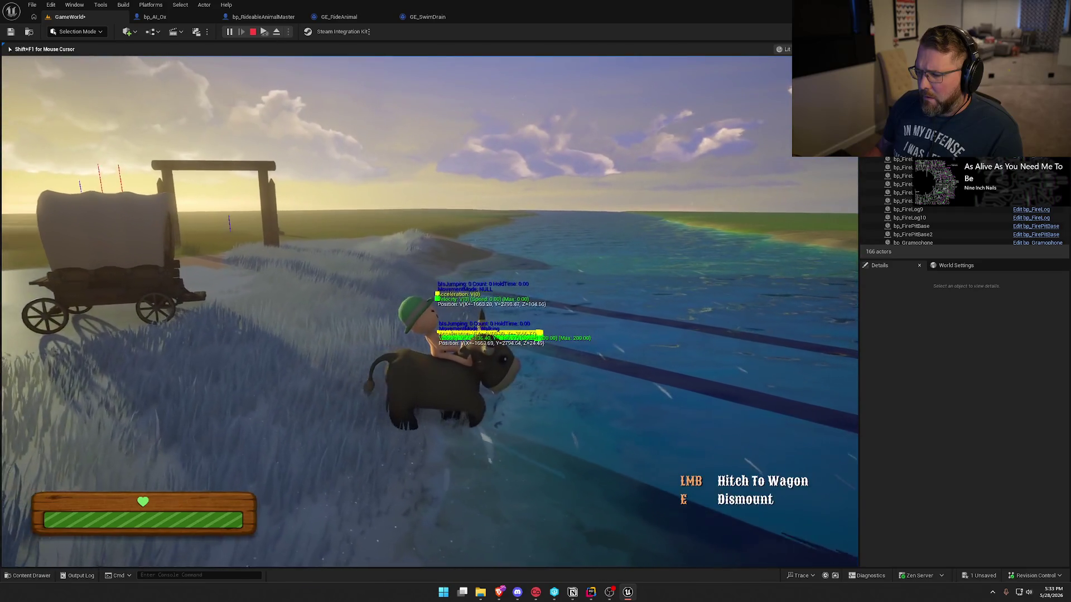
{"action": "key", "text": "w"}
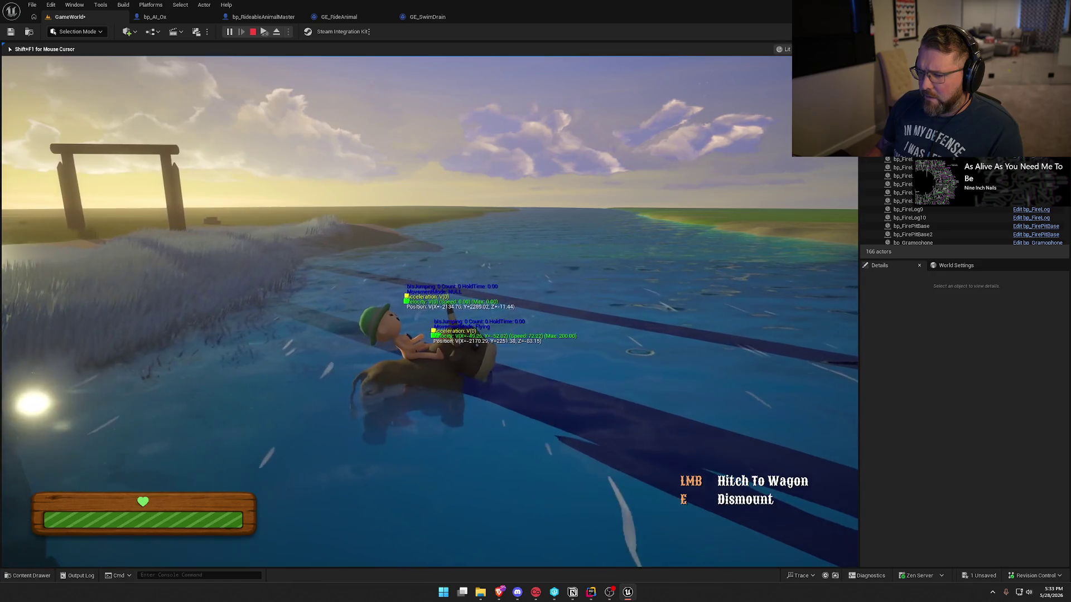
- Dismount and remount the ox twice while swimming, then stop the play session
{"action": "key", "text": "e"}
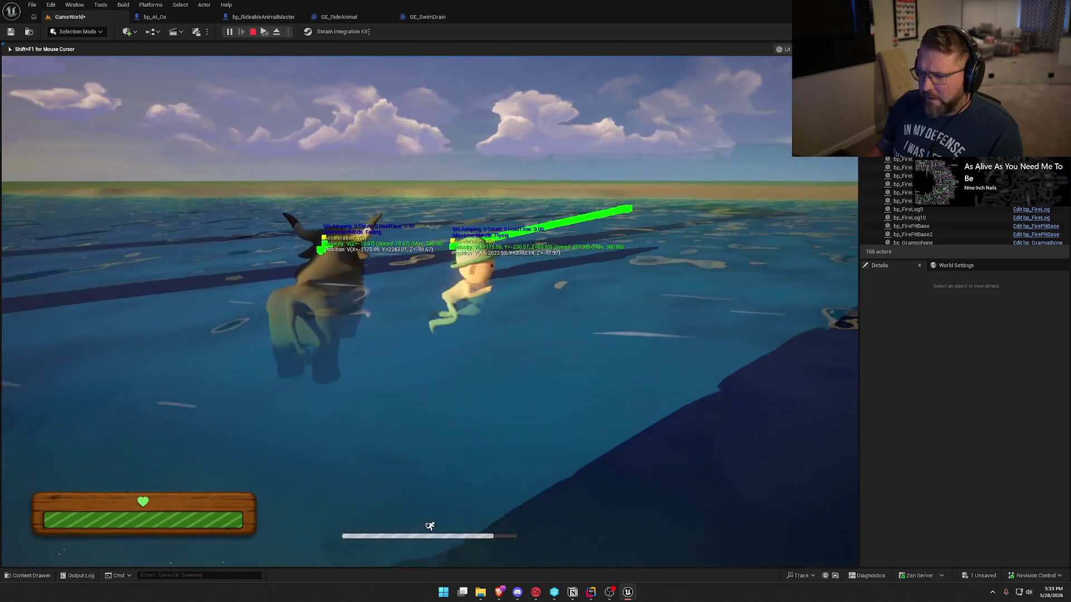
{"action": "key", "text": "e"}
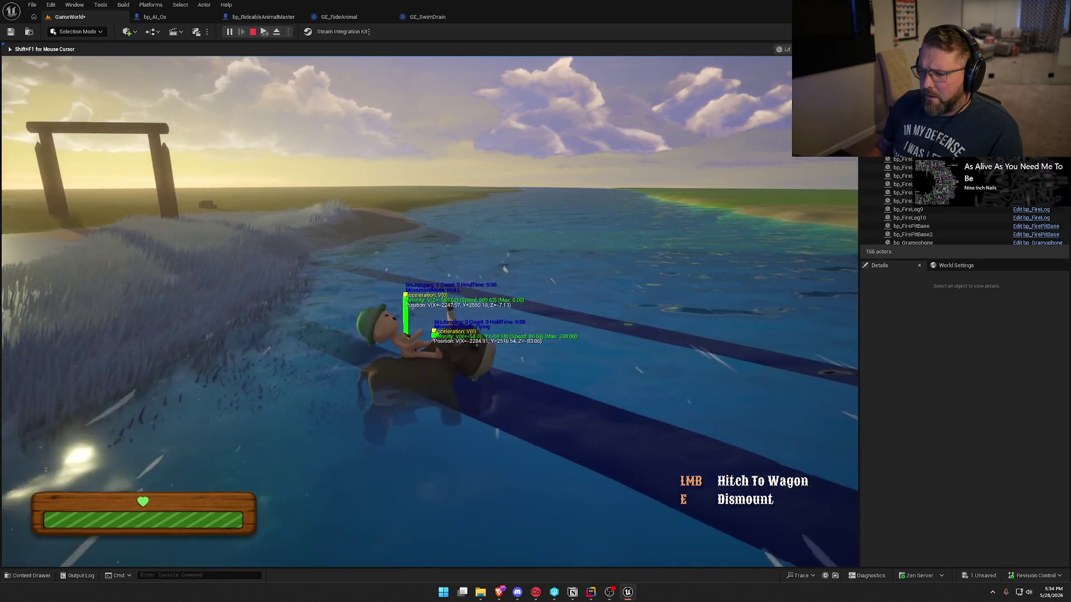
{"action": "key", "text": "e"}
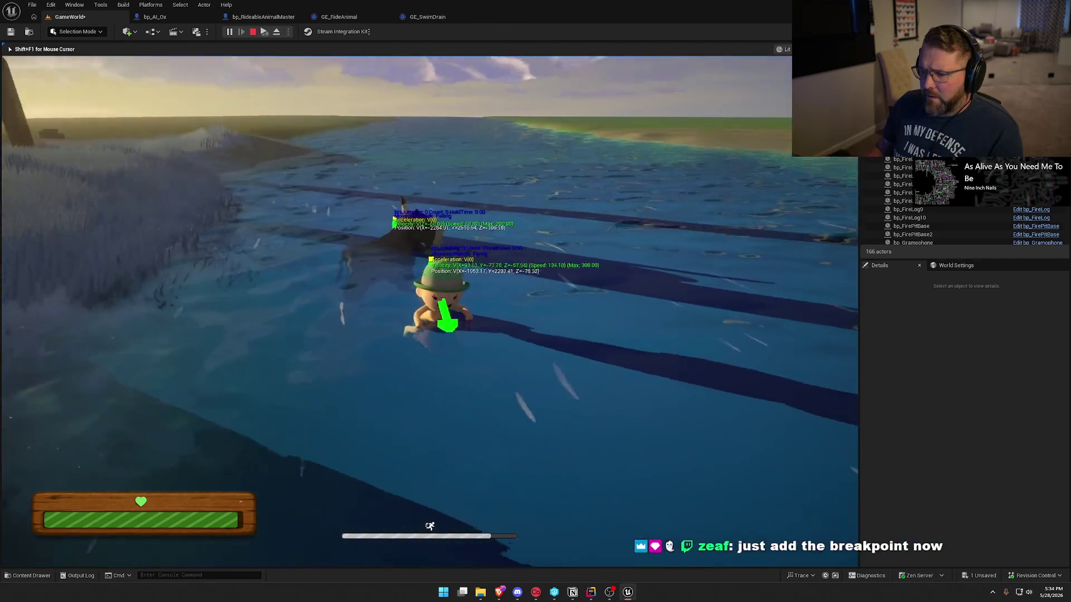
{"action": "key", "text": "e"}
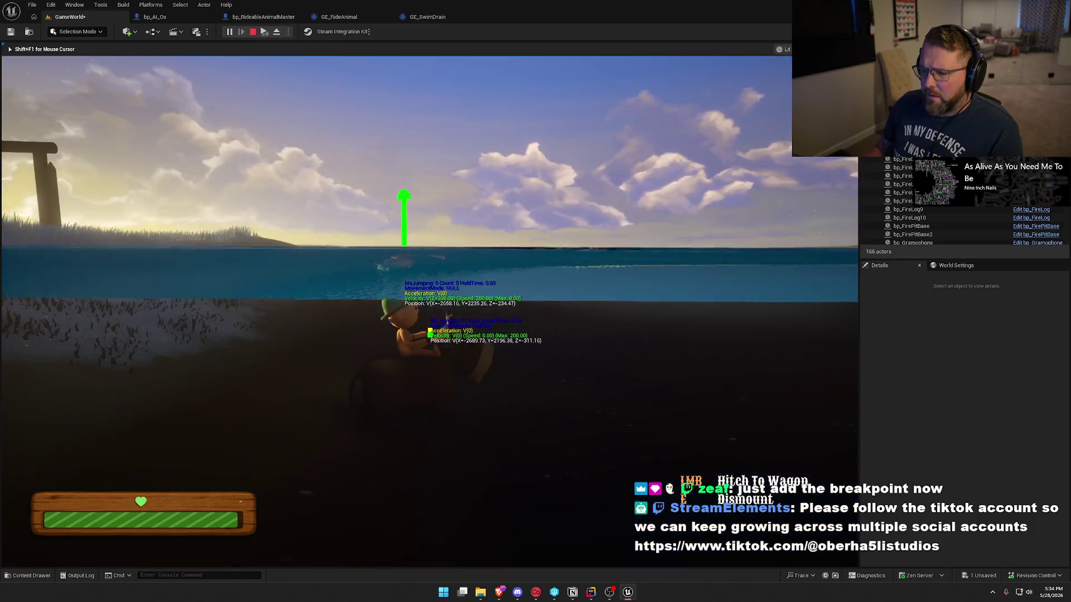
{"action": "key", "text": "Escape"}
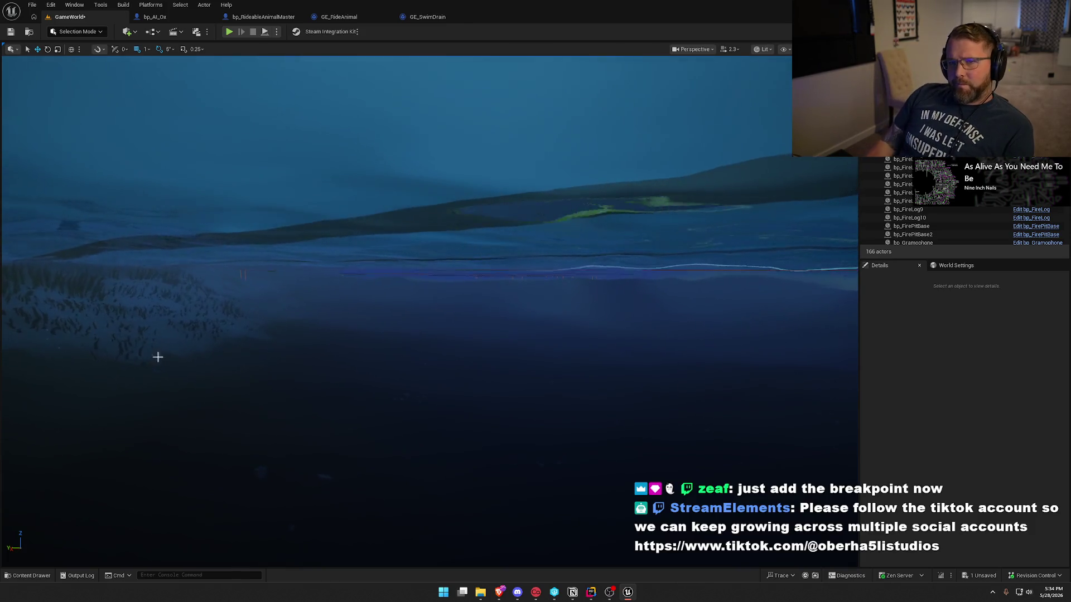
- Close the GE_SwimDrain and GE_RideAnimal tabs and return to the rideable animal blueprint
{"action": "left_click", "coordinate": [427, 18]}
{"action": "left_click", "coordinate": [450, 17]}
{"action": "left_click", "coordinate": [364, 18]}
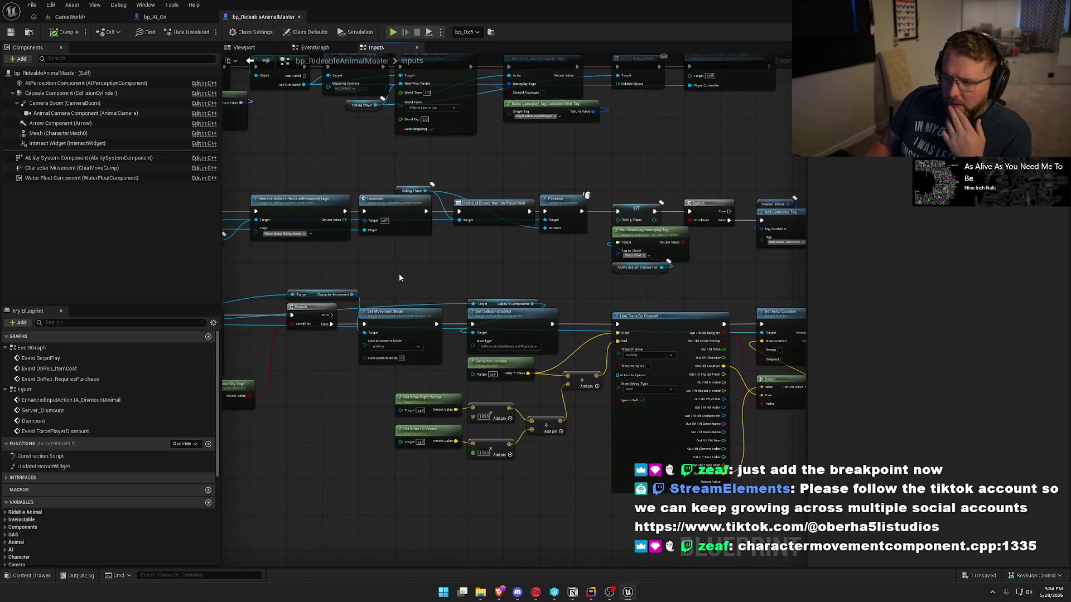
- Find blueprint references to the Character Movement component by class member
{"action": "mouse_move", "coordinate": [400, 273]}
{"action": "left_mouse_down"}
{"action": "mouse_move", "coordinate": [453, 257]}
{"action": "mouse_move", "coordinate": [552, 262]}
{"action": "left_mouse_up"}
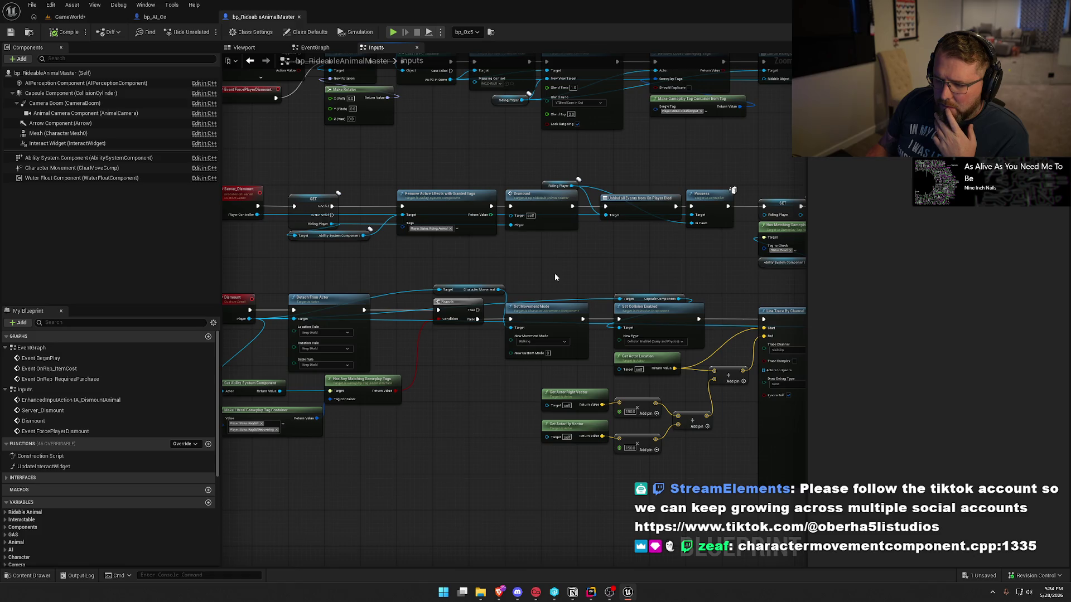
{"action": "left_click", "coordinate": [43, 169]}
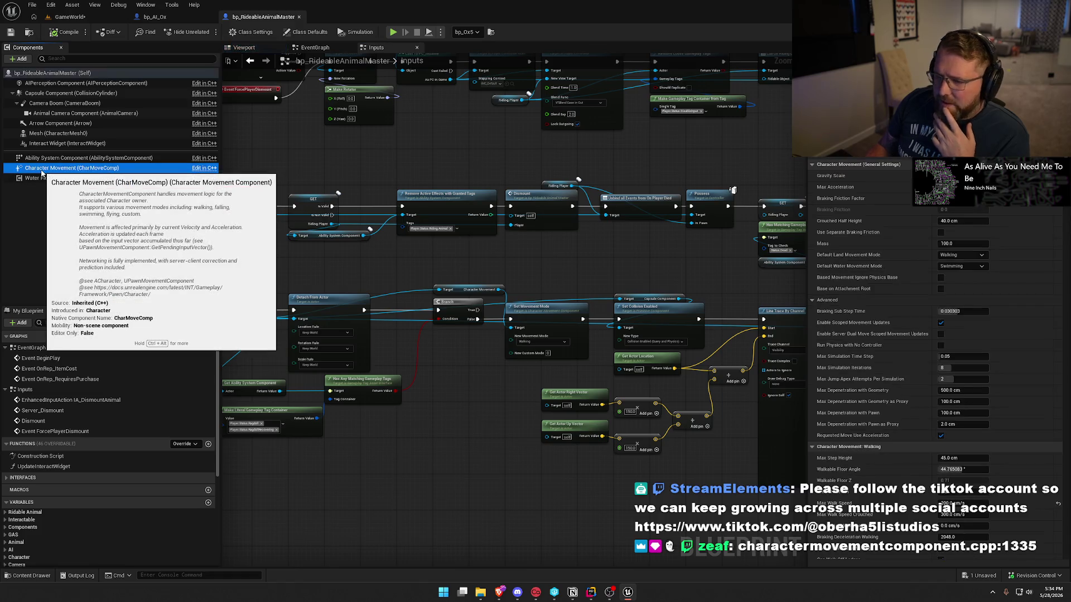
{"action": "right_click", "coordinate": [42, 173]}
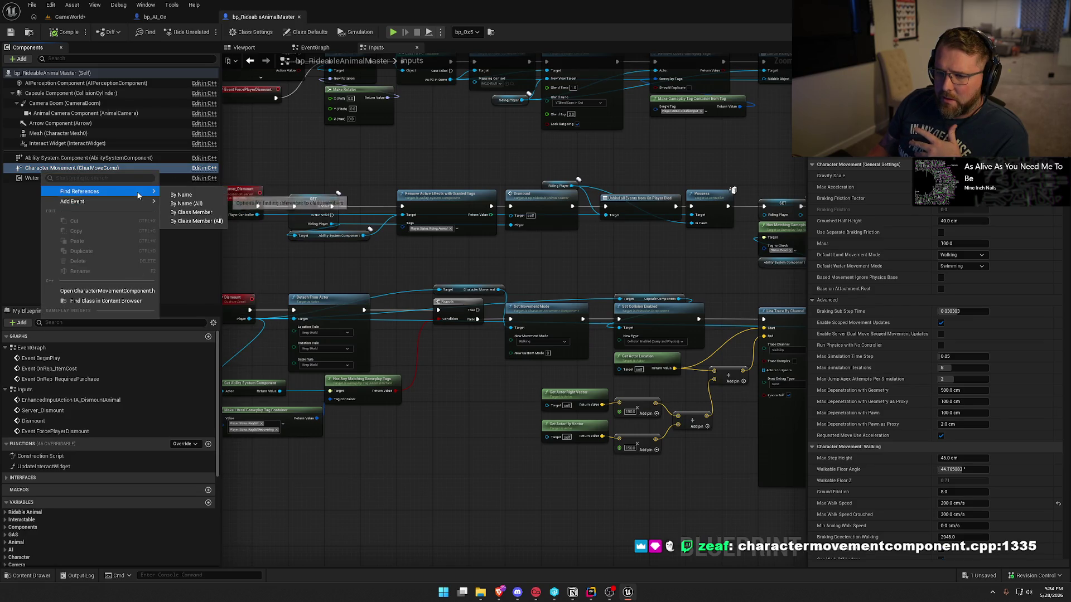
{"action": "mouse_move", "coordinate": [140, 192]}
{"action": "left_click", "coordinate": [189, 218]}
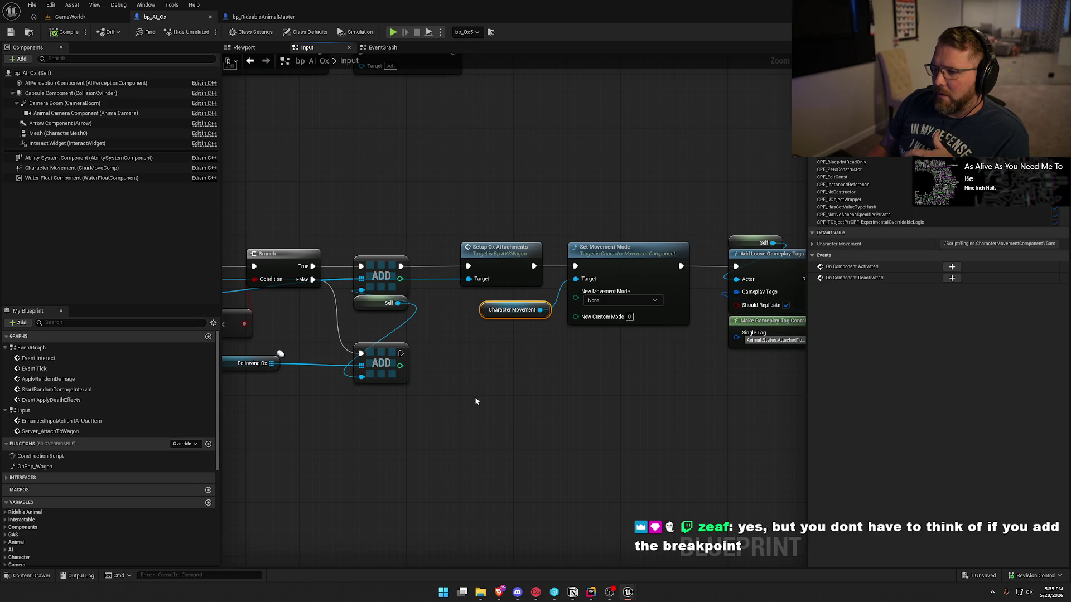
- Trace bp_AI_Ox's Server_AttachToWagon chain to the Set Movement Mode nodes, then switch to Rider
{"action": "mouse_move", "coordinate": [460, 397]}
{"action": "left_mouse_down"}
{"action": "mouse_move", "coordinate": [1037, 383]}
{"action": "mouse_move", "coordinate": [573, 399]}
{"action": "mouse_move", "coordinate": [444, 424]}
{"action": "mouse_move", "coordinate": [413, 403]}
{"action": "mouse_move", "coordinate": [519, 387]}
{"action": "mouse_move", "coordinate": [439, 304]}
{"action": "left_mouse_up"}
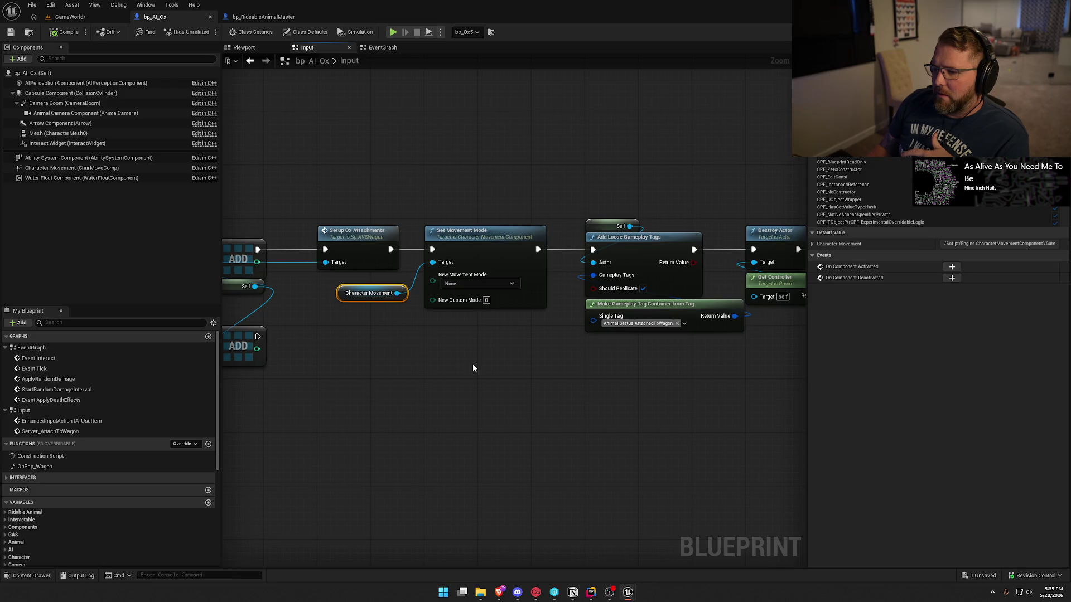
{"action": "mouse_move", "coordinate": [521, 375]}
{"action": "left_mouse_down"}
{"action": "mouse_move", "coordinate": [412, 397]}
{"action": "mouse_move", "coordinate": [739, 411]}
{"action": "left_mouse_up"}
{"action": "mouse_move", "coordinate": [488, 405]}
{"action": "left_mouse_down"}
{"action": "mouse_move", "coordinate": [357, 290]}
{"action": "mouse_move", "coordinate": [424, 268]}
{"action": "mouse_move", "coordinate": [491, 278]}
{"action": "left_mouse_up"}
{"action": "left_click_drag", "start_coordinate": [652, 374], "coordinate": [613, 378]}
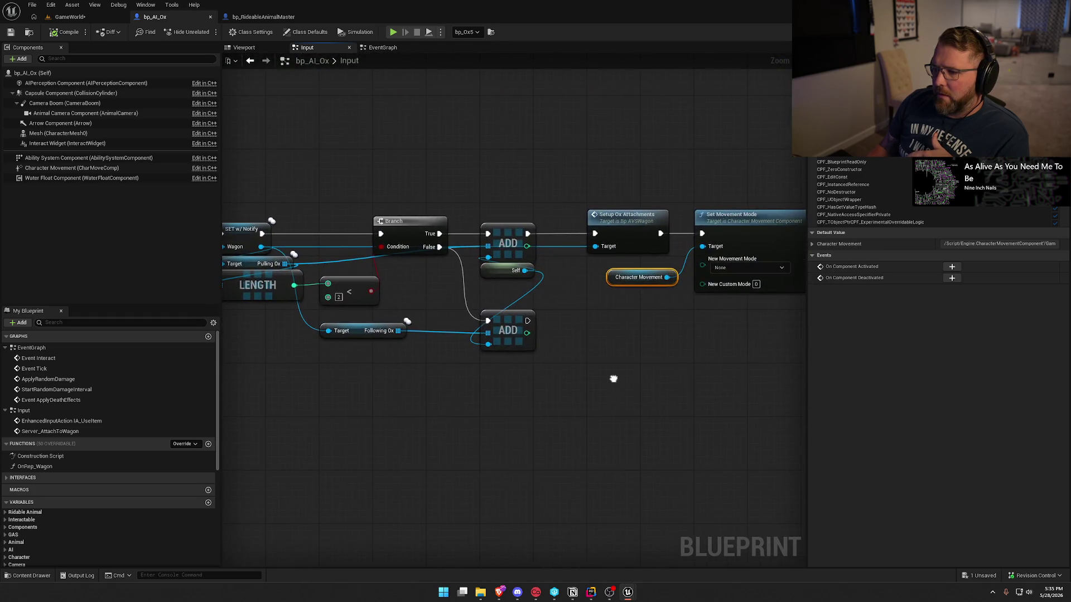
{"action": "left_click", "coordinate": [558, 433]}
{"action": "left_click", "coordinate": [591, 591]}
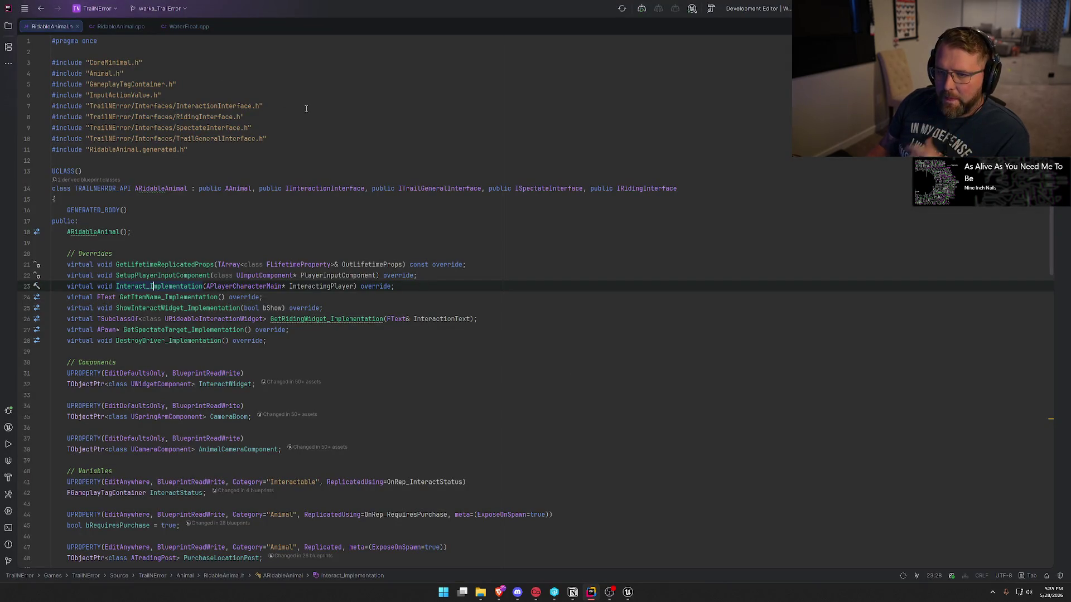
- Search 'charactermo' and open CharacterMovementComponent.cpp
{"action": "key", "text": "ctrl+t"}
{"action": "type", "text": "charactermo"}
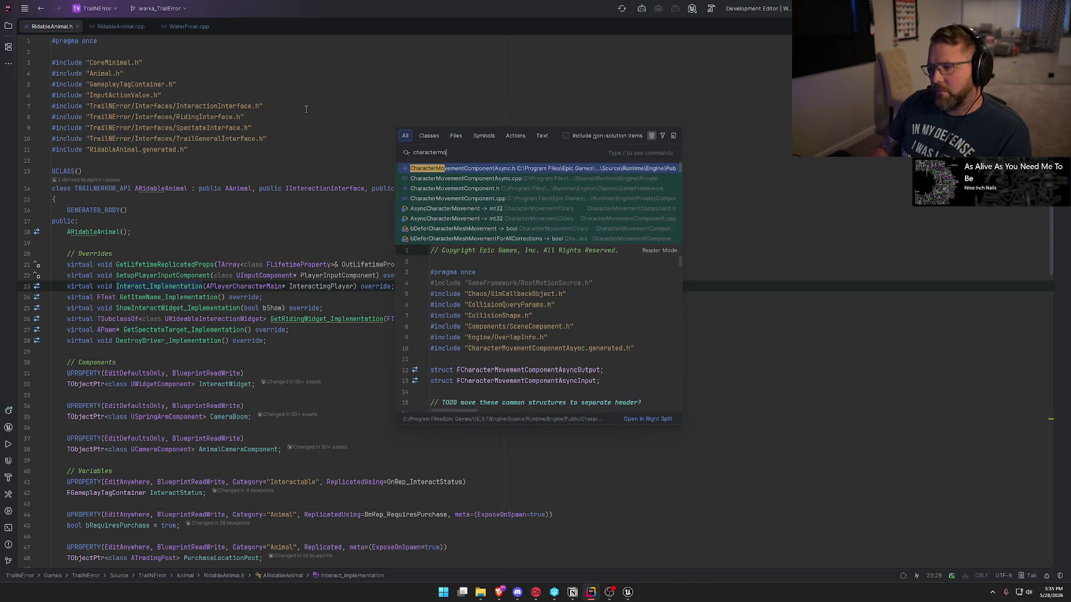
{"action": "left_click", "coordinate": [484, 198]}
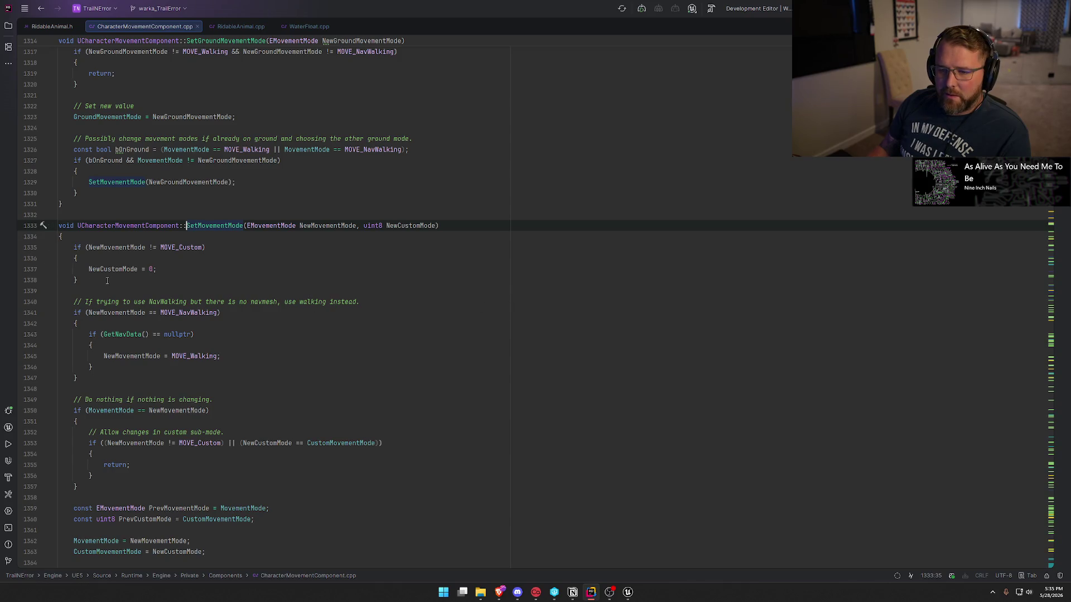
- Toggle a breakpoint on line 1335 of SetMovementMode, then return to Unreal's level view
{"action": "left_click", "coordinate": [34, 250]}
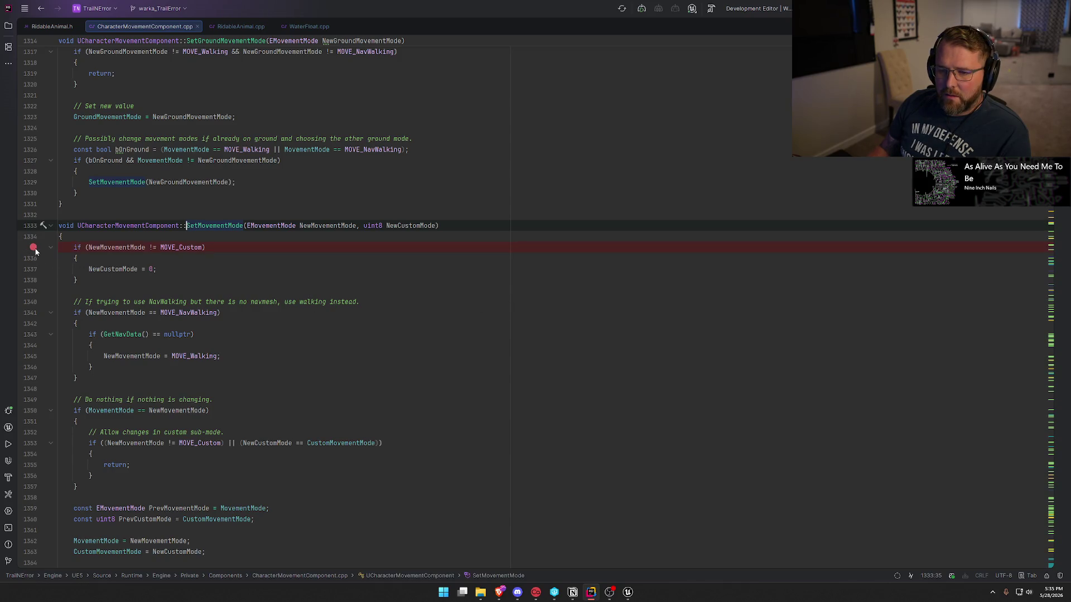
{"action": "left_click", "coordinate": [305, 251]}
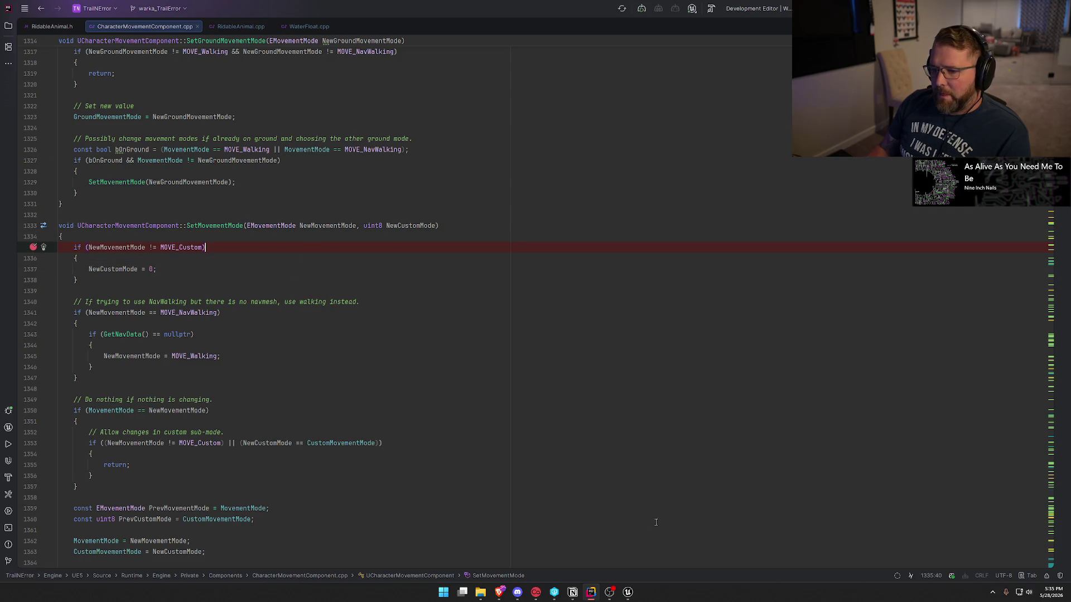
{"action": "left_click", "coordinate": [33, 247]}
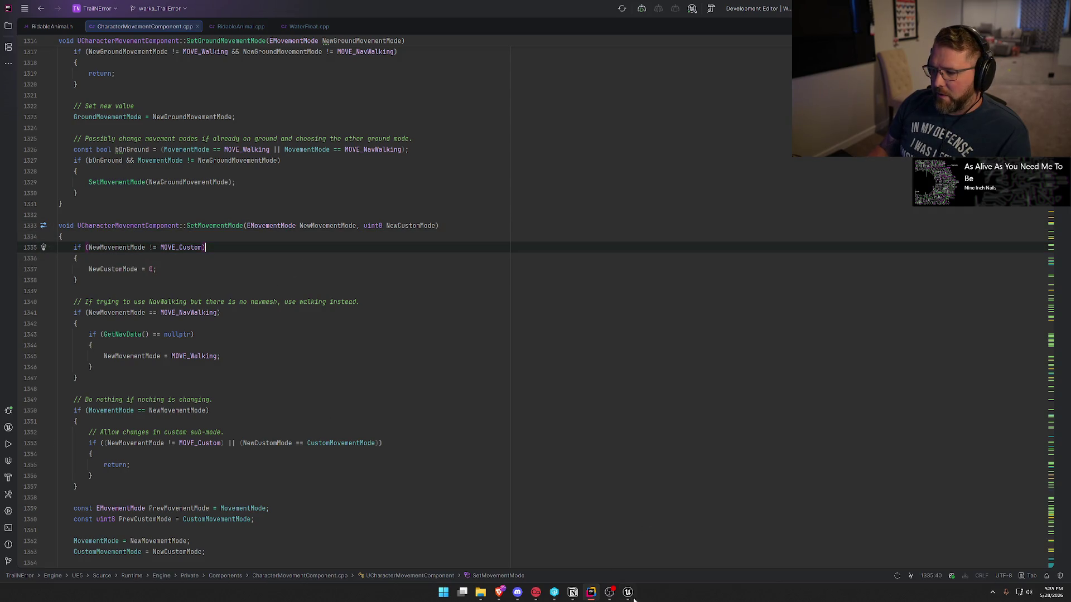
{"action": "left_click", "coordinate": [627, 592]}
{"action": "left_click", "coordinate": [70, 17]}
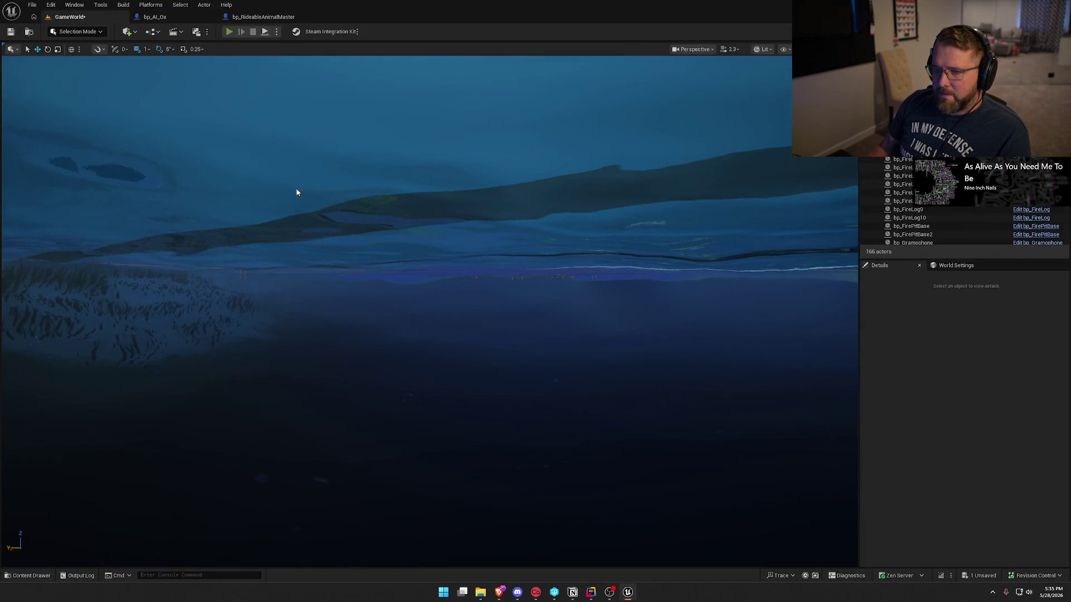
- Start a new PIE session, walk to the oxen, mount, dismount and remount an ox
{"action": "key", "text": "alt+p"}
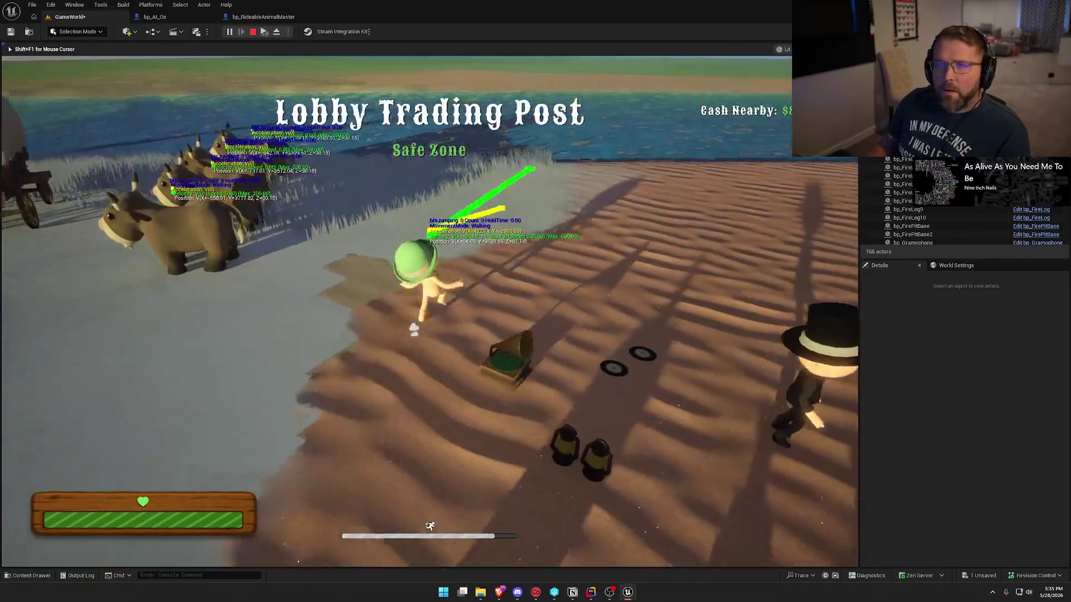
{"action": "key", "text": "shift+w"}
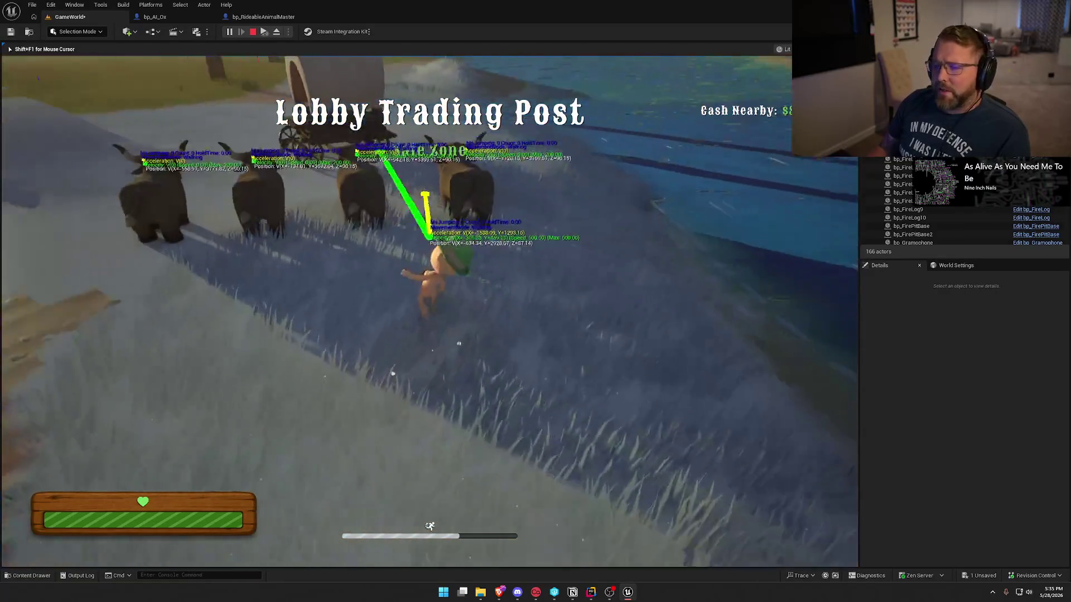
{"action": "key", "text": "e"}
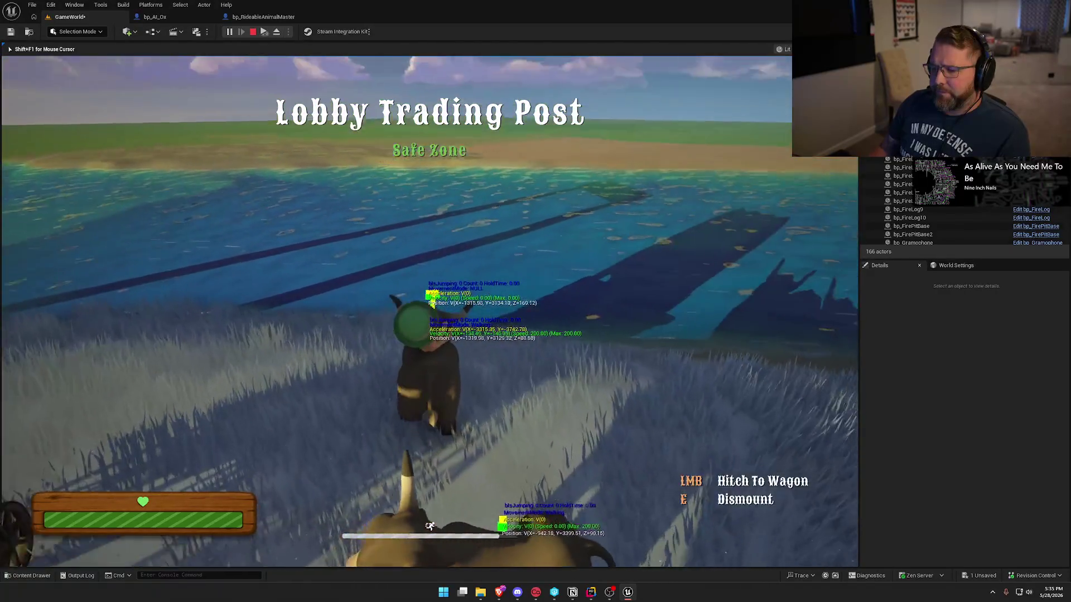
{"action": "key", "text": "e"}
{"action": "key", "text": "w"}
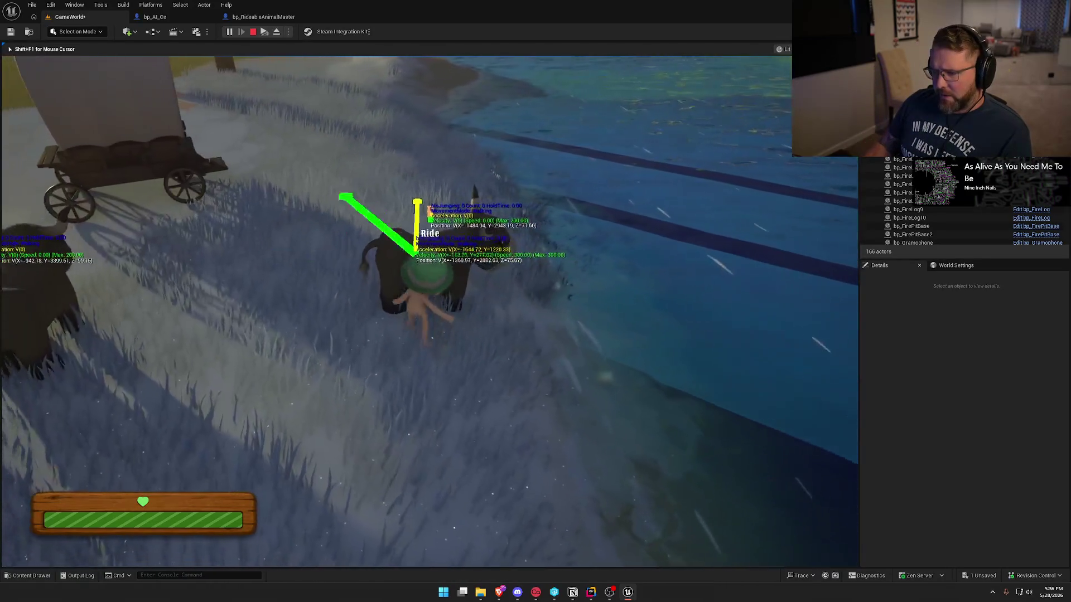
{"action": "key", "text": "e"}
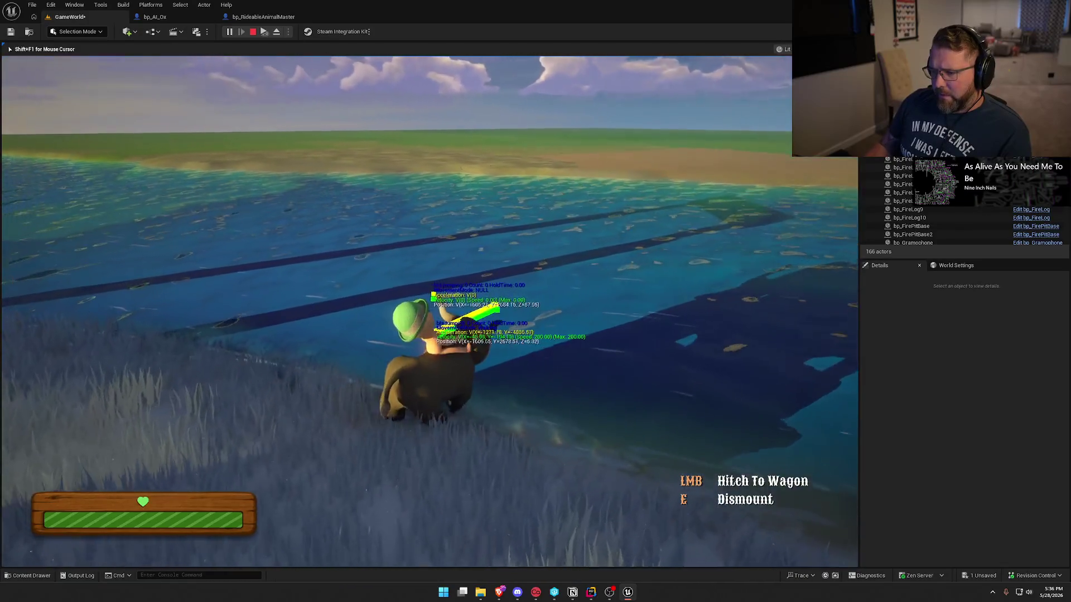
- Ride the ox into the river, then set a breakpoint on line 1335 in Rider
{"action": "key", "text": "w"}
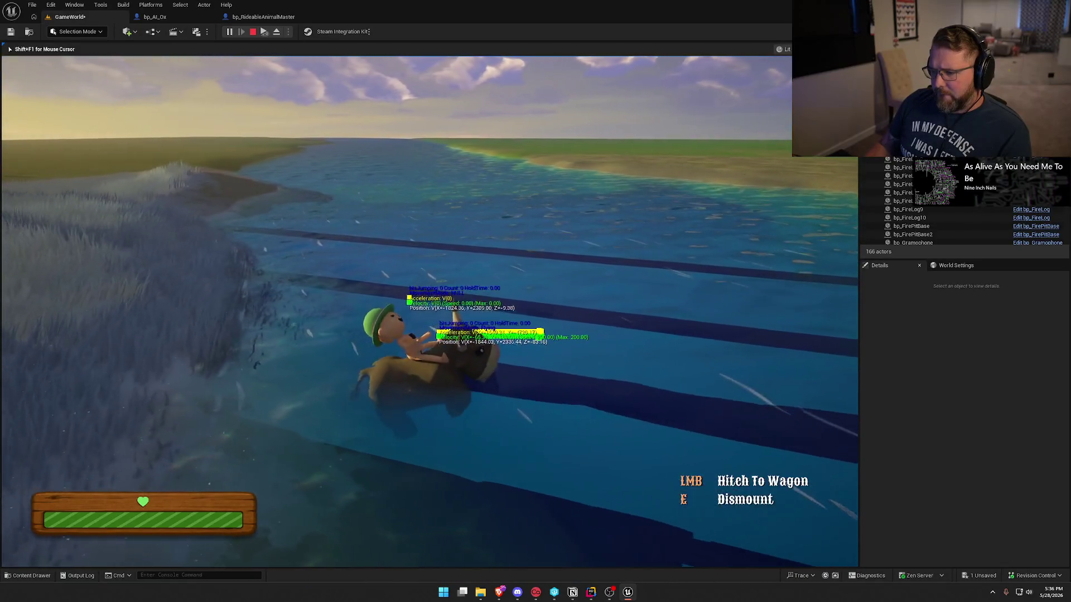
{"action": "key", "text": "w"}
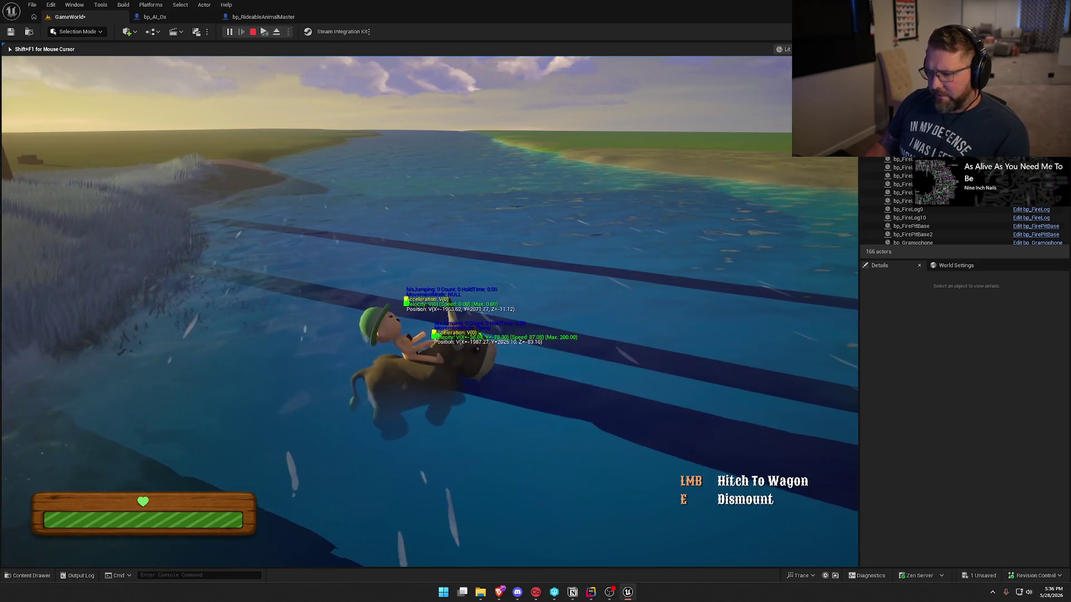
{"action": "key", "text": "alt+Tab"}
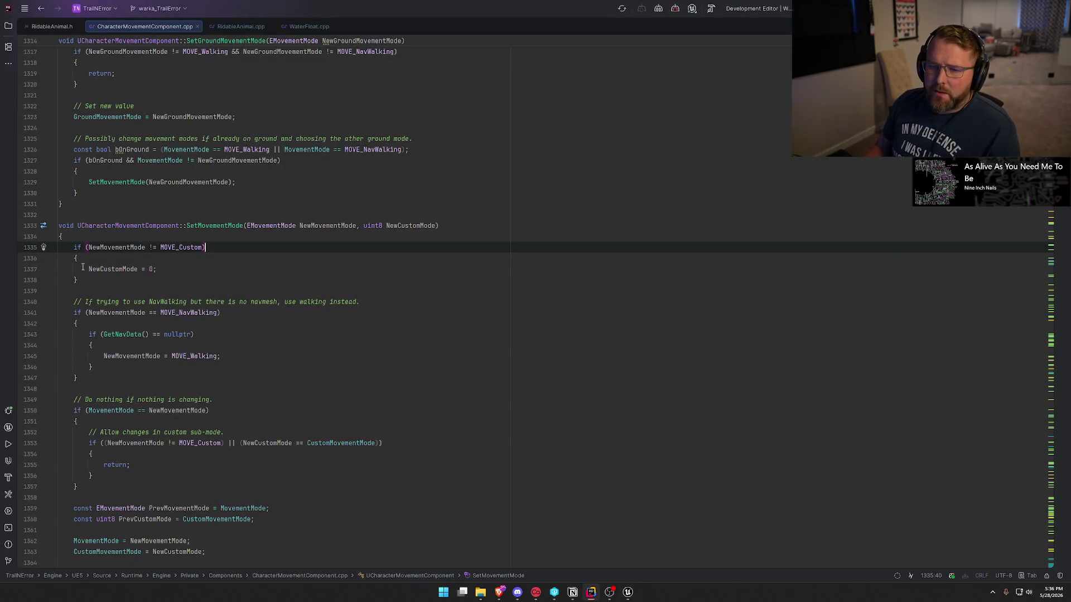
{"action": "left_click", "coordinate": [33, 247]}
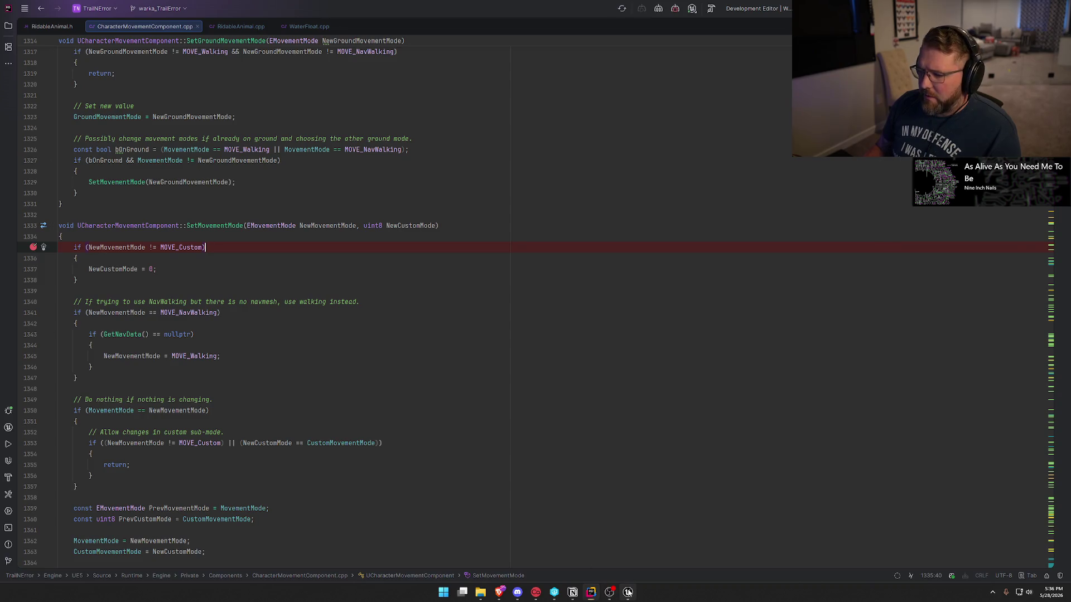
- Hit the breakpoint, confirm the player's CharMoveComp requests MOVE_Walking, and resume
{"action": "left_click", "coordinate": [628, 592]}
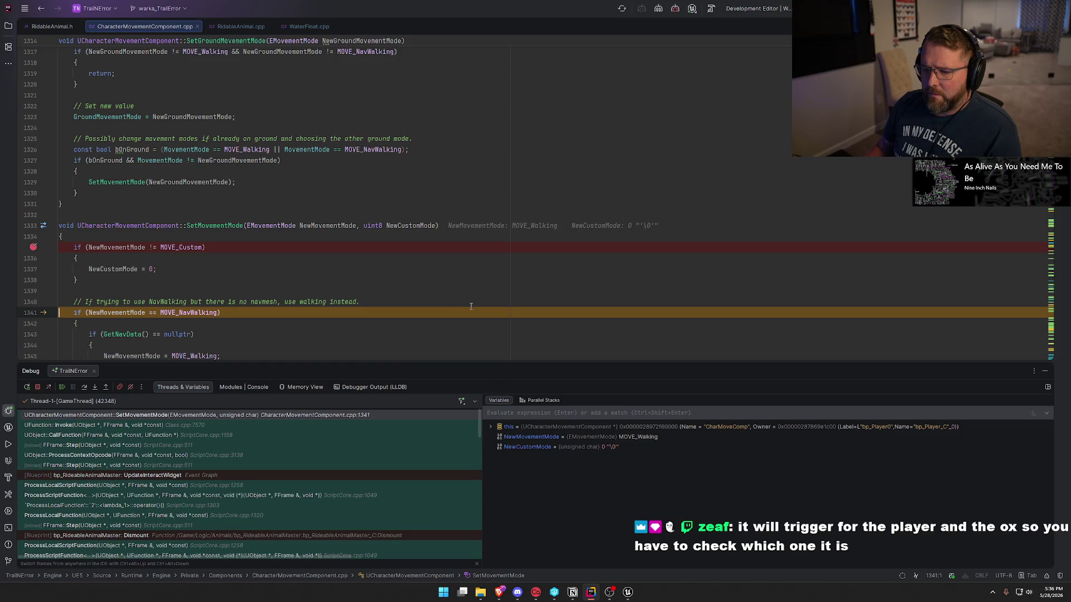
{"action": "scroll", "coordinate": [470, 307], "scroll_direction": "down", "scroll_amount": 2}
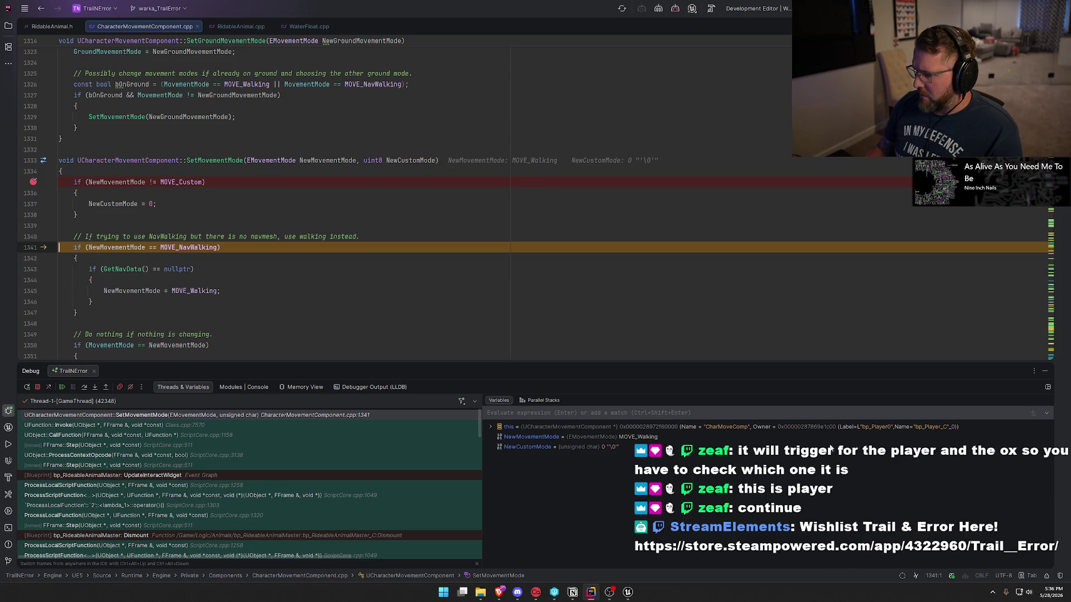
{"action": "left_click", "coordinate": [62, 388]}
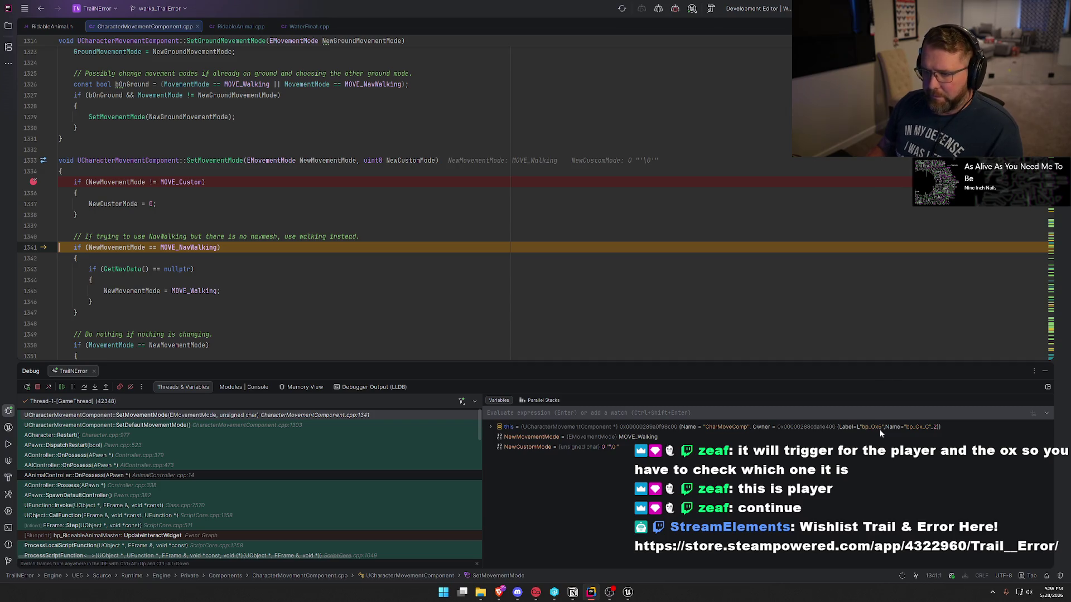
- Check the ox's OnPossess call stack, then remove the line 1335 breakpoint
{"action": "mouse_move", "coordinate": [235, 162]}
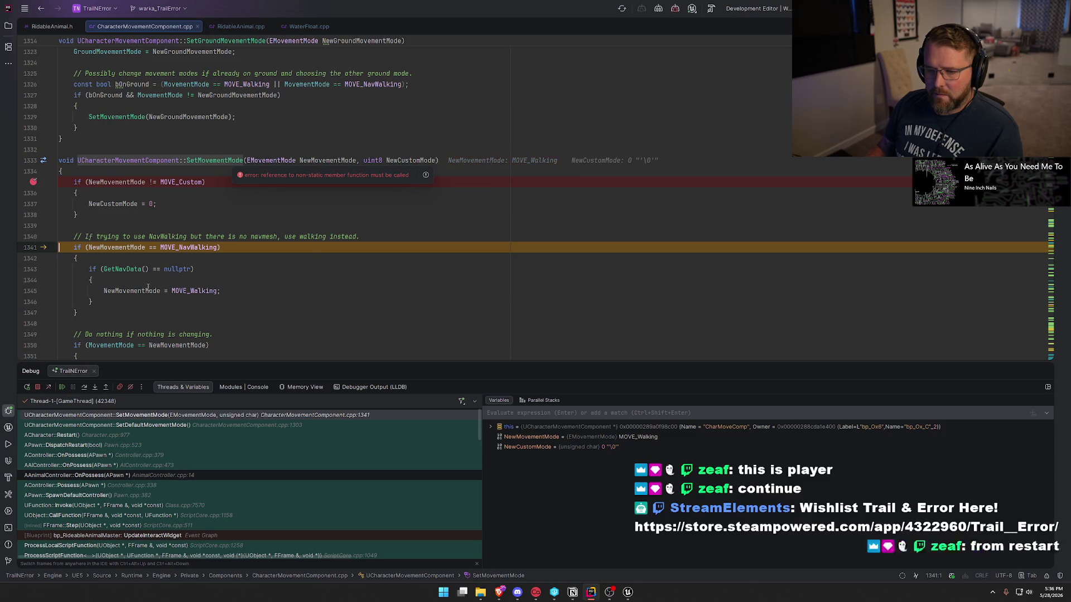
{"action": "mouse_move", "coordinate": [158, 280]}
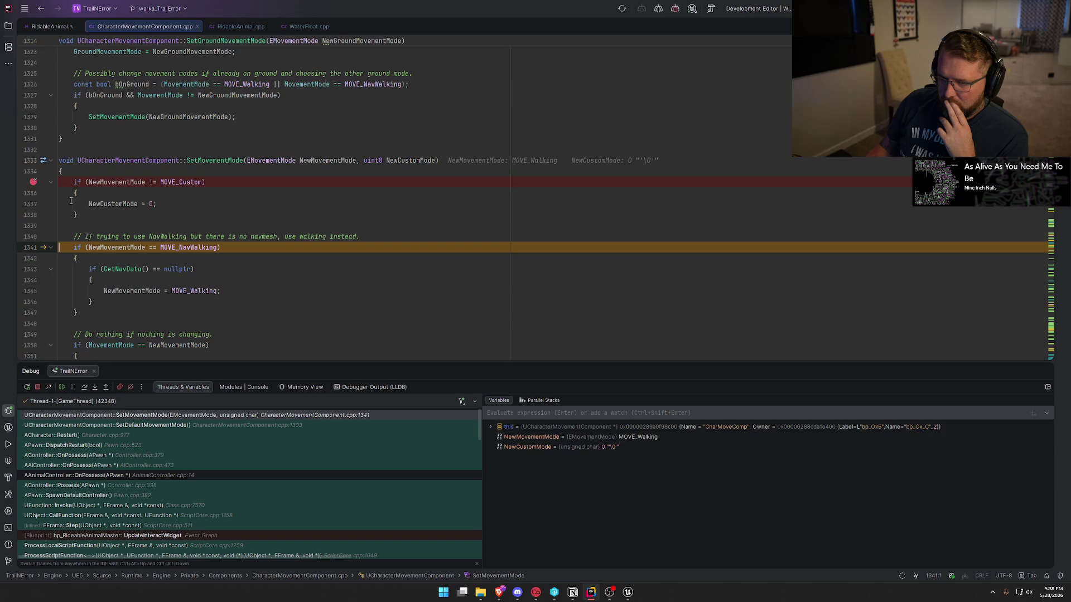
{"action": "left_click", "coordinate": [34, 182]}
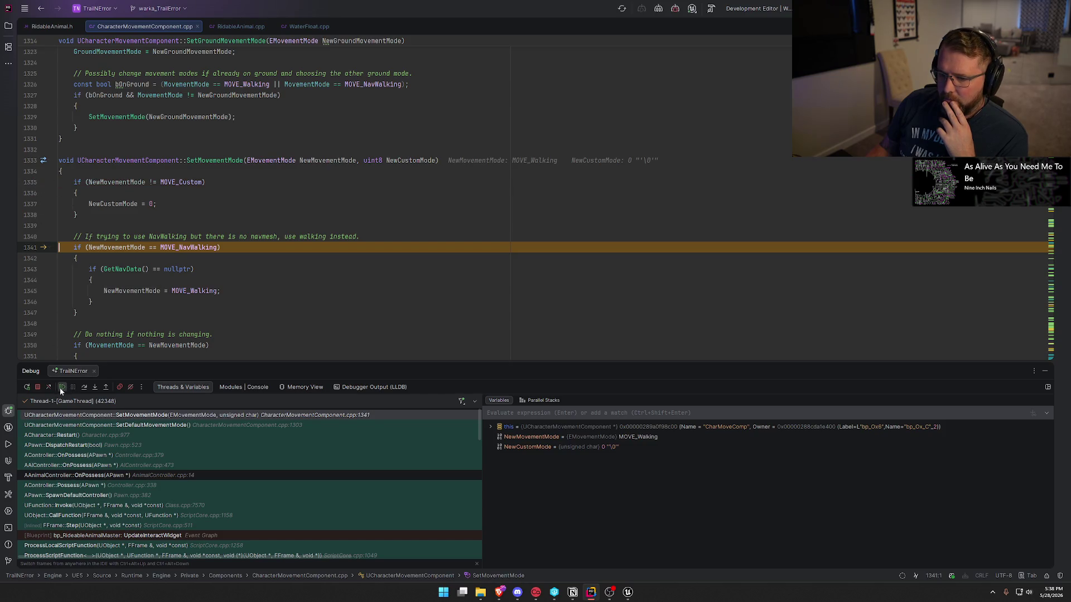
- Resume execution, hide the Debug window, and close CharacterMovementComponent.cpp
{"action": "left_click", "coordinate": [62, 387]}
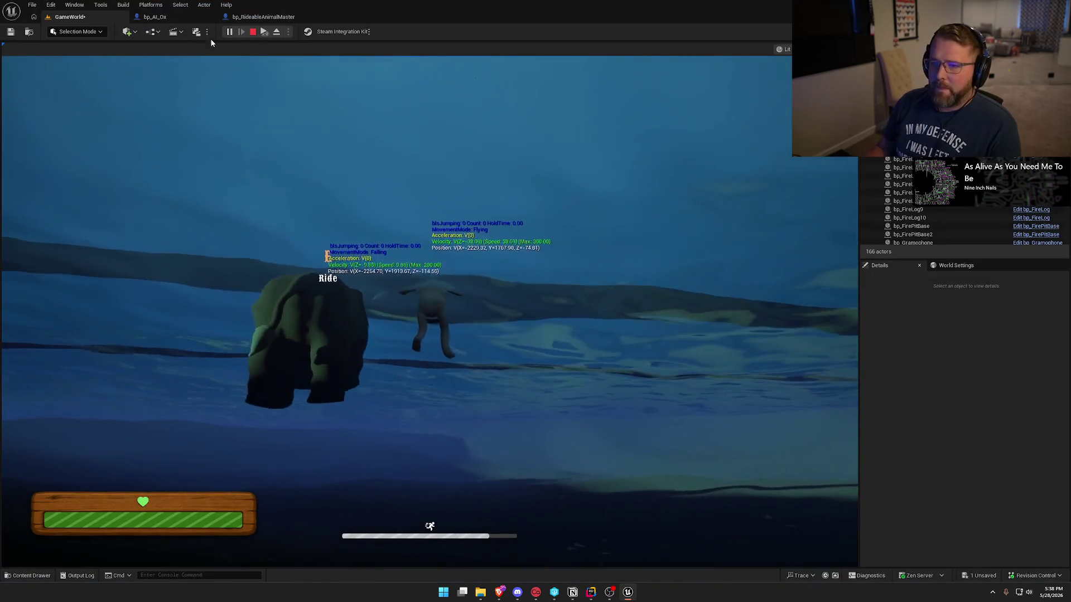
{"action": "key", "text": "alt+Tab"}
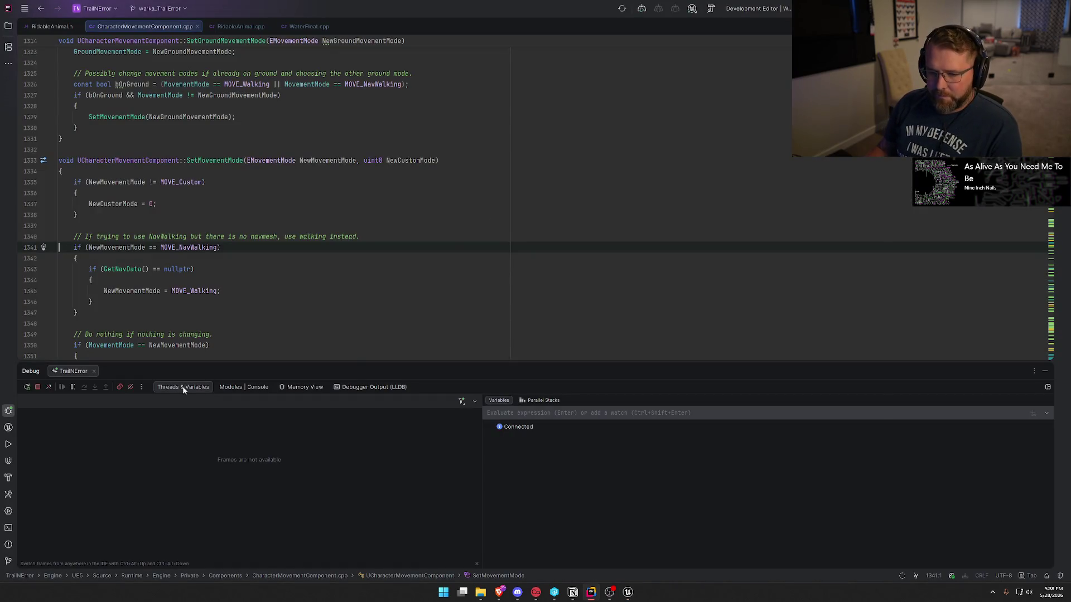
{"action": "left_click", "coordinate": [1045, 371]}
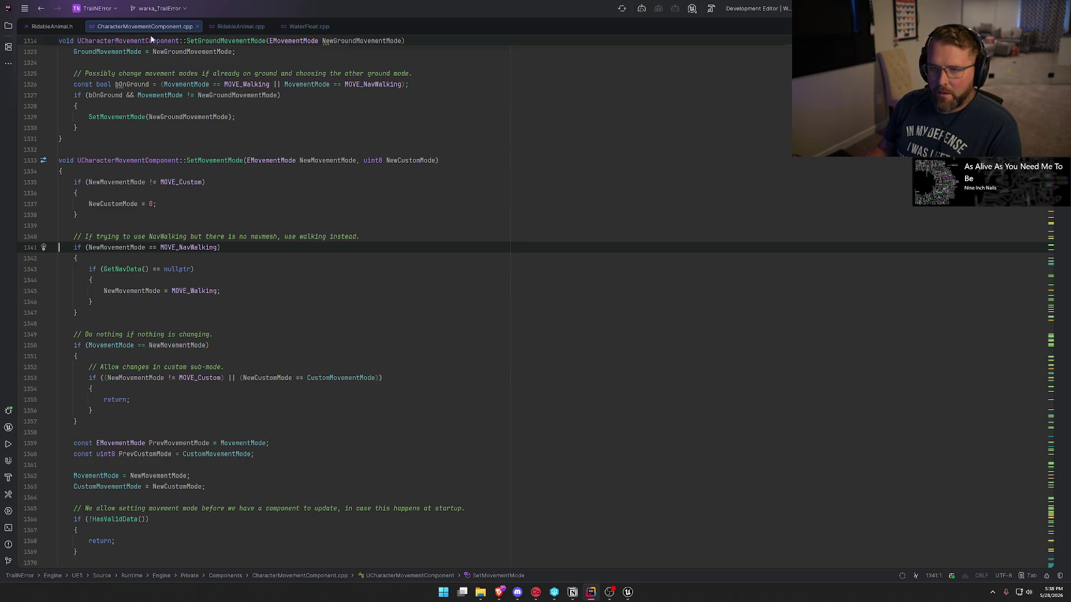
{"action": "middle_click", "coordinate": [140, 23]}
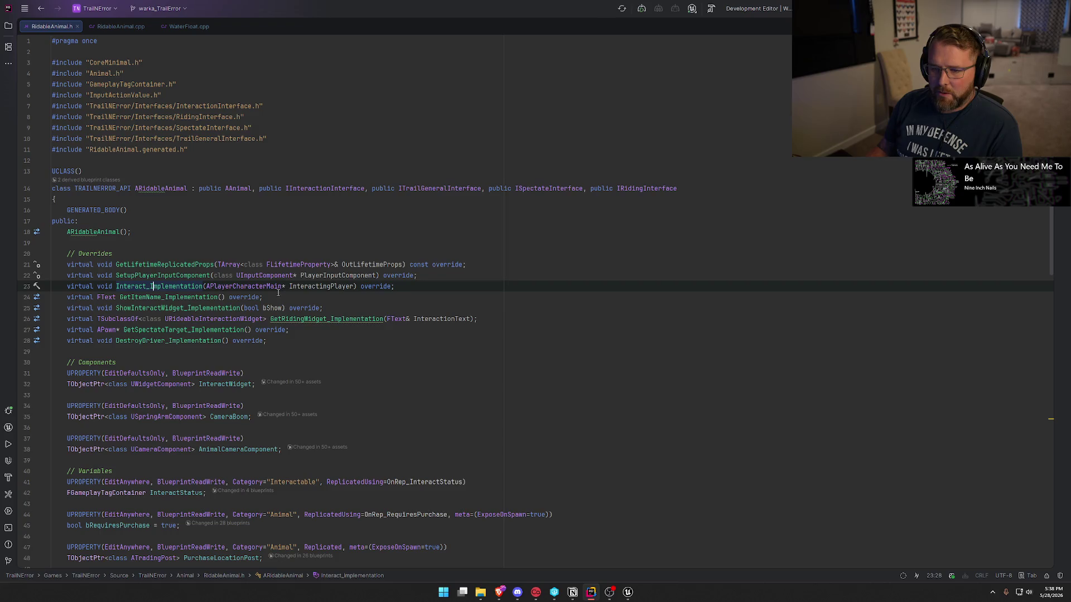
- Declare a virtual PossessedBy override under // Overrides and generate its Super::PossessedBy definition in RidableAnimal.cpp
{"action": "left_click", "coordinate": [141, 256]}
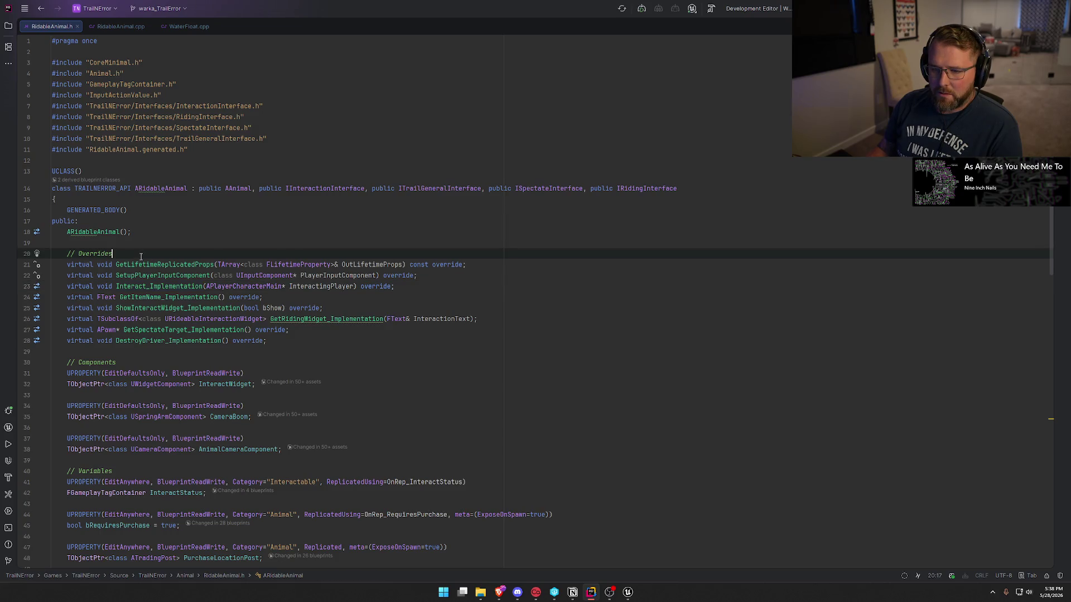
{"action": "key", "text": "Return"}
{"action": "type", "text": "virtu"}
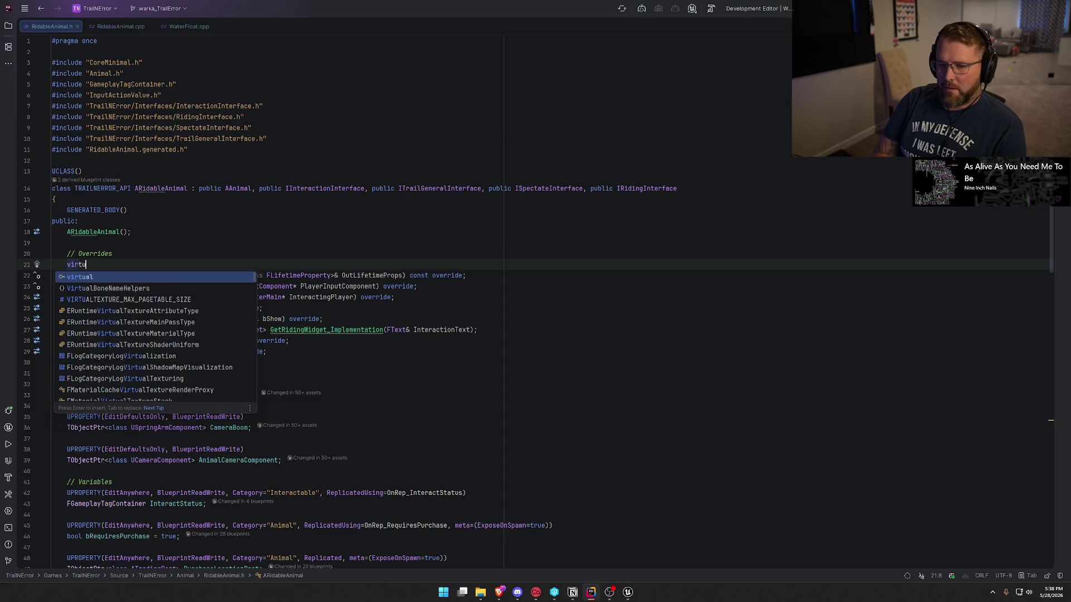
{"action": "type", "text": "al void OnPo"}
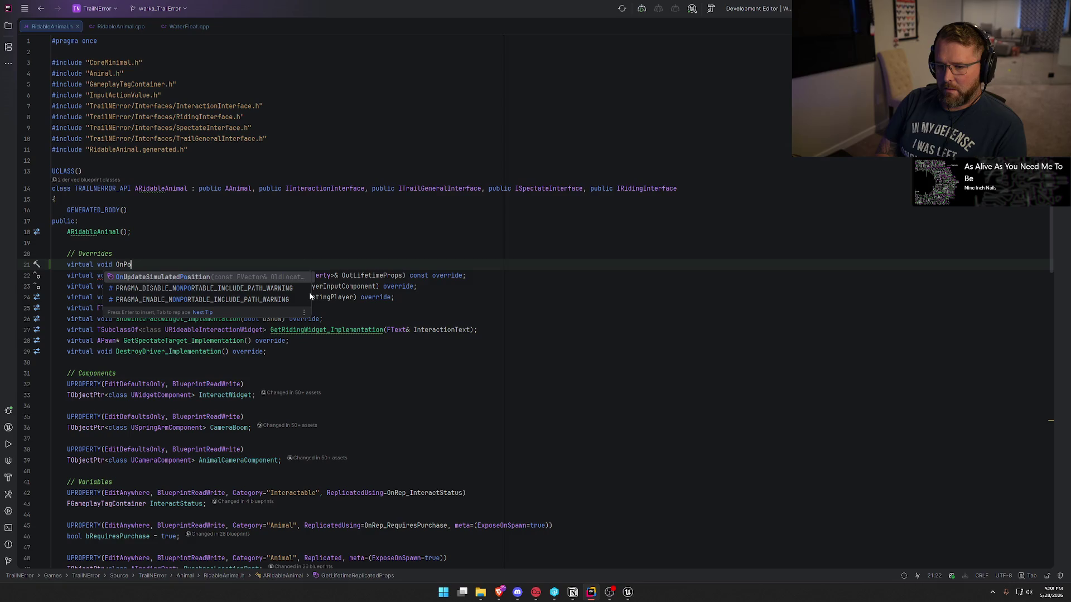
{"action": "key", "text": "BackSpace"}
{"action": "key", "text": "BackSpace"}
{"action": "key", "text": "BackSpace"}
{"action": "key", "text": "BackSpace"}
{"action": "type", "text": "P"}
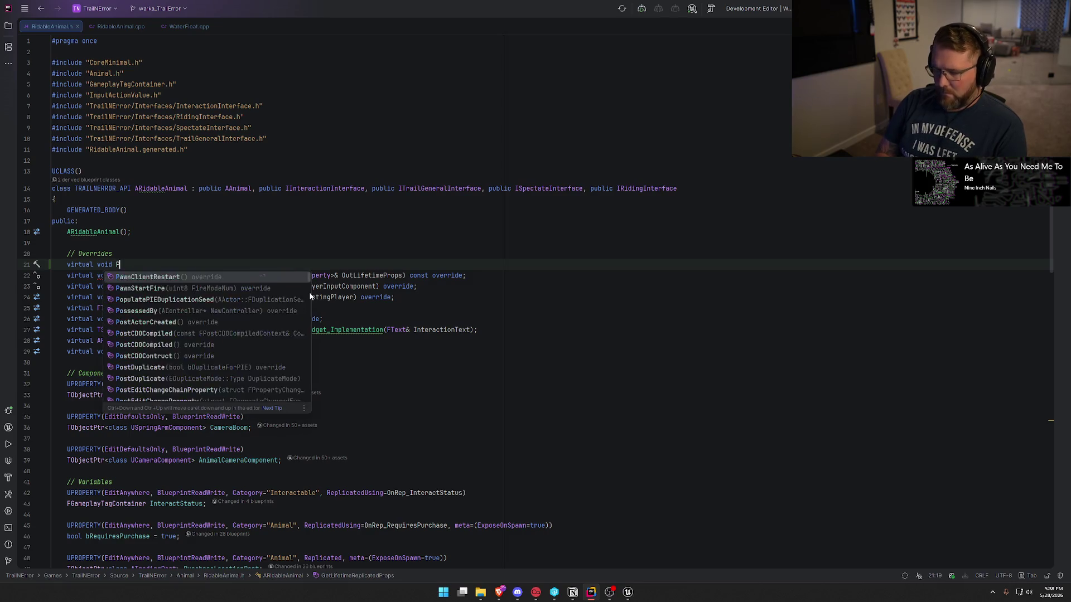
{"action": "type", "text": "oss"}
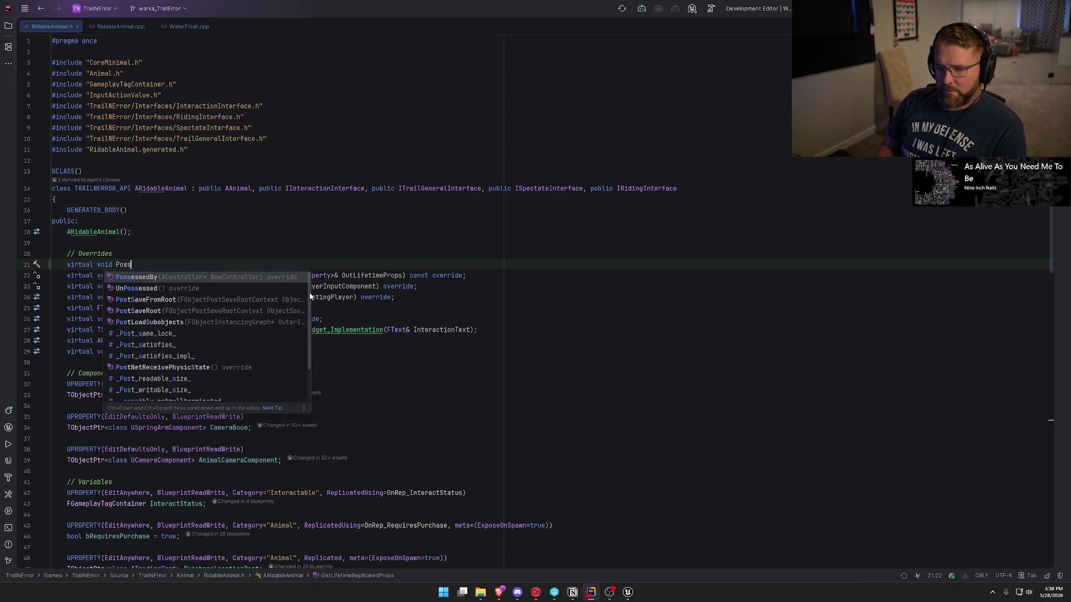
{"action": "key", "text": "Return"}
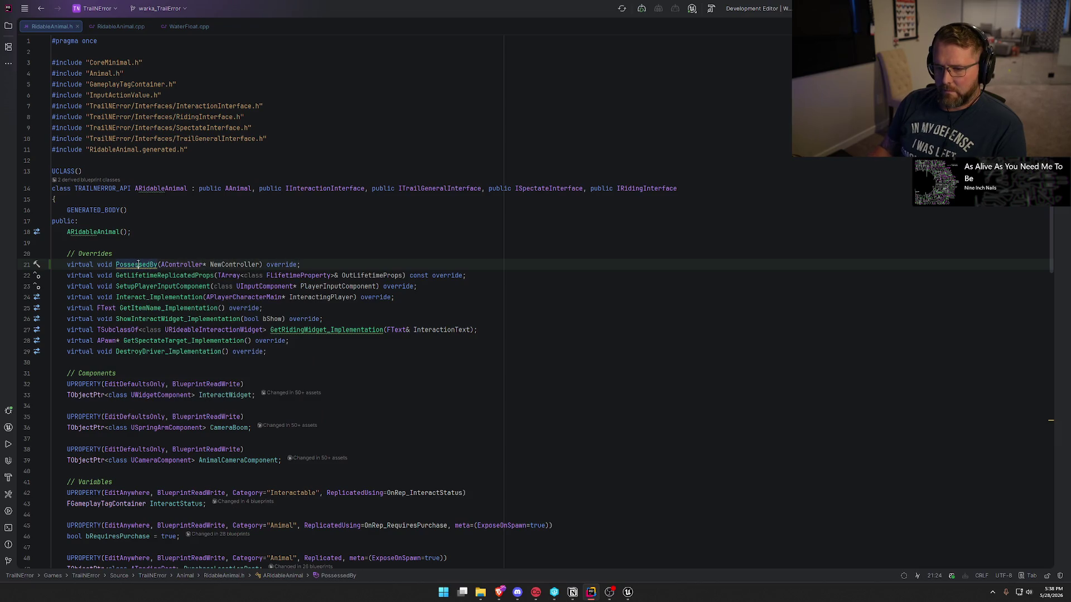
{"action": "key", "text": "alt+Return"}
{"action": "key", "text": "Return"}
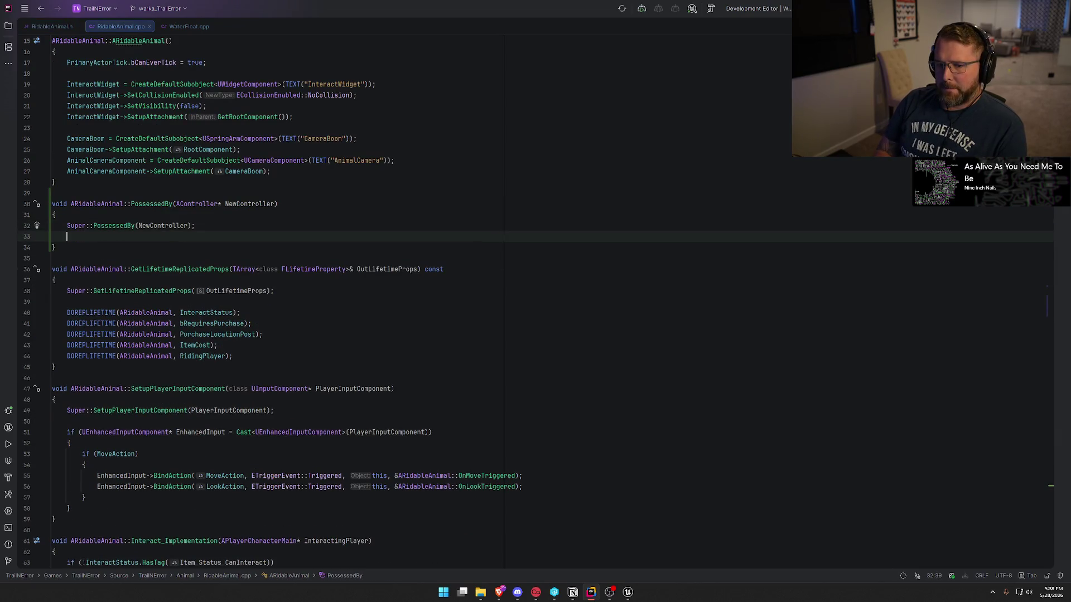
- Add a line in PossessedBy, look up the AAnimal class in Animal.h, and begin an if statement
{"action": "key", "text": "Return"}
{"action": "scroll", "coordinate": [266, 340], "scroll_direction": "up", "scroll_amount": 2}
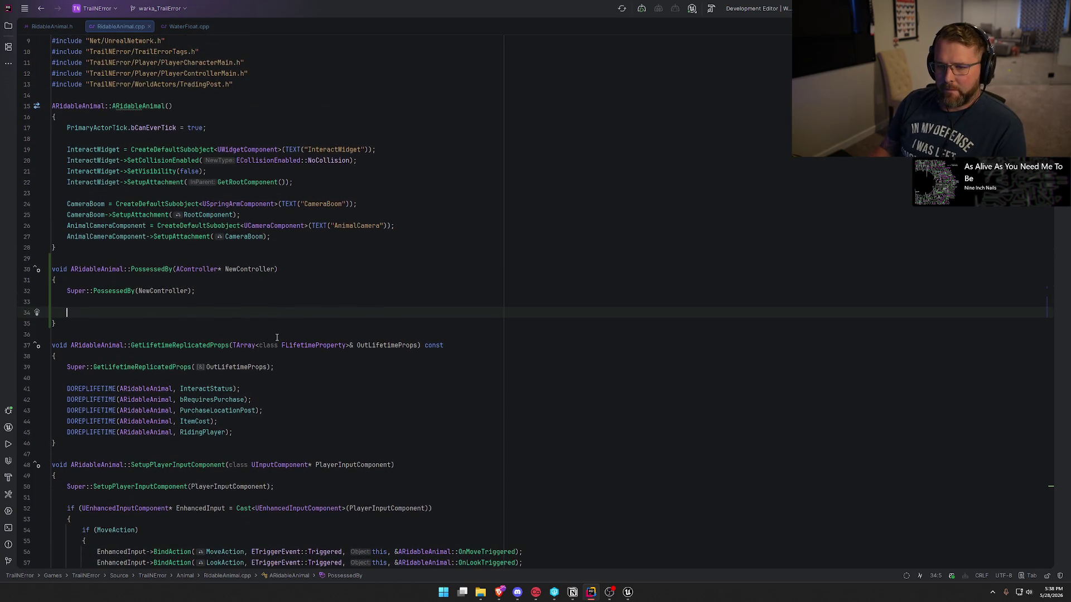
{"action": "left_click", "coordinate": [40, 27]}
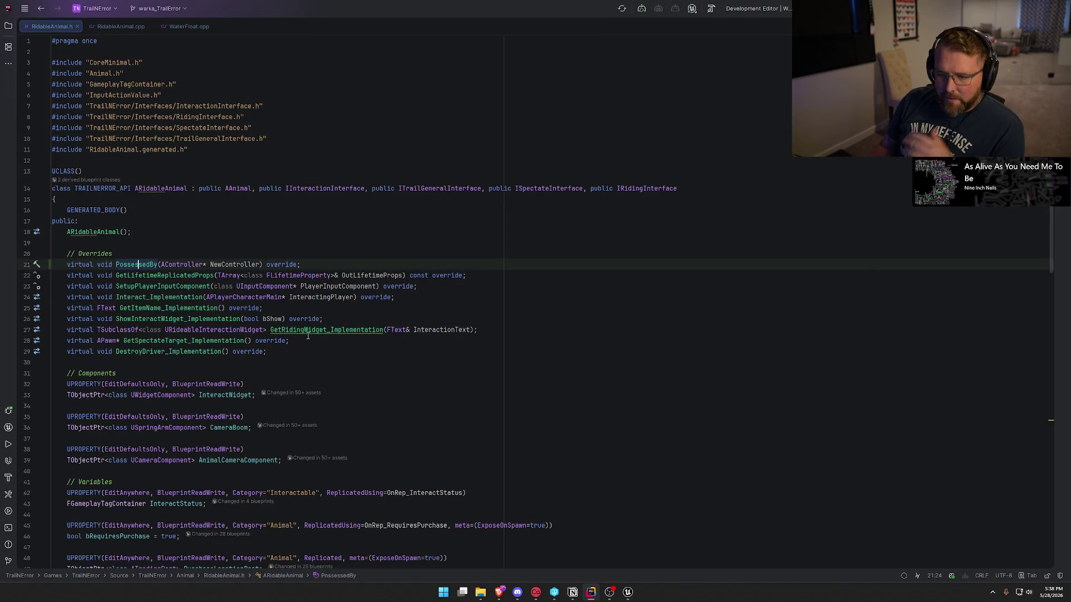
{"action": "left_click", "coordinate": [243, 188]}
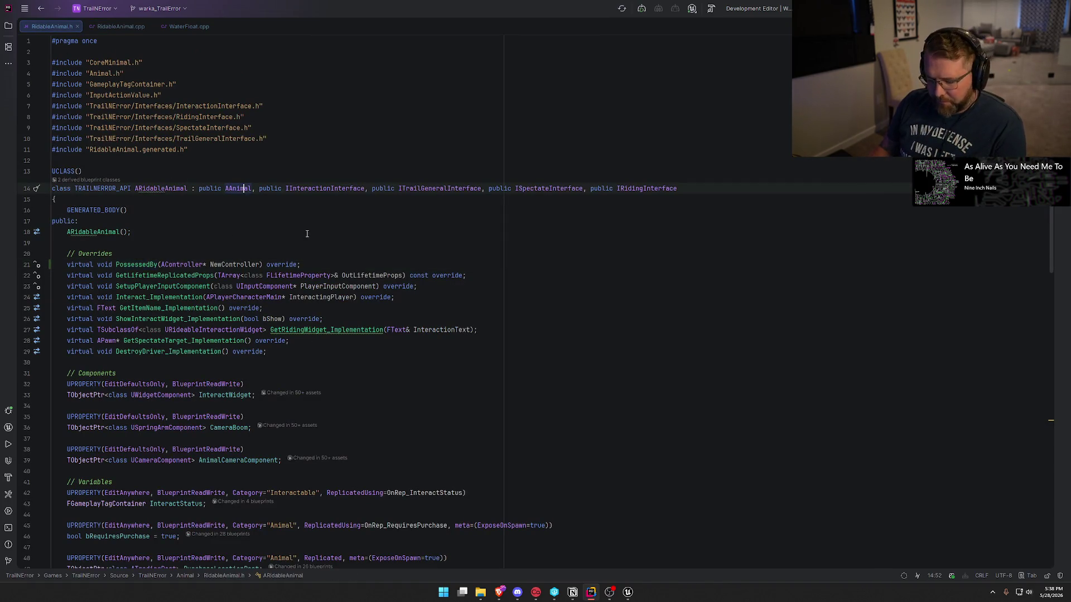
{"action": "key", "text": "F12"}
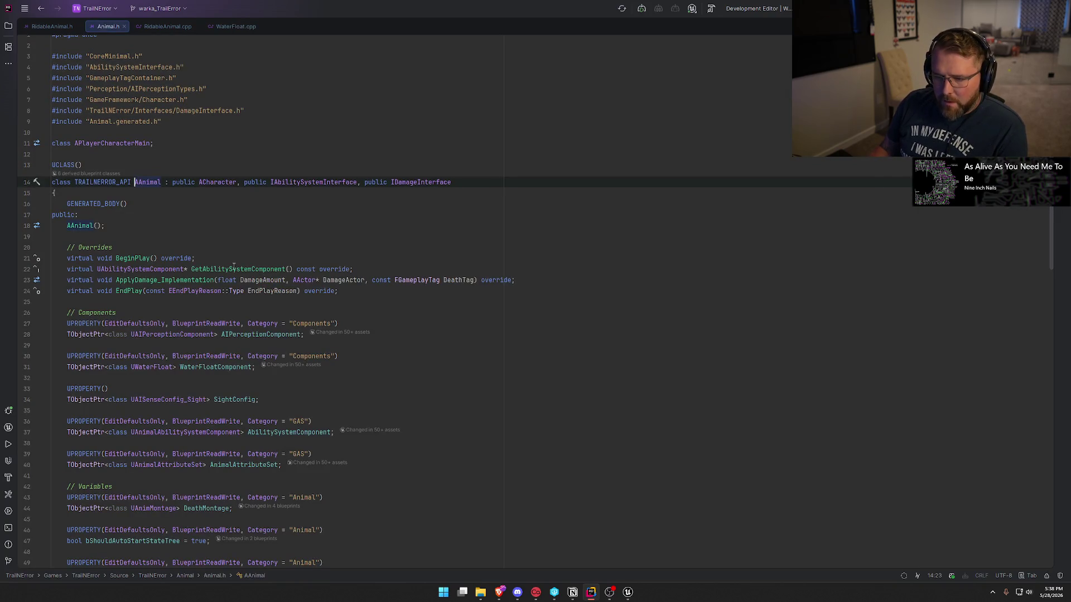
{"action": "left_click", "coordinate": [166, 29]}
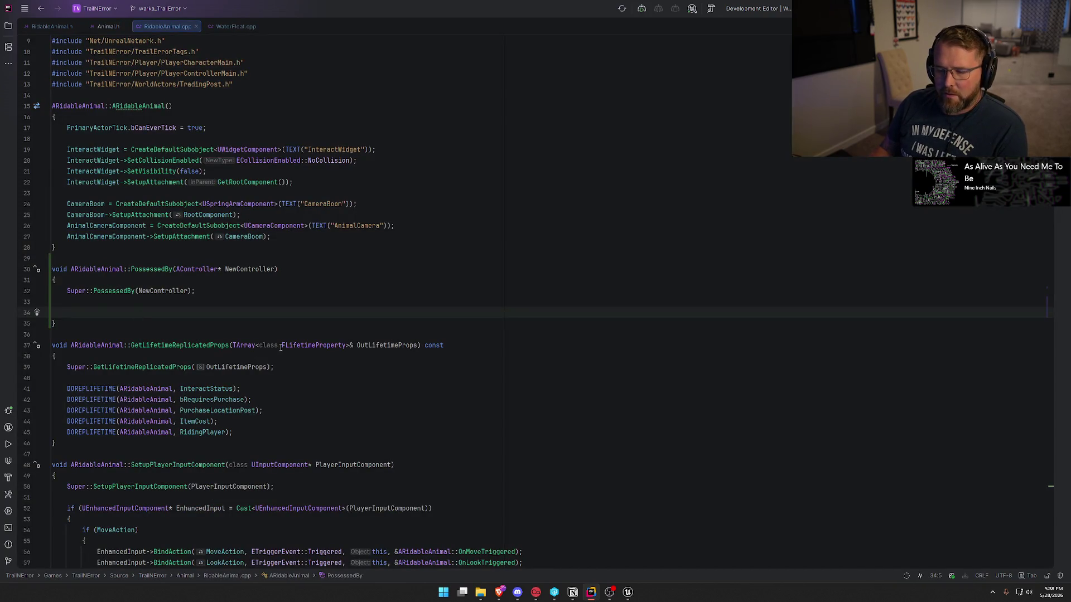
{"action": "type", "text": "if ("}
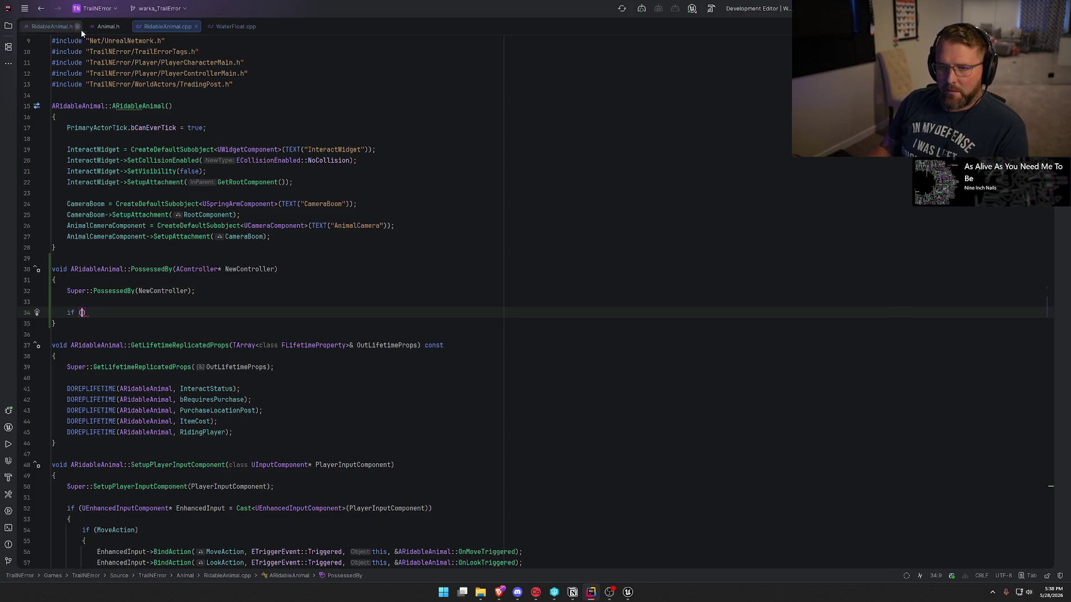
{"action": "left_click", "coordinate": [109, 26]}
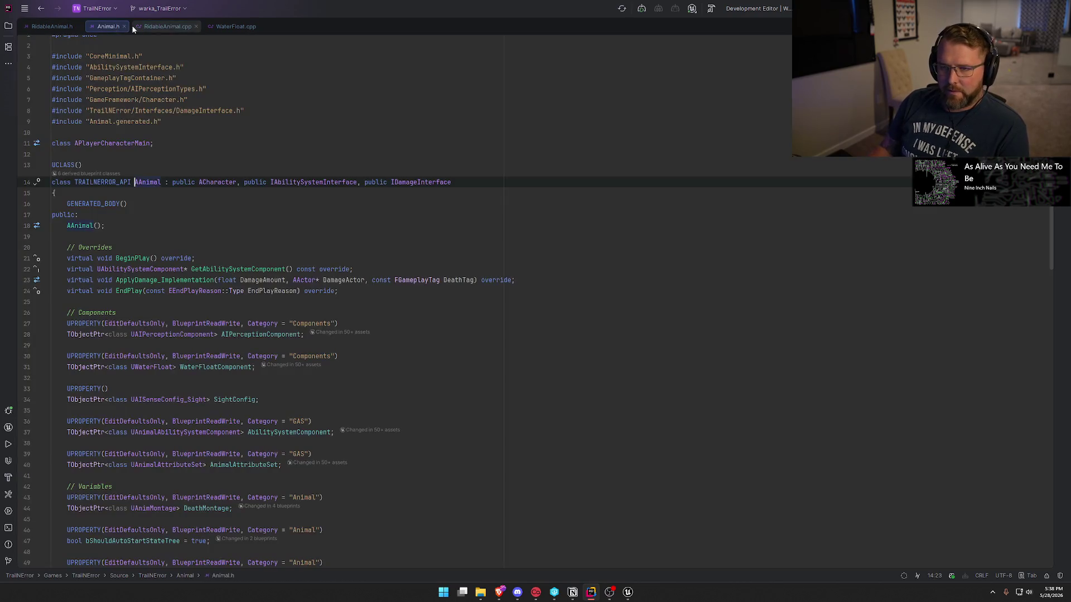
{"action": "left_click", "coordinate": [176, 26]}
- Complete the condition AbilitySystemComponent->HasMatchingGameplayTag(Animal_Status_Swimming) and start the if body
{"action": "type", "text": "Abil"}
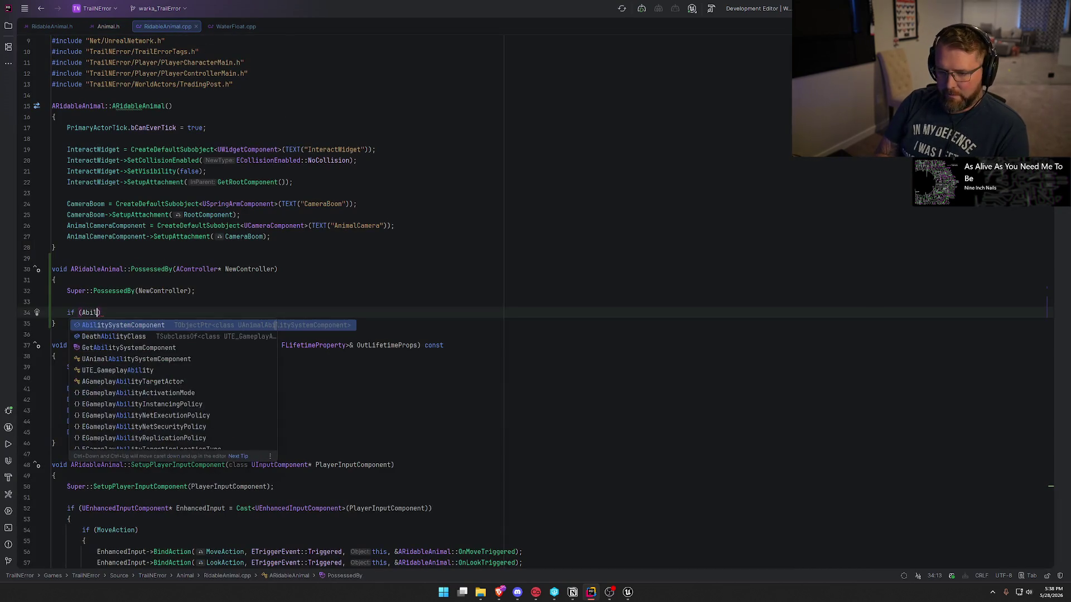
{"action": "key", "text": "Return"}
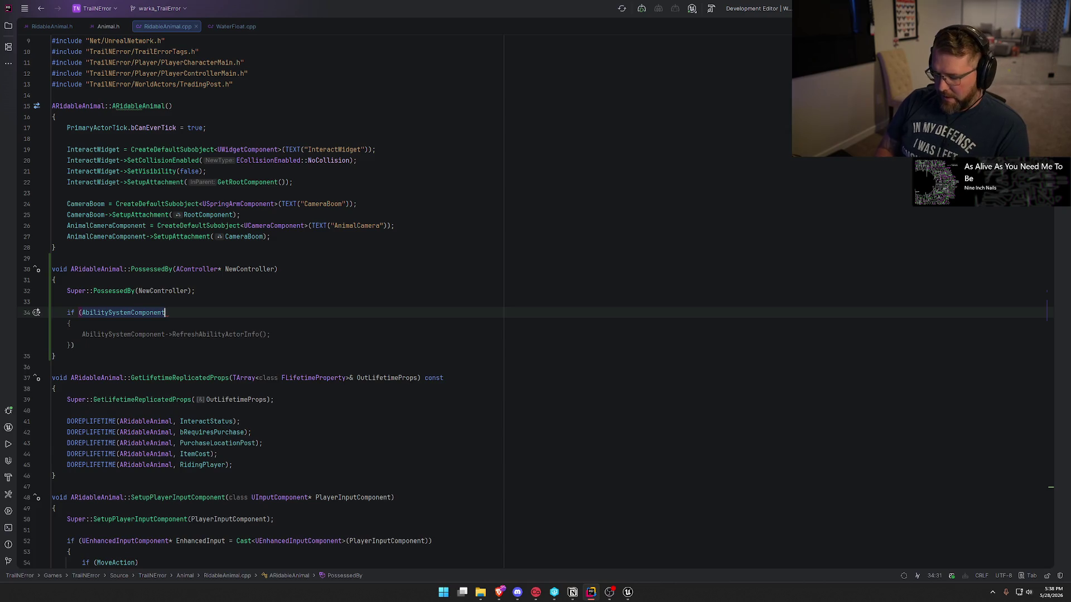
{"action": "type", "text": "->Has"}
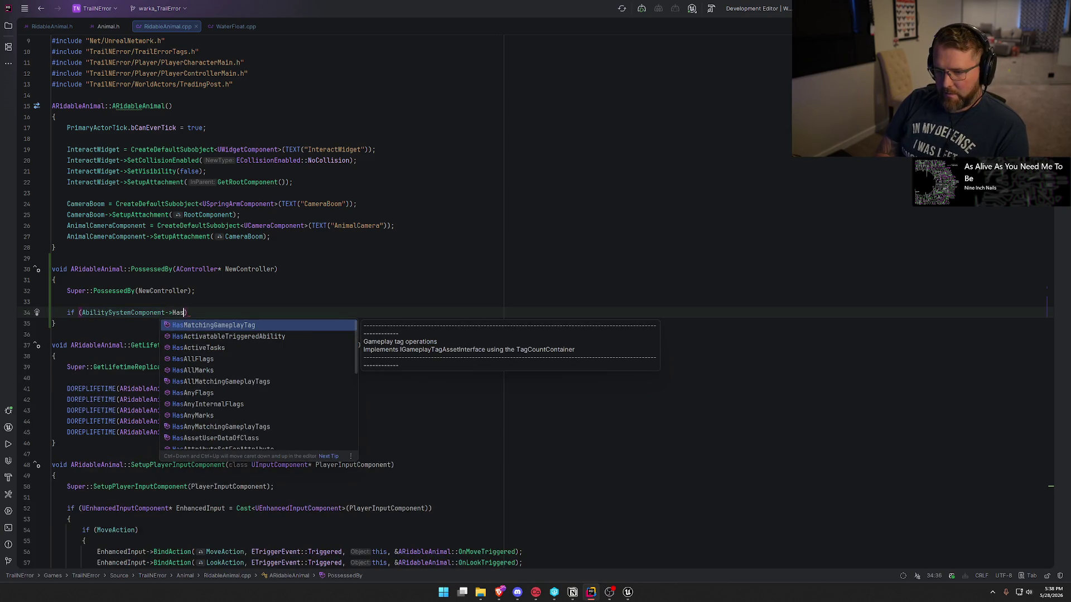
{"action": "key", "text": "Return"}
{"action": "type", "text": "Pla"}
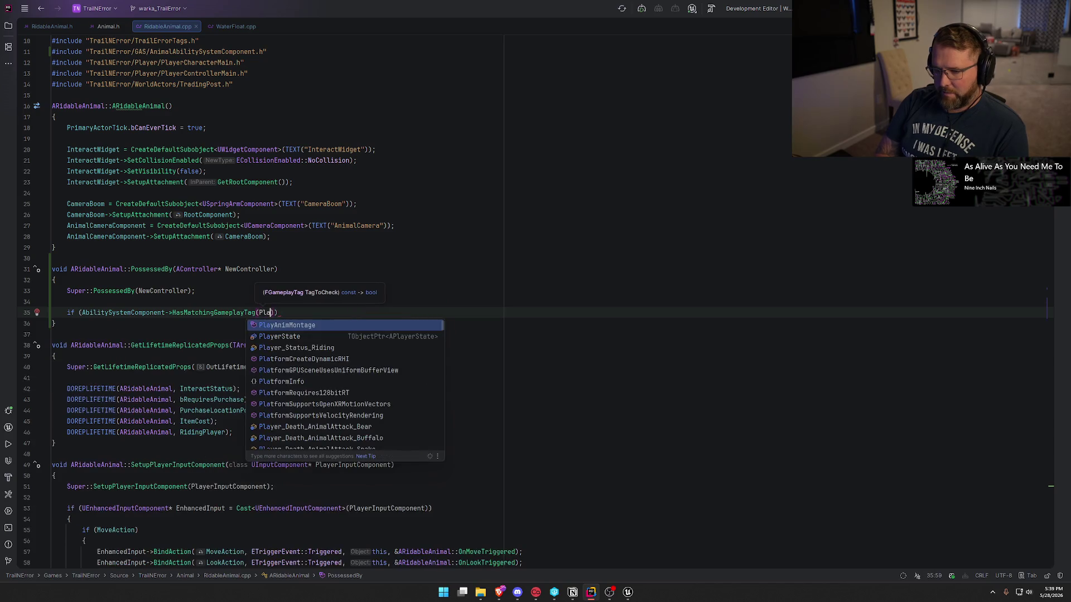
{"action": "key", "text": "BackSpace"}
{"action": "key", "text": "BackSpace"}
{"action": "key", "text": "BackSpace"}
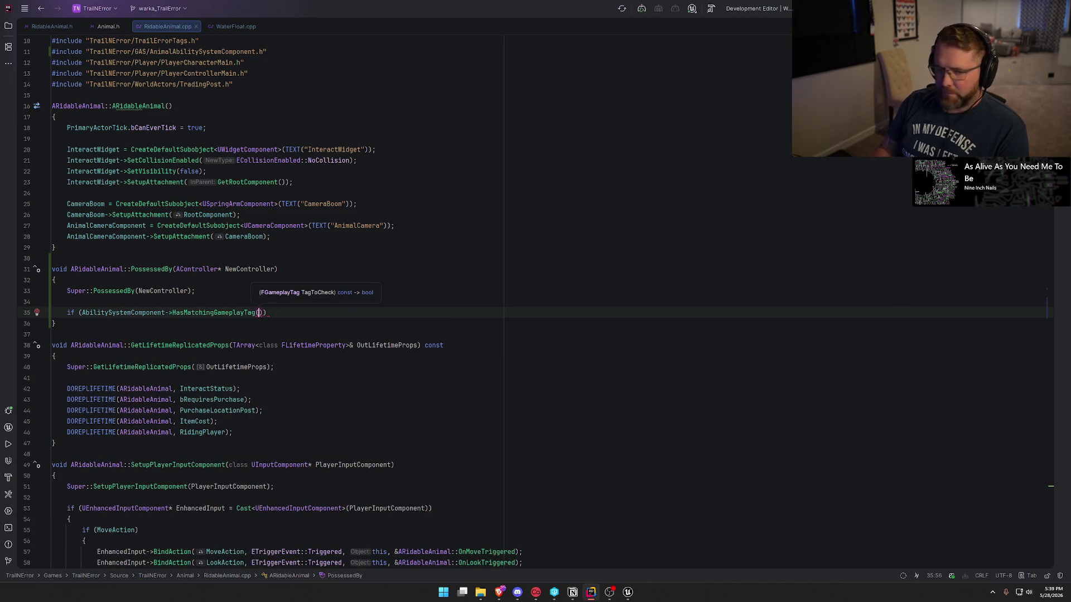
{"action": "type", "text": "Swim"}
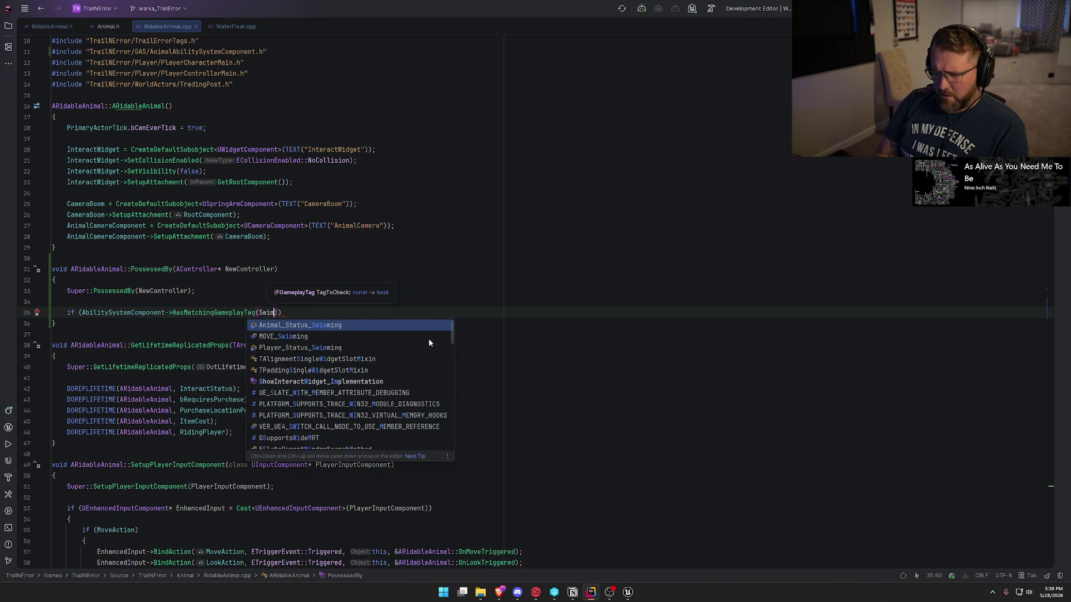
{"action": "key", "text": "Return"}
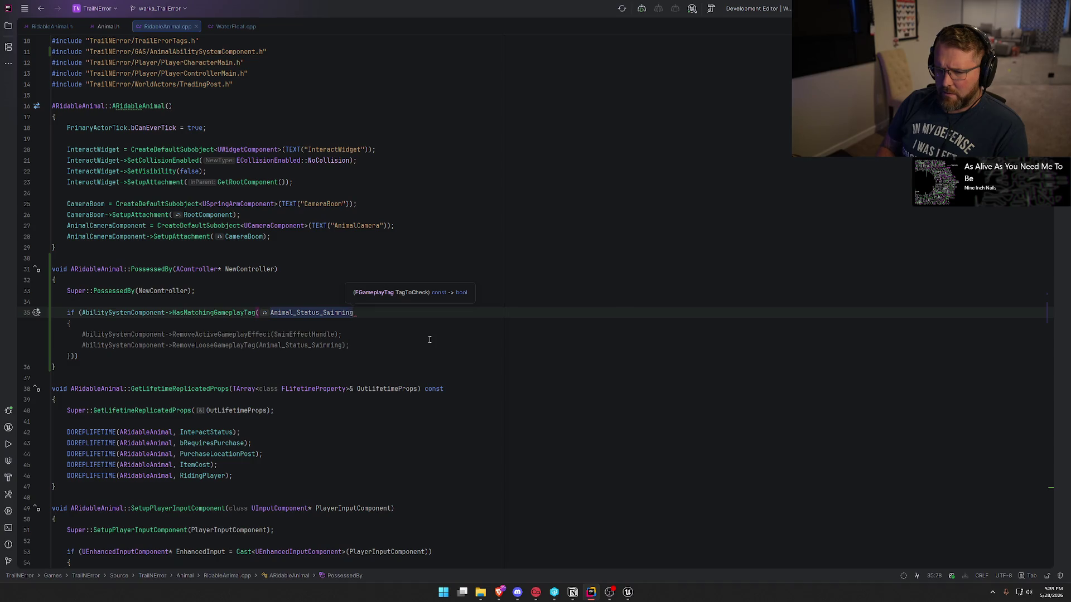
{"action": "type", "text": "))"}
{"action": "key", "text": "Return"}
- Open the if block and try GetMovementComponent()-> with SetMovementMode and Movement members, then clear it
{"action": "type", "text": "{"}
{"action": "key", "text": "Return"}
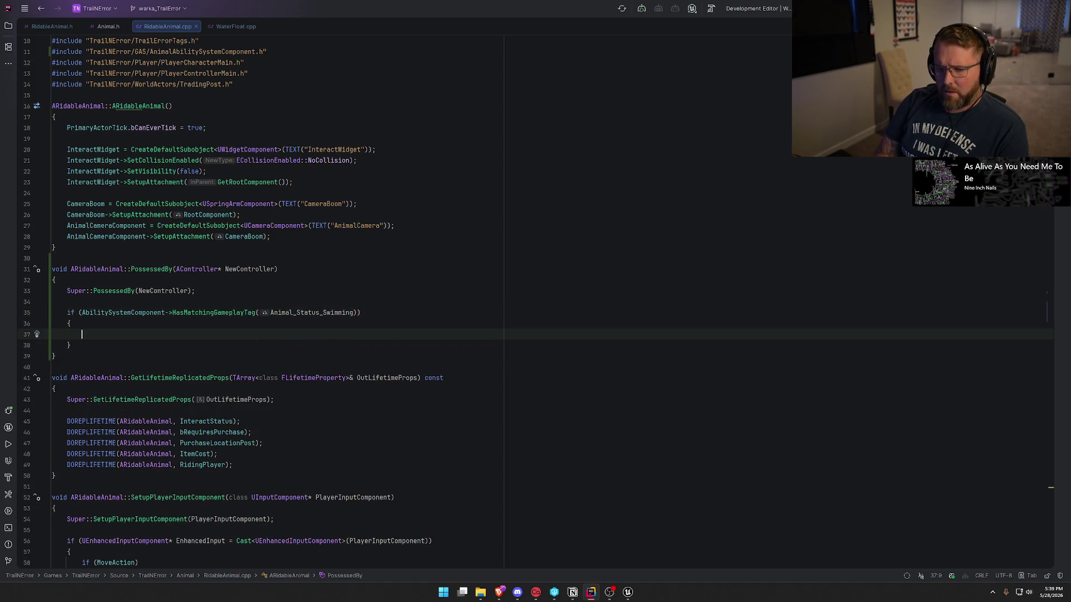
{"action": "type", "text": "Get"}
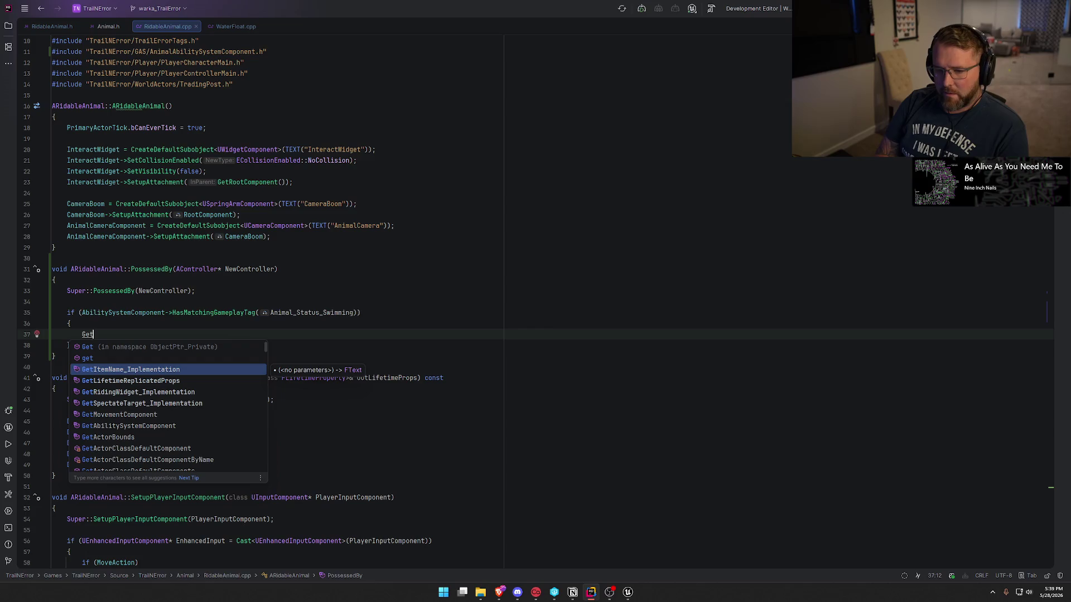
{"action": "type", "text": "Mo"}
{"action": "key", "text": "Return"}
{"action": "type", "text": "-"}
{"action": "key", "text": "Tab"}
{"action": "key", "text": "BackSpace"}
{"action": "key", "text": "BackSpace"}
{"action": "key", "text": "BackSpace"}
{"action": "type", "text": "etMovementComponent()->Set"}
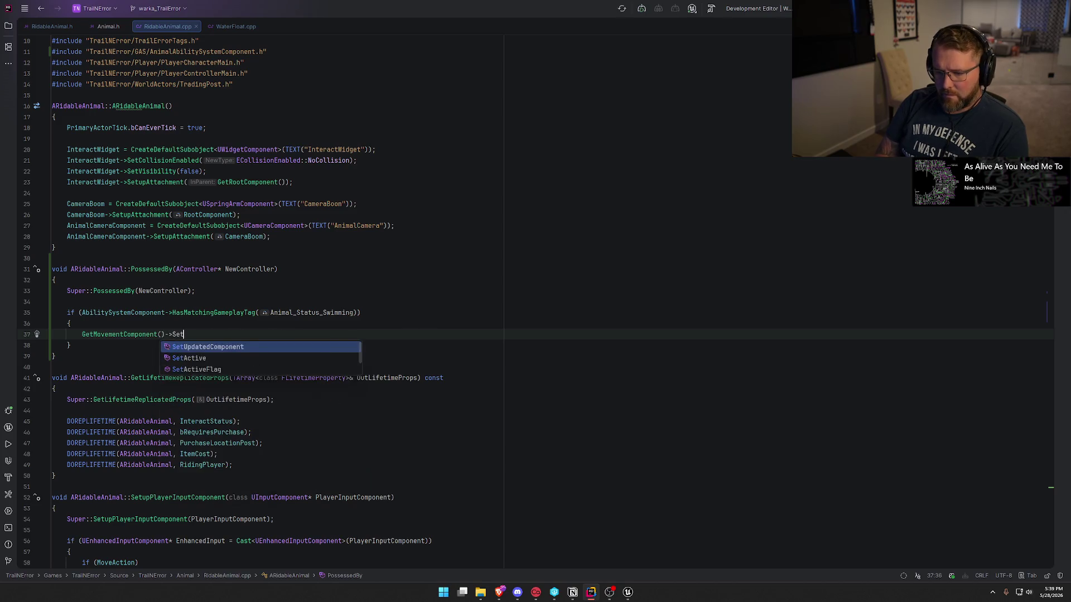
{"action": "key", "text": "BackSpace"}
{"action": "key", "text": "BackSpace"}
{"action": "key", "text": "BackSpace"}
{"action": "type", "text": "Mov"}
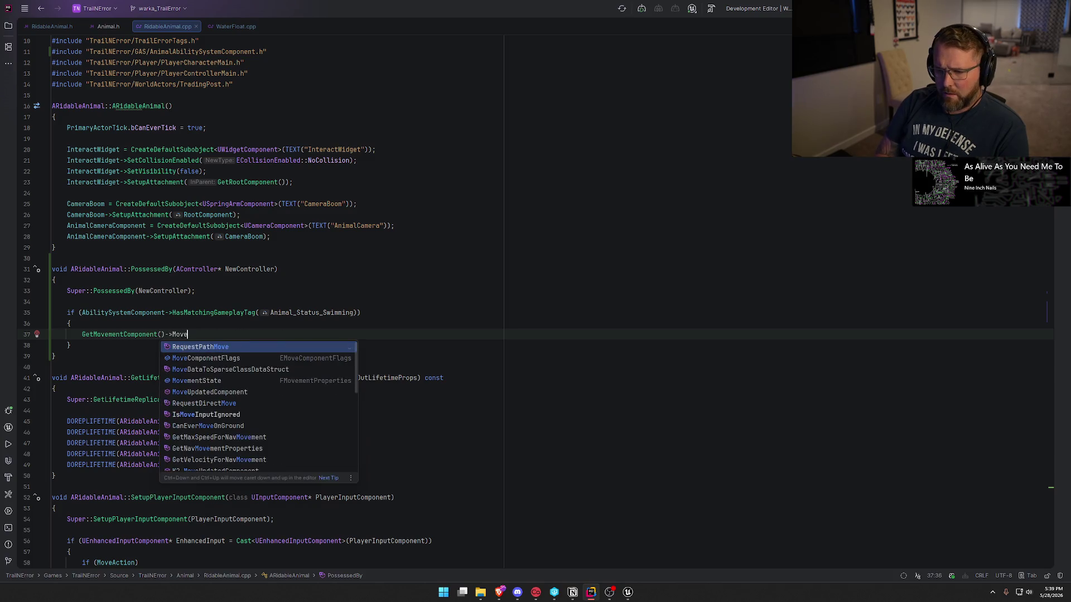
{"action": "type", "text": "emen"}
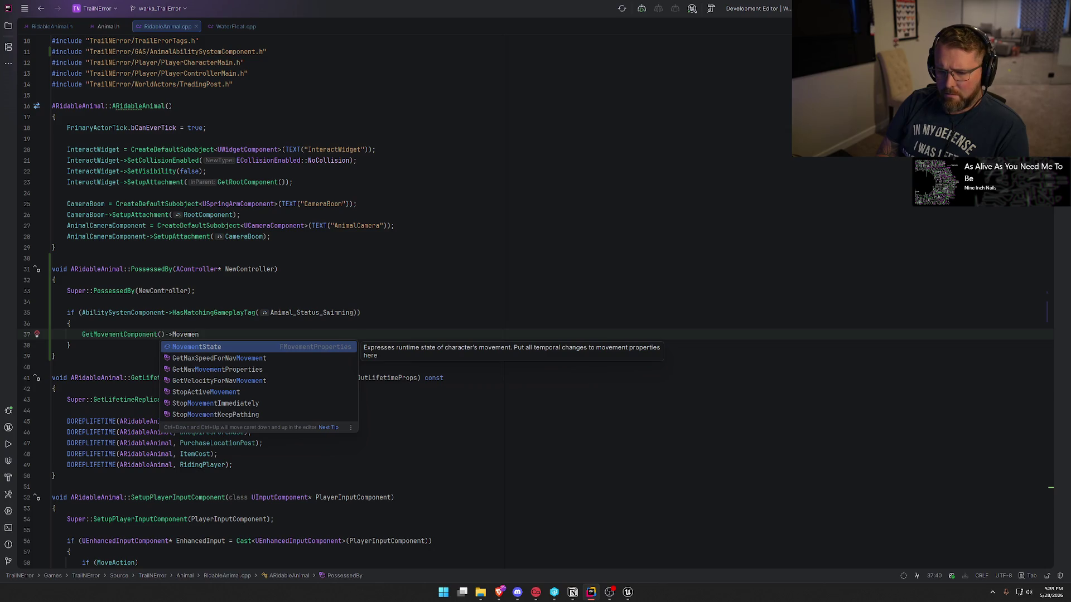
{"action": "key", "text": "BackSpace"}
{"action": "key", "text": "BackSpace"}
{"action": "key", "text": "BackSpace"}
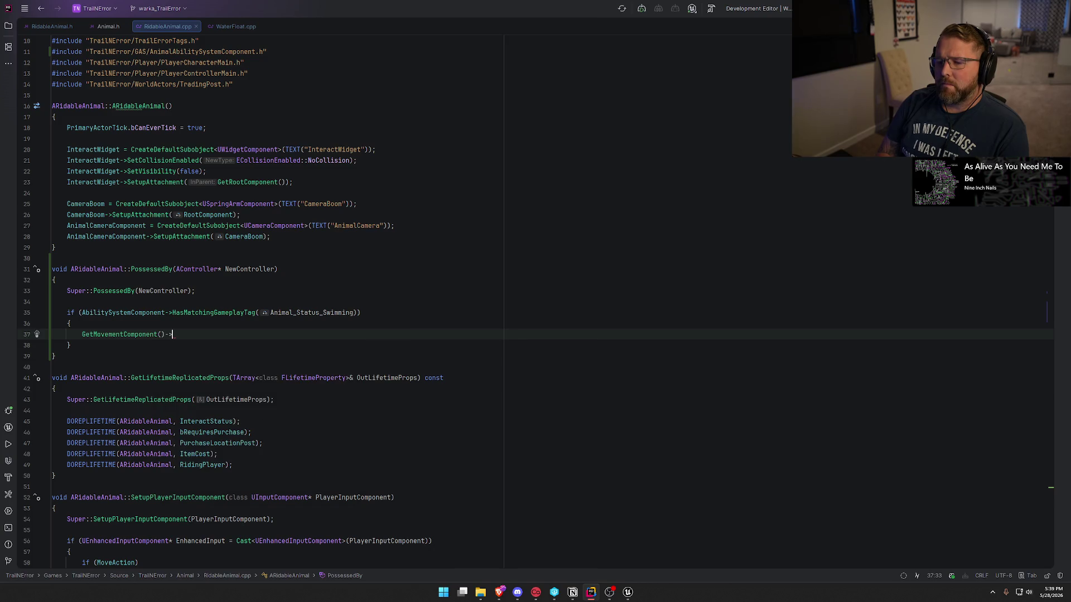
{"action": "key", "text": "BackSpace"}
{"action": "key", "text": "BackSpace"}
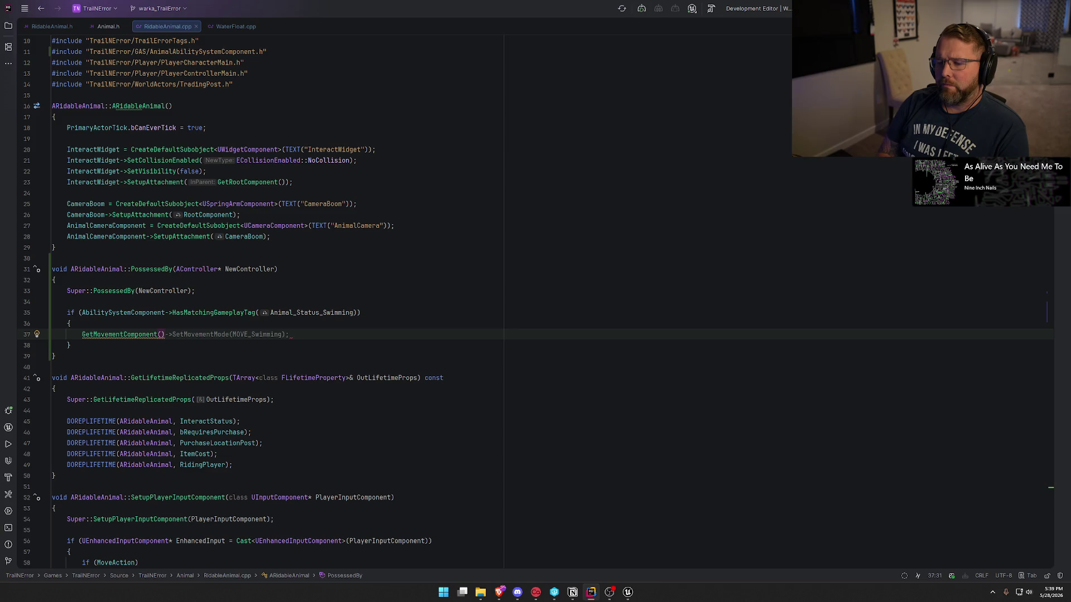
{"action": "key", "text": "ctrl+BackSpace"}
{"action": "key", "text": "ctrl+BackSpace"}
- Re-insert GetMovementComponent() and probe its Move, Default and Set members before reverting to the bare call
{"action": "type", "text": "Mov"}
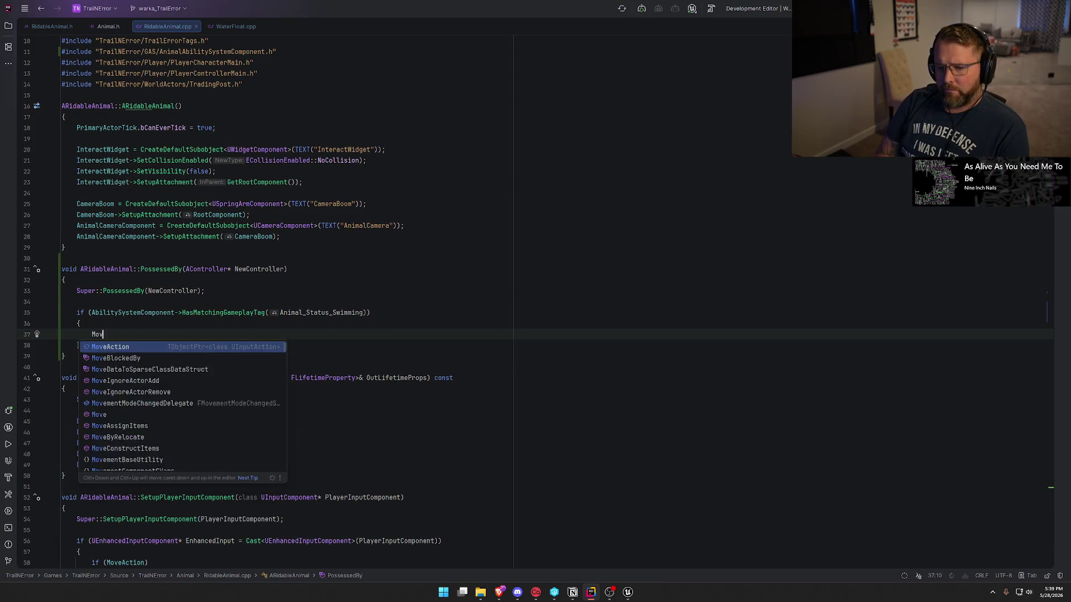
{"action": "type", "text": "ementComp"}
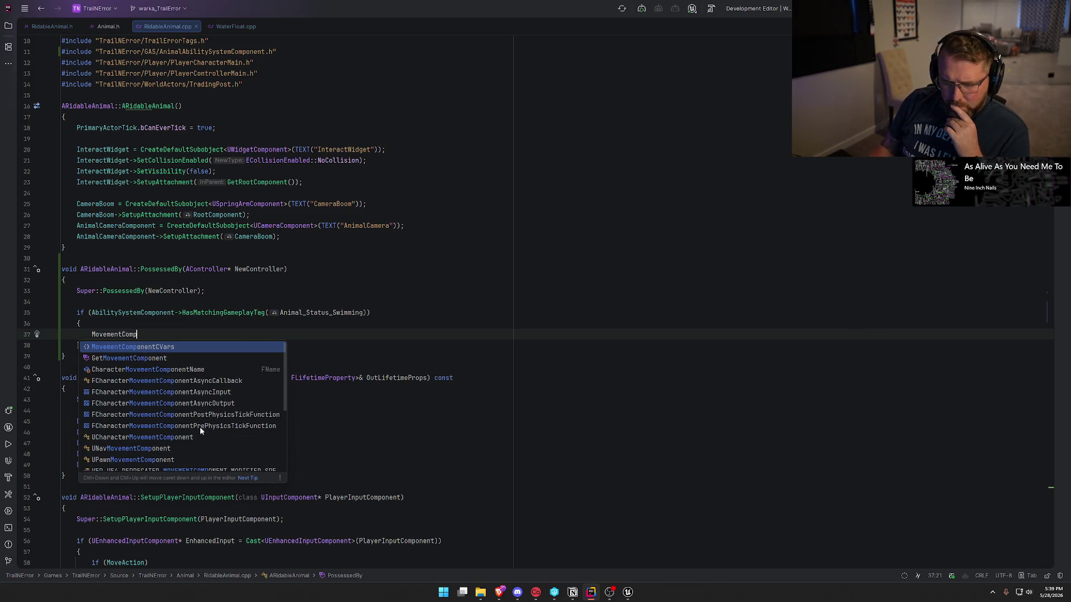
{"action": "scroll", "coordinate": [195, 434], "scroll_direction": "down", "scroll_amount": 3}
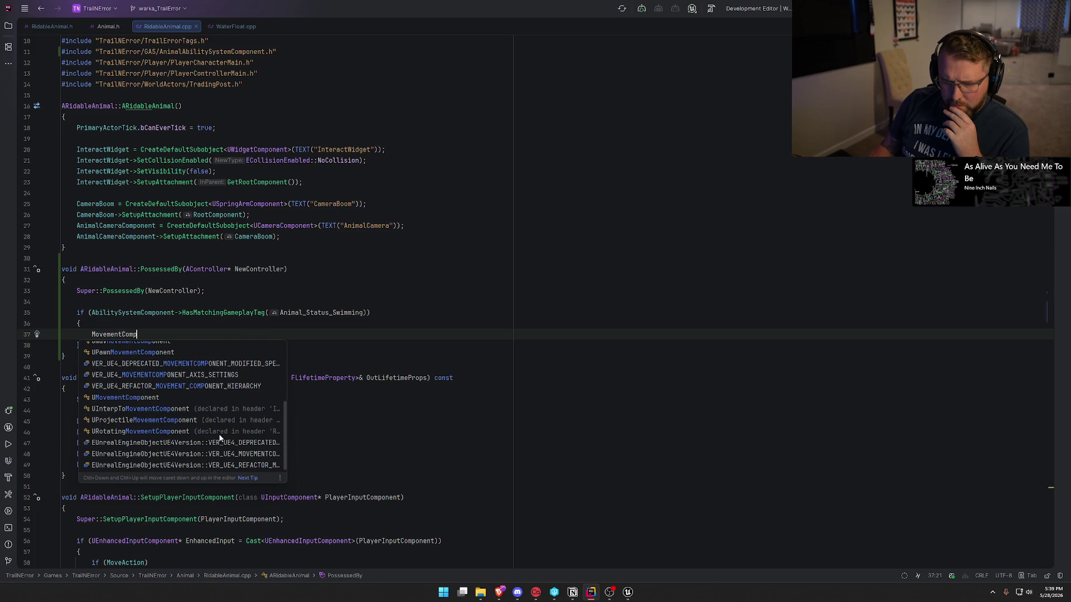
{"action": "scroll", "coordinate": [219, 435], "scroll_direction": "up", "scroll_amount": 3}
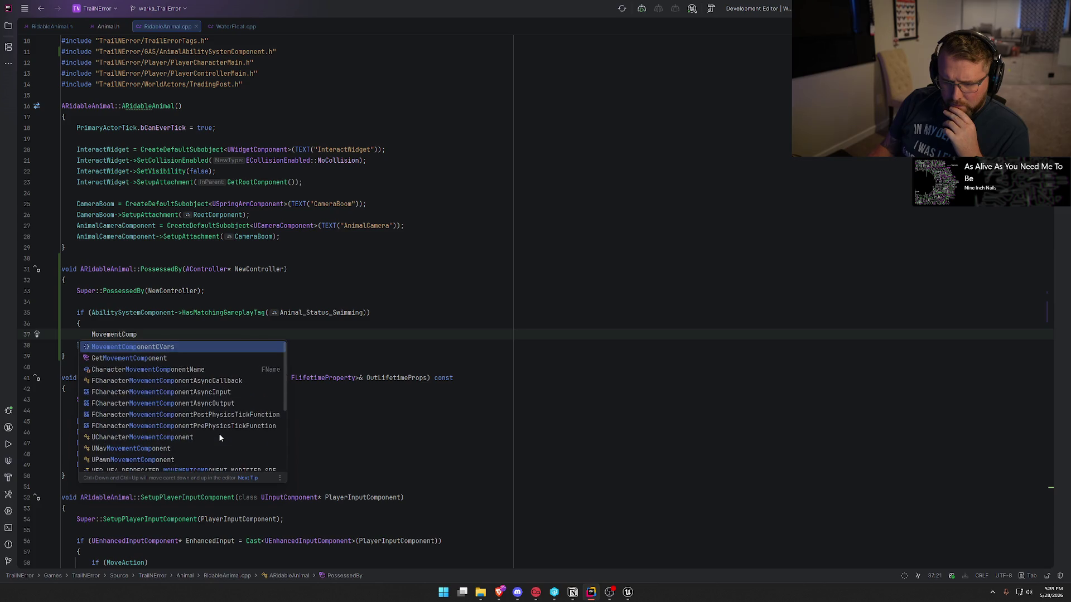
{"action": "left_click", "coordinate": [146, 359]}
{"action": "type", "text": "->Movement"}
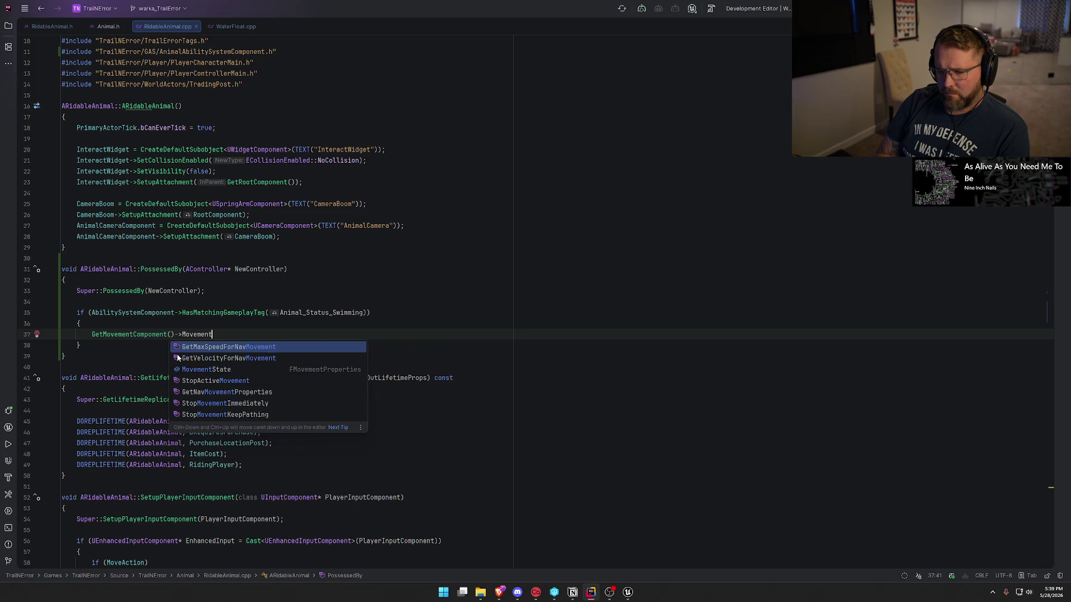
{"action": "key", "text": "BackSpace"}
{"action": "key", "text": "BackSpace"}
{"action": "key", "text": "BackSpace"}
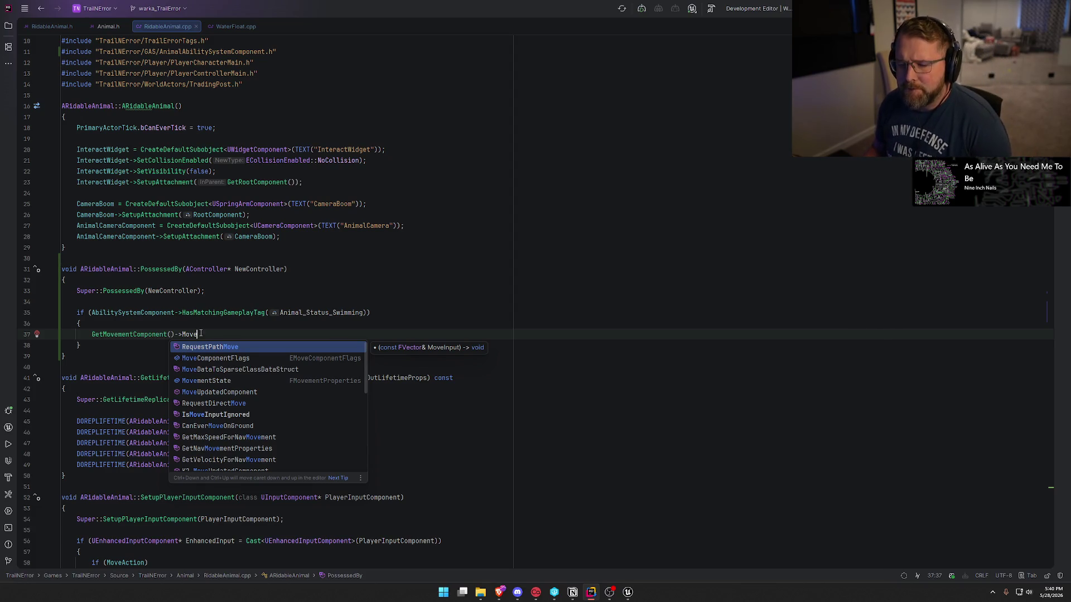
{"action": "key", "text": "Escape"}
{"action": "key", "text": "BackSpace"}
{"action": "key", "text": "BackSpace"}
{"action": "key", "text": "BackSpace"}
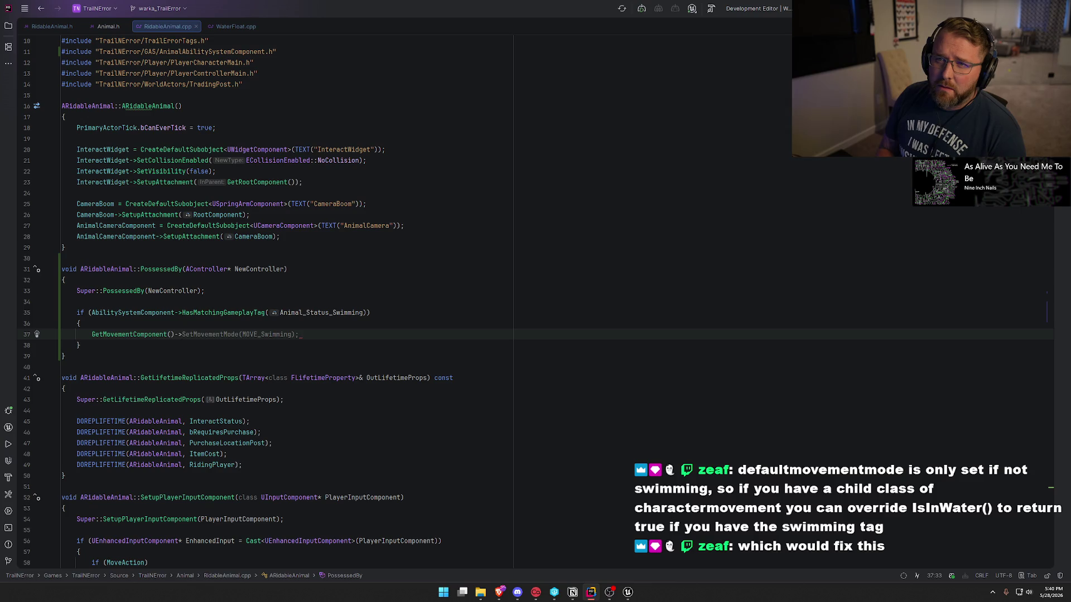
{"action": "type", "text": "Default"}
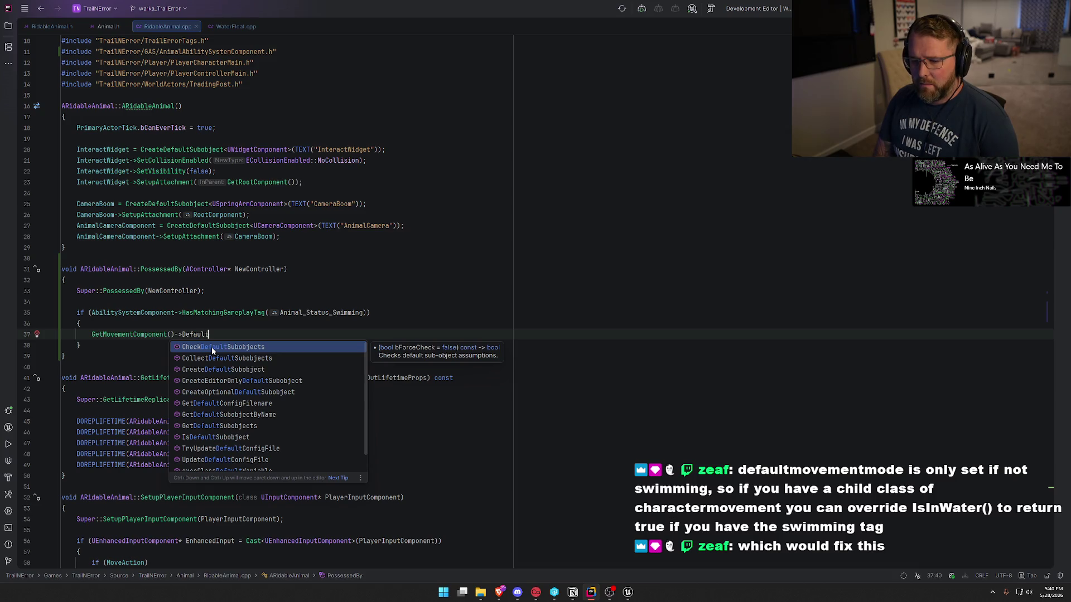
{"action": "key", "text": "Escape"}
{"action": "key", "text": "BackSpace"}
{"action": "key", "text": "BackSpace"}
{"action": "key", "text": "BackSpace"}
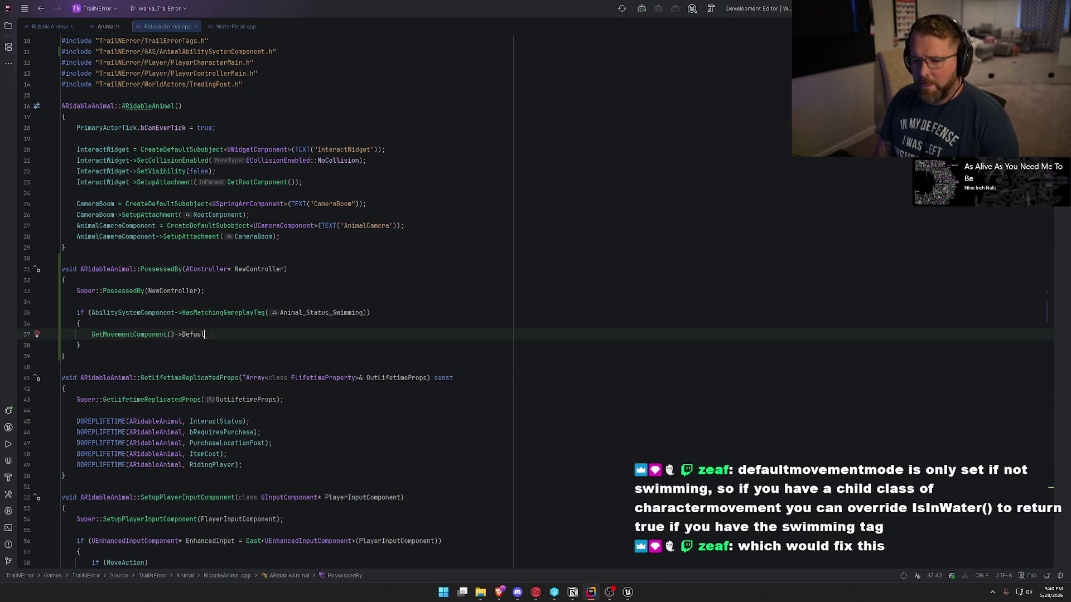
{"action": "key", "text": "BackSpace"}
{"action": "key", "text": "BackSpace"}
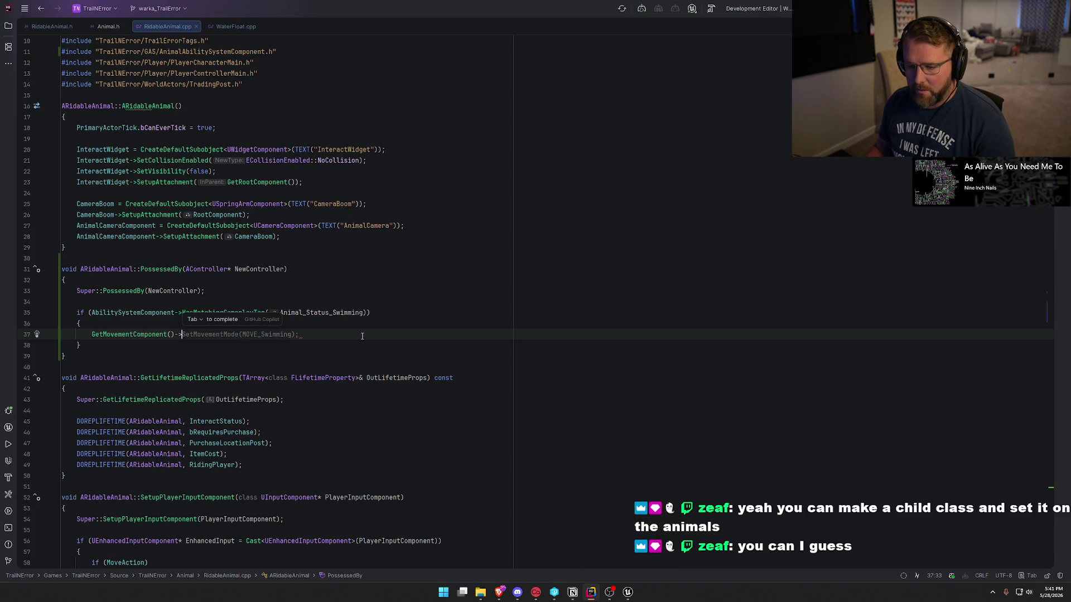
{"action": "type", "text": "Set"}
{"action": "key", "text": "Escape"}
{"action": "key", "text": "BackSpace"}
{"action": "key", "text": "BackSpace"}
{"action": "key", "text": "BackSpace"}
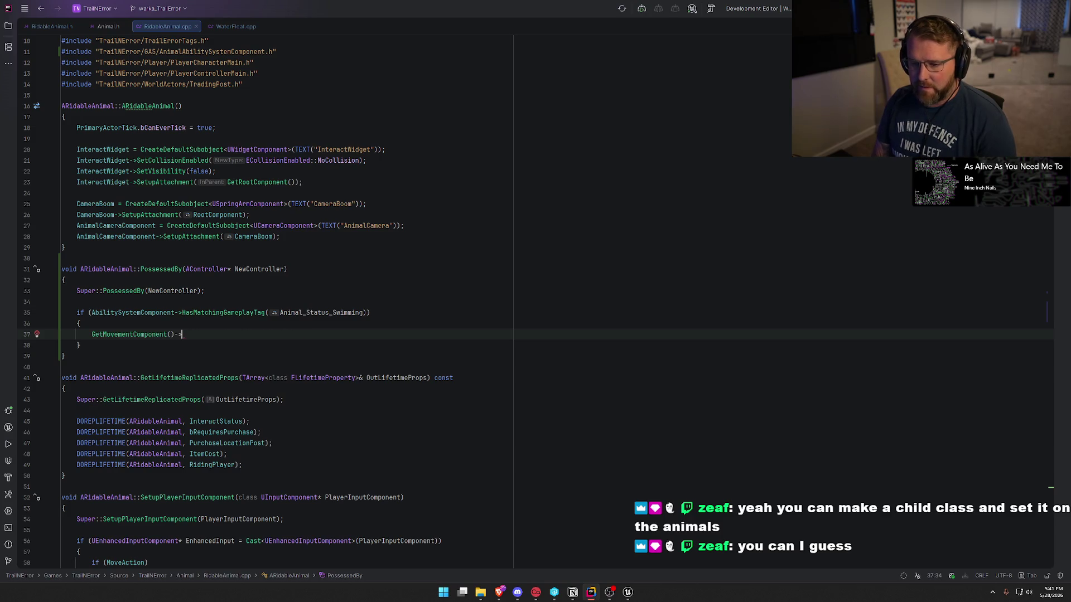
{"action": "key", "text": "BackSpace"}
{"action": "key", "text": "BackSpace"}
{"action": "left_click", "coordinate": [141, 334]}
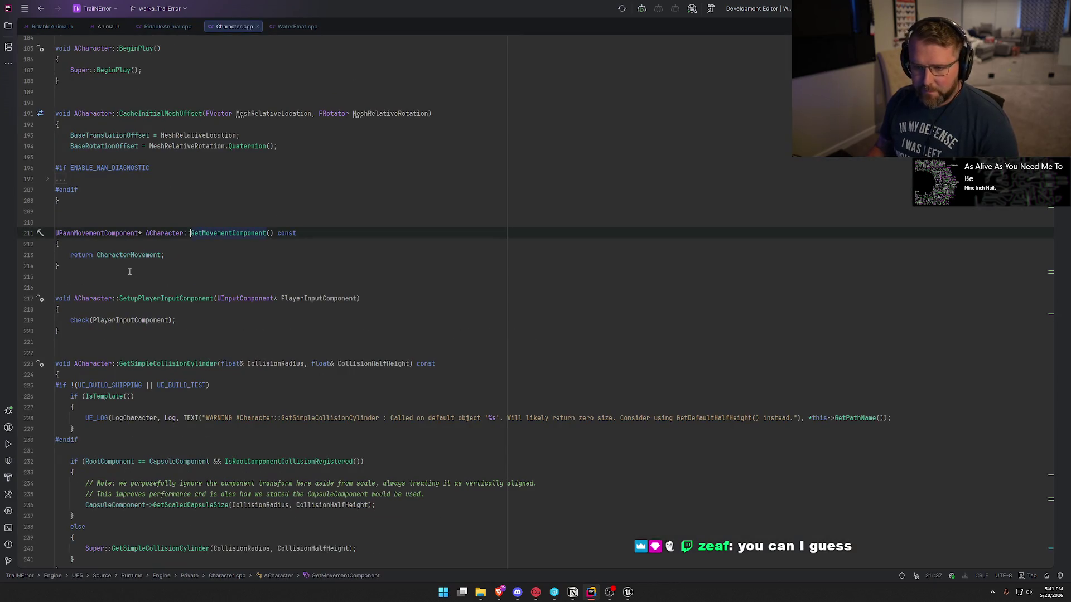
{"action": "left_click", "coordinate": [129, 255], "text": "ctrl"}
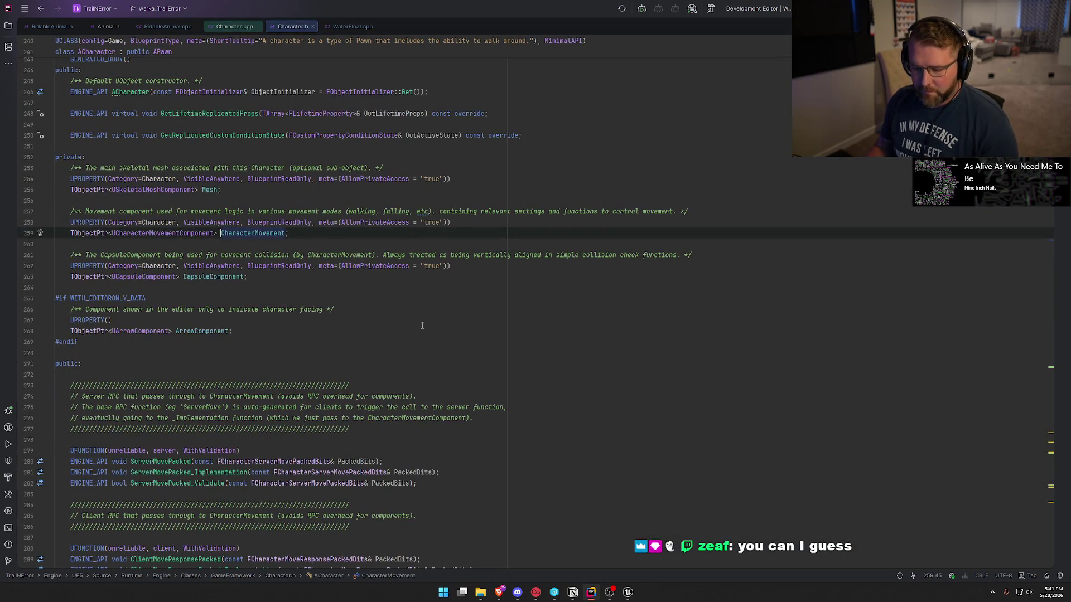
{"action": "key", "text": "ctrl+f"}
{"action": "type", "text": "setmove"}
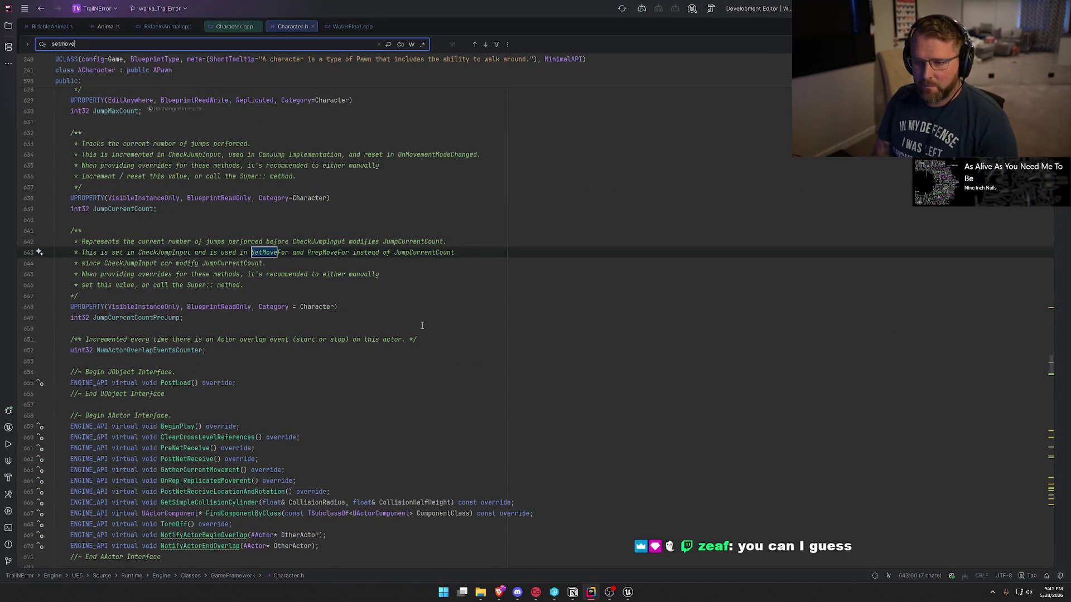
{"action": "type", "text": "ment"}
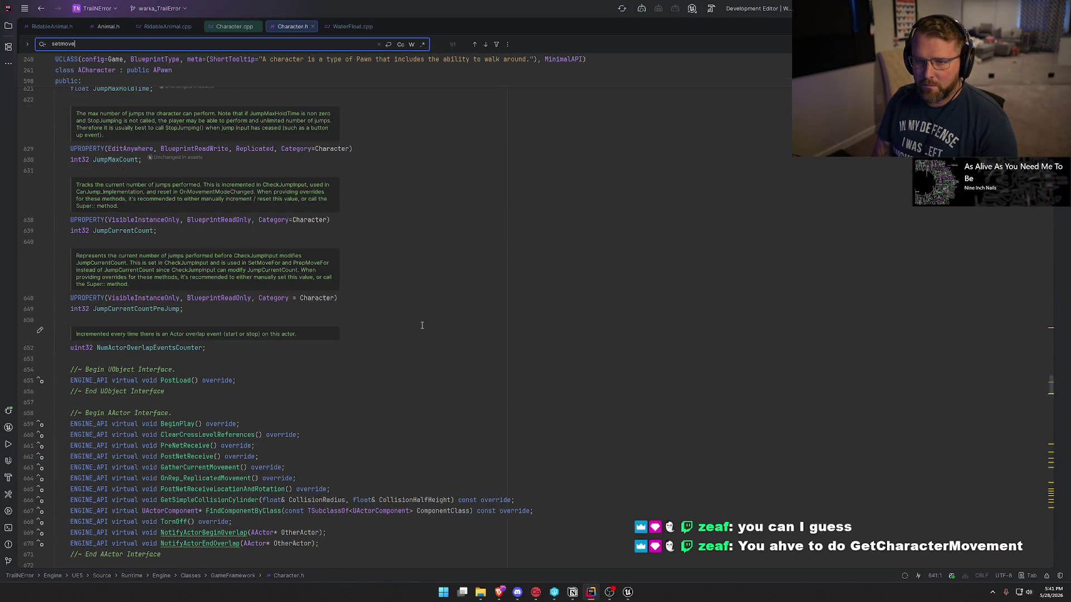
{"action": "key", "text": "Escape"}
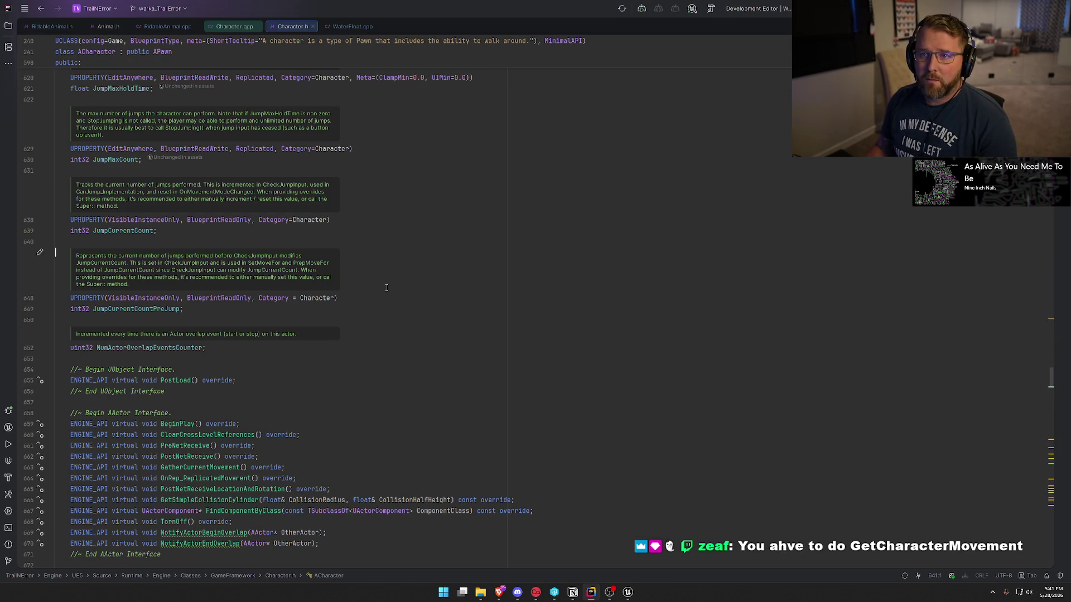
{"action": "left_click", "coordinate": [251, 26]}
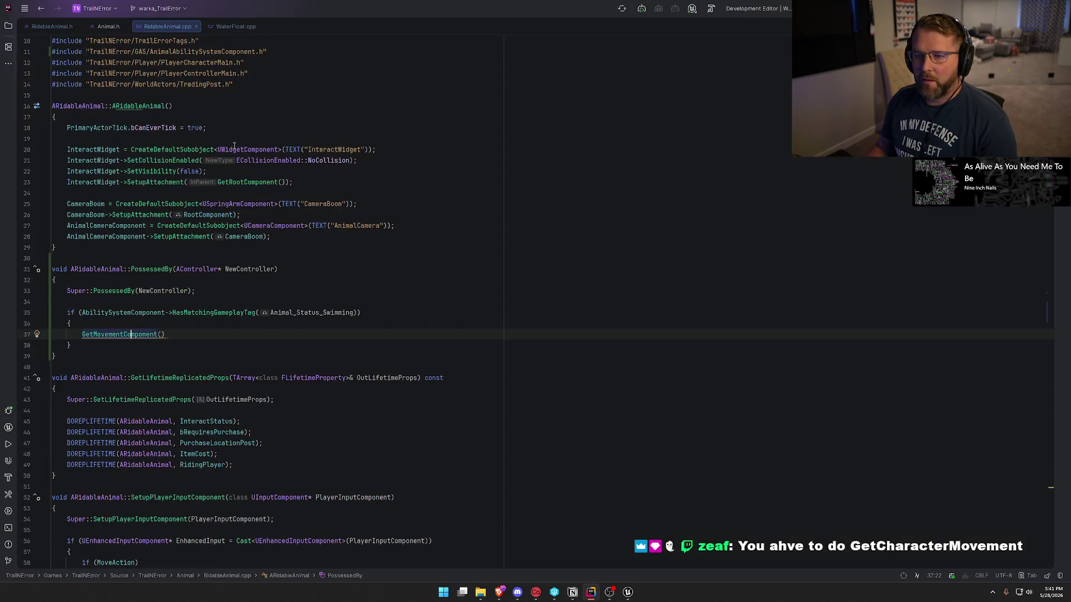
- Replace the call with GetCharacterMovement()->SetMovementMode(MOVE_Flying); and bring up the Unreal editor
{"action": "key", "text": "shift+Home"}
{"action": "type", "text": "GetChara"}
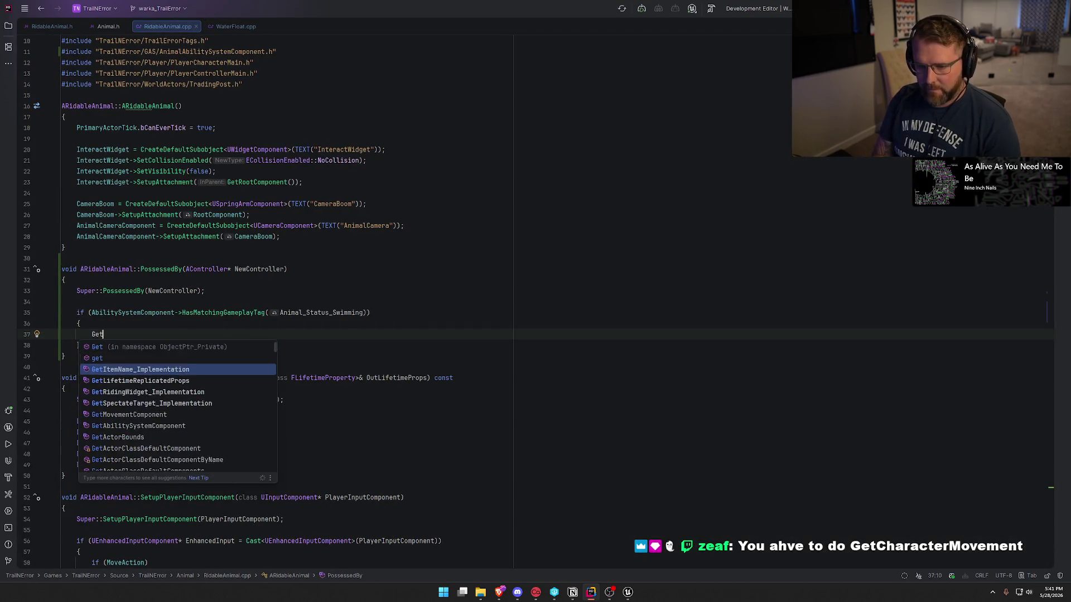
{"action": "key", "text": "Return"}
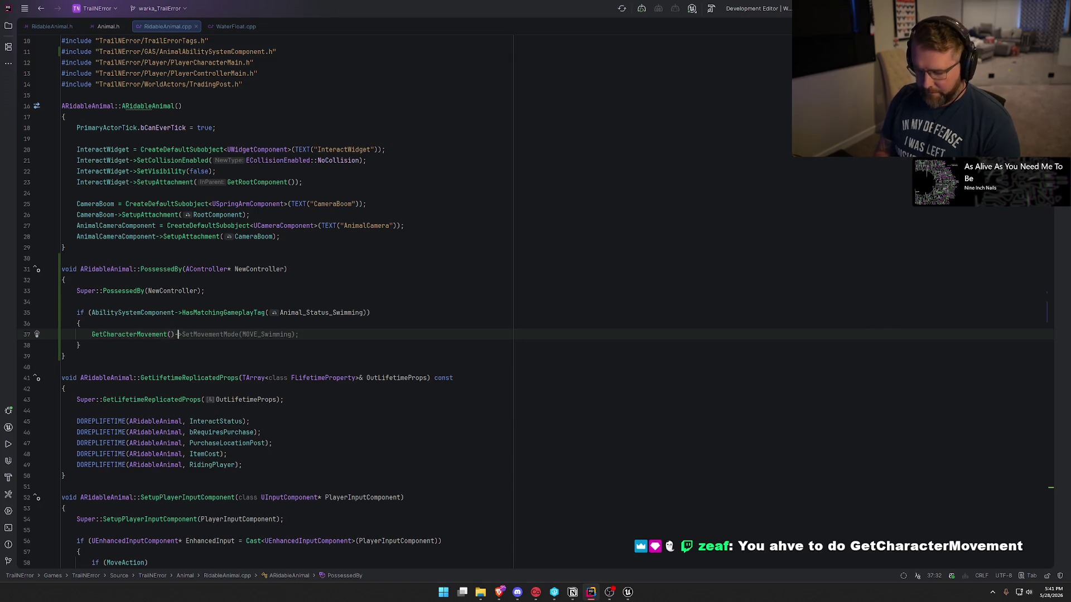
{"action": "type", "text": "->SetMove"}
{"action": "key", "text": "Return"}
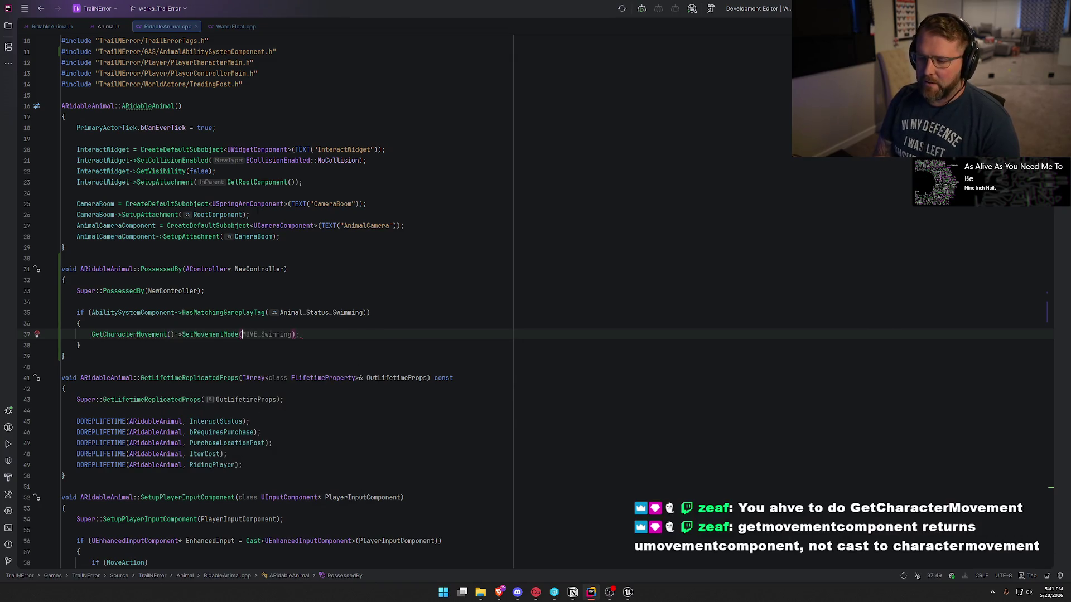
{"action": "type", "text": "MOV"}
{"action": "type", "text": "E_F"}
{"action": "key", "text": "BackSpace"}
{"action": "key", "text": "BackSpace"}
{"action": "key", "text": "BackSpace"}
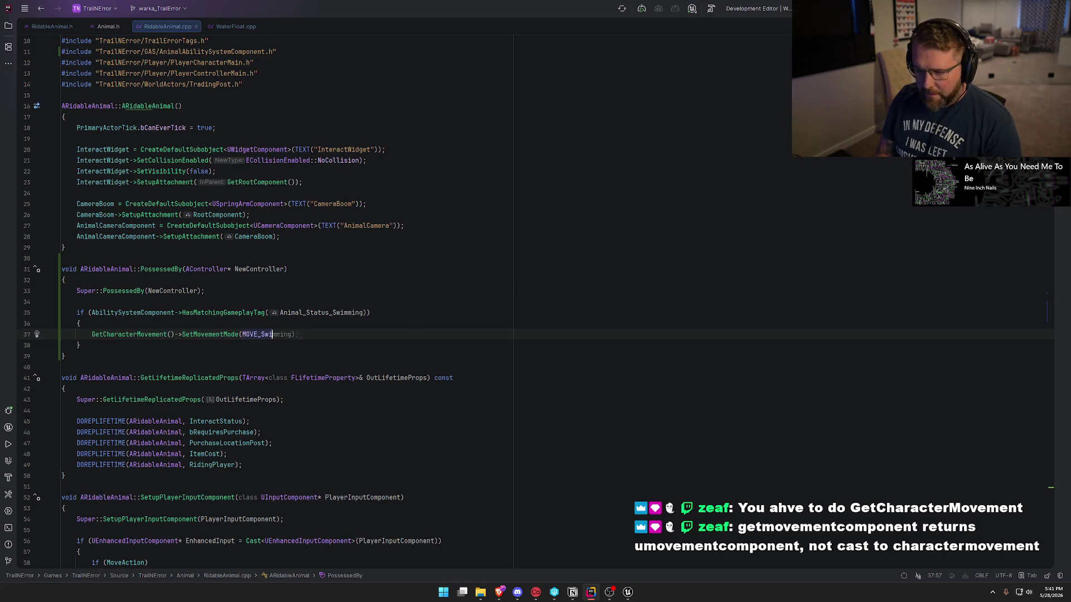
{"action": "type", "text": "lyin"}
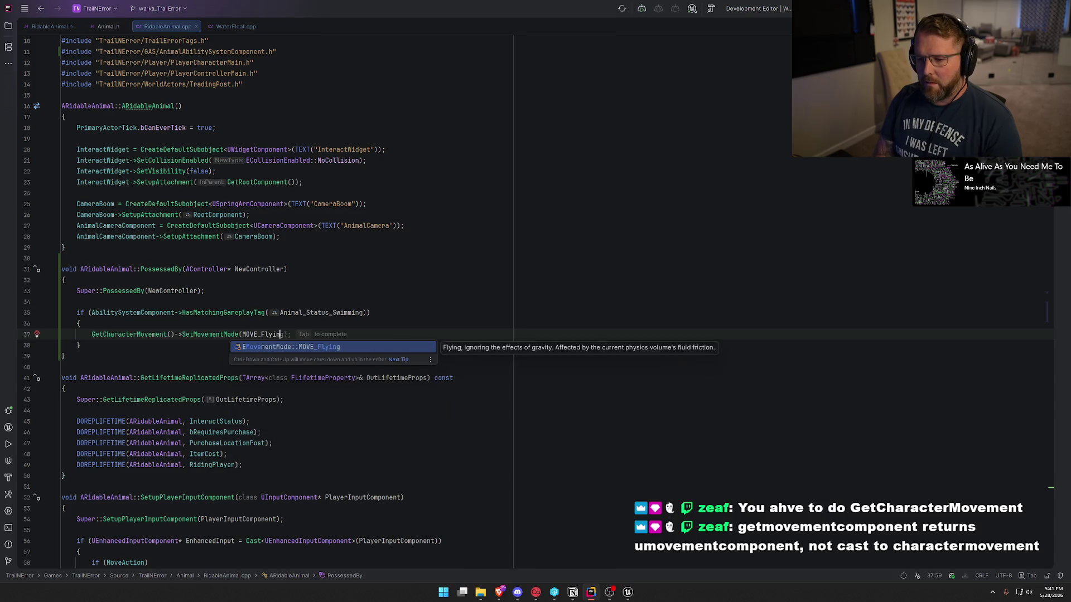
{"action": "key", "text": "Return"}
{"action": "type", "text": ");"}
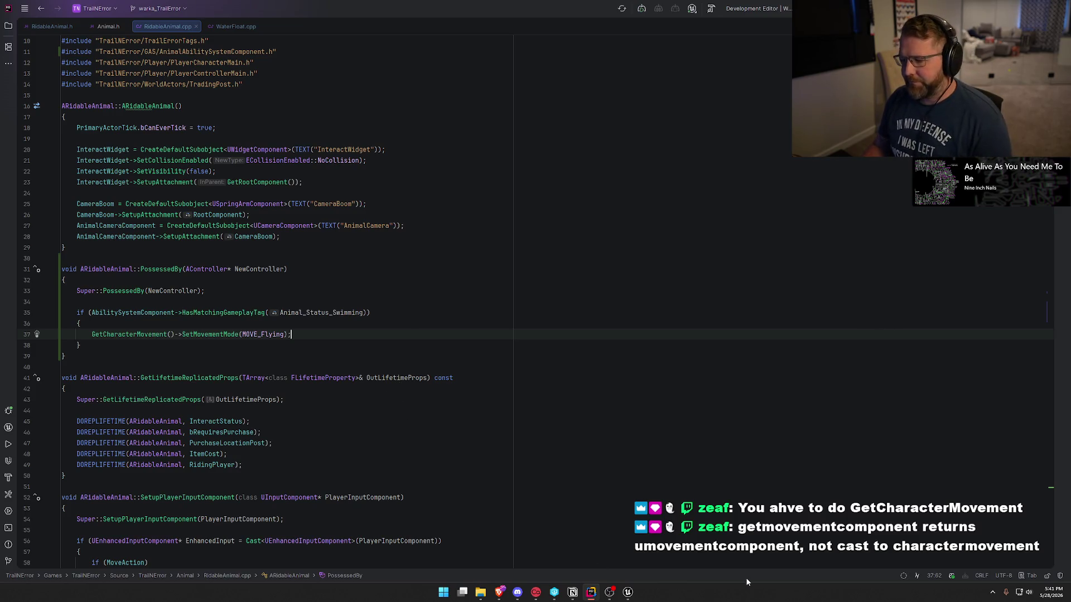
{"action": "left_click", "coordinate": [628, 592]}
{"action": "left_click", "coordinate": [941, 575]}
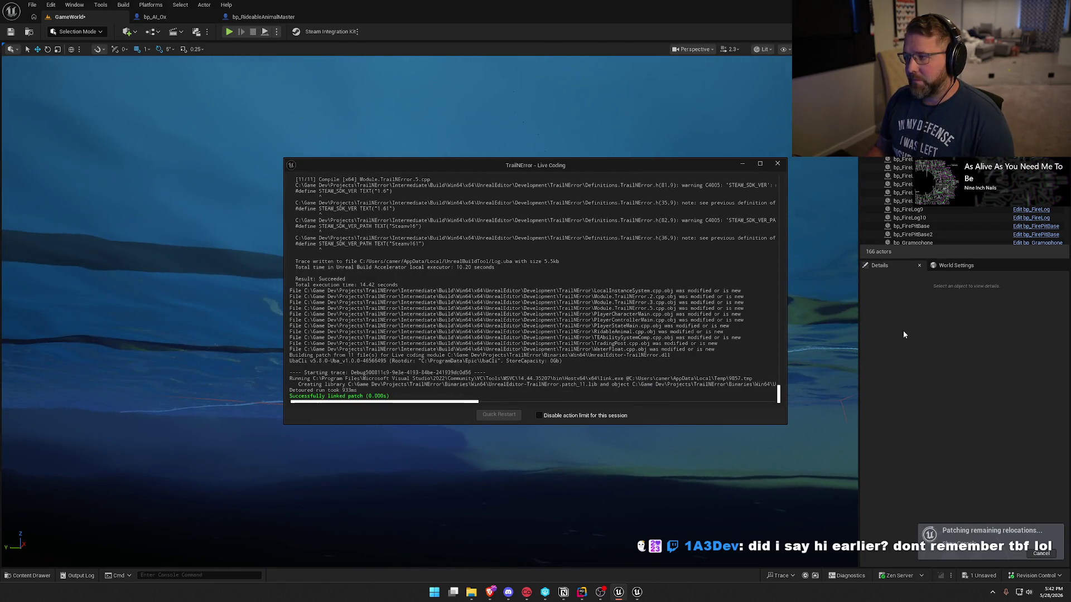
- Play-test riding the ox into the river, dismounting and remounting it in the water
{"action": "left_click", "coordinate": [777, 164]}
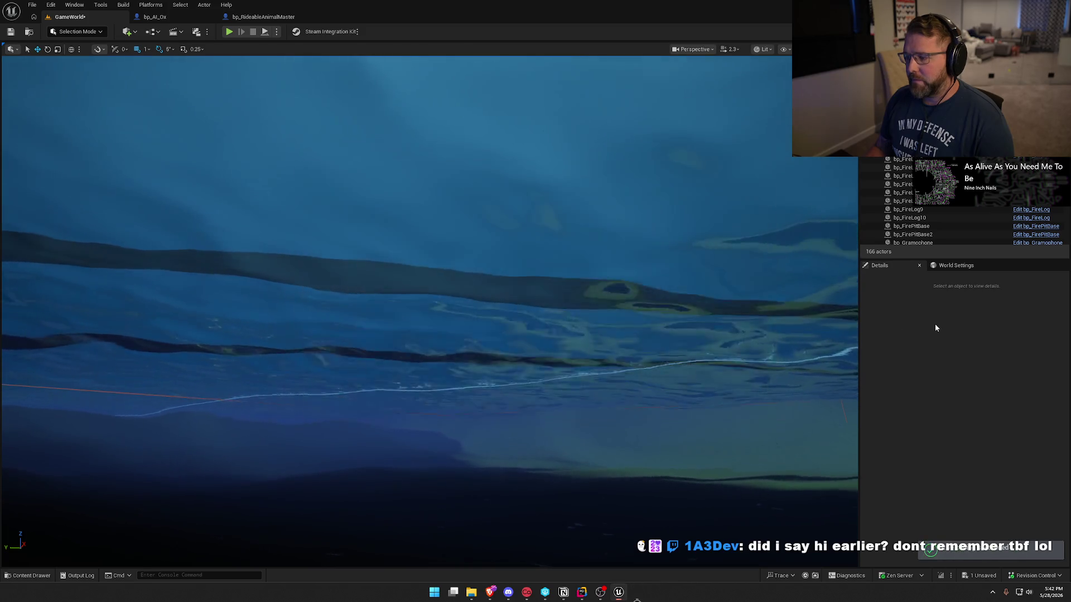
{"action": "left_click", "coordinate": [229, 32]}
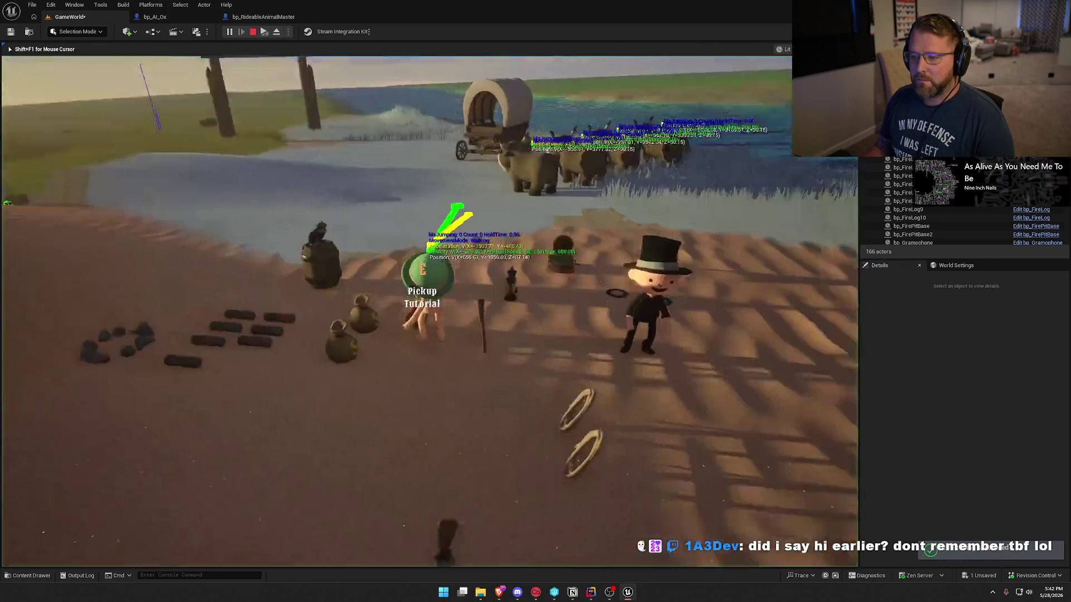
{"action": "key", "text": "w"}
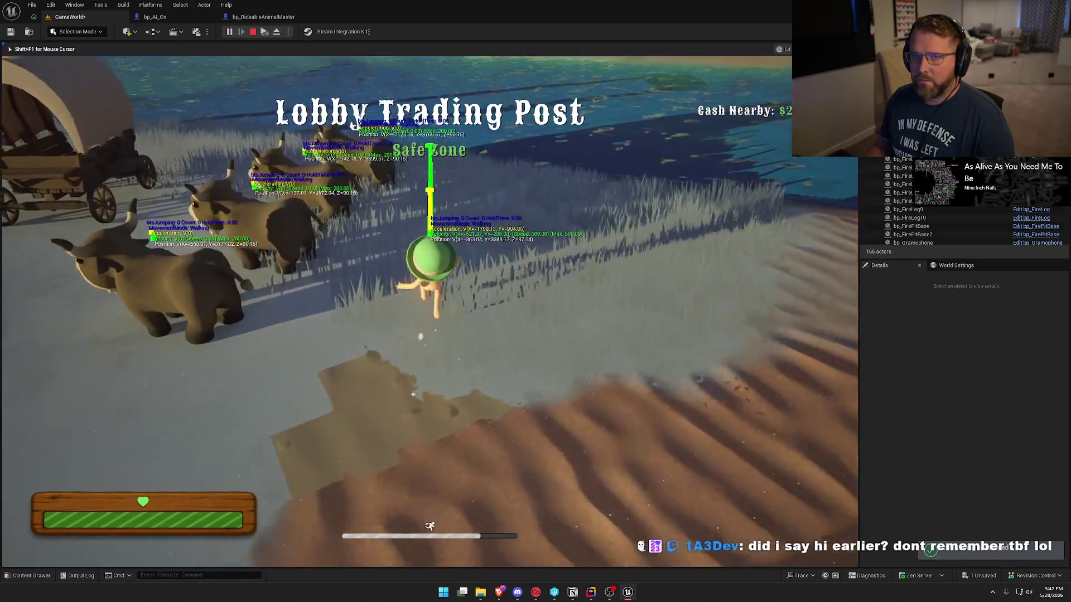
{"action": "key", "text": "w"}
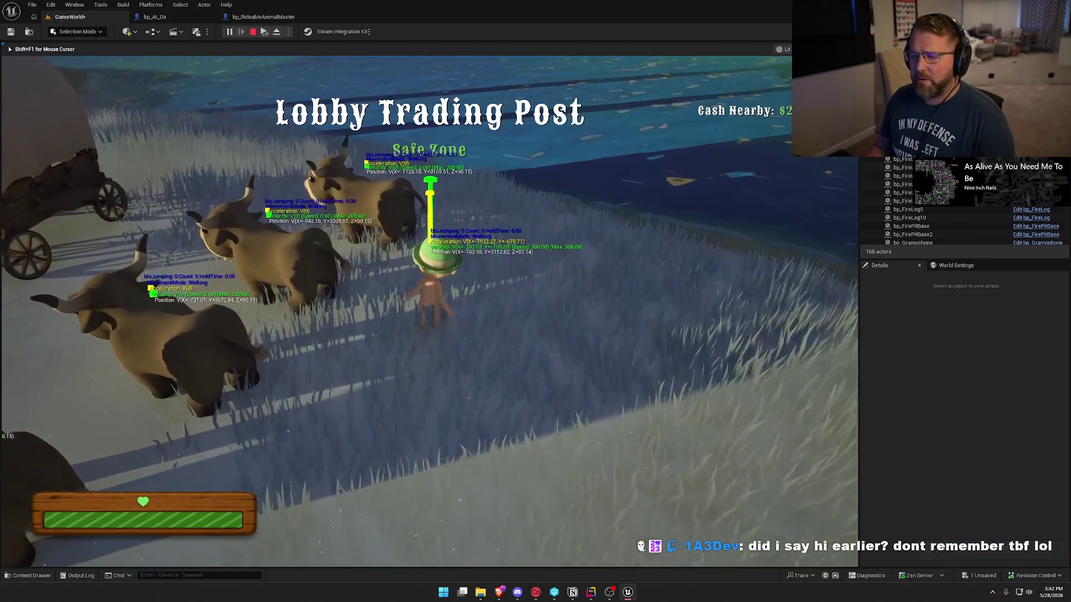
{"action": "key", "text": "e"}
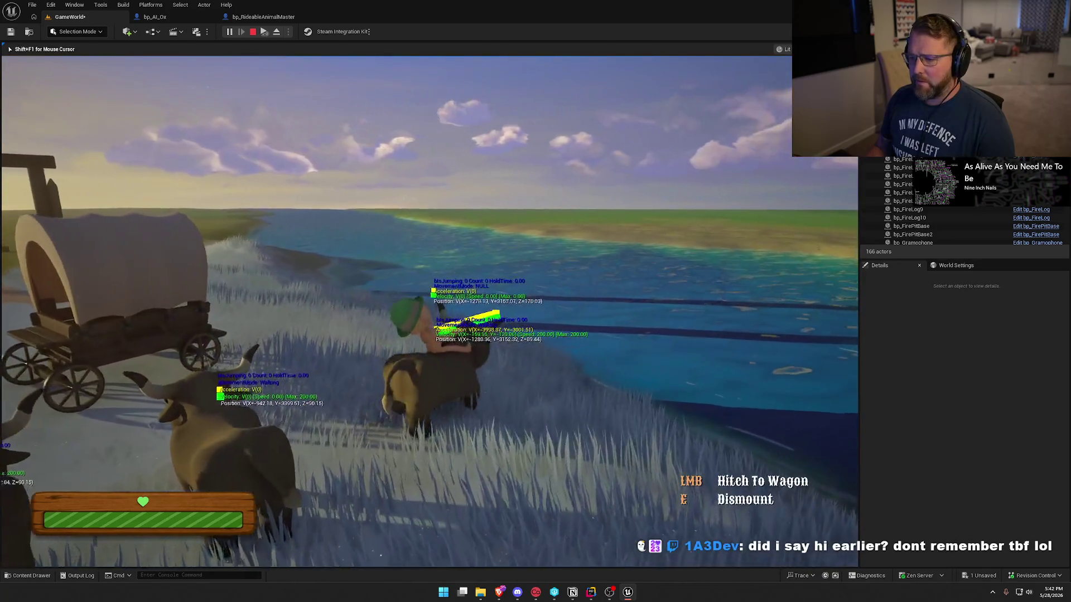
{"action": "key", "text": "w"}
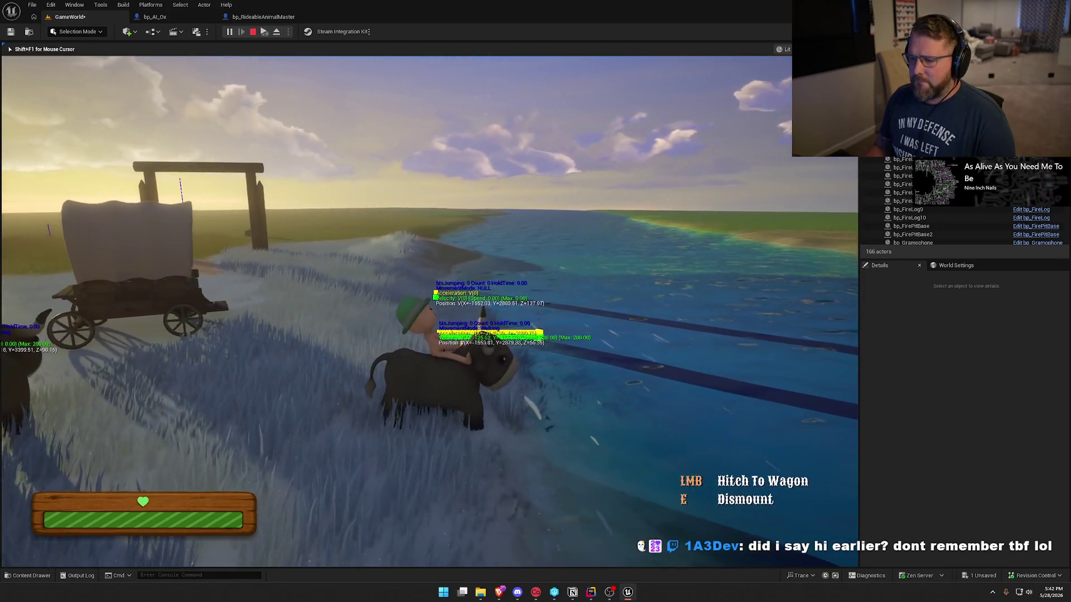
{"action": "key", "text": "w"}
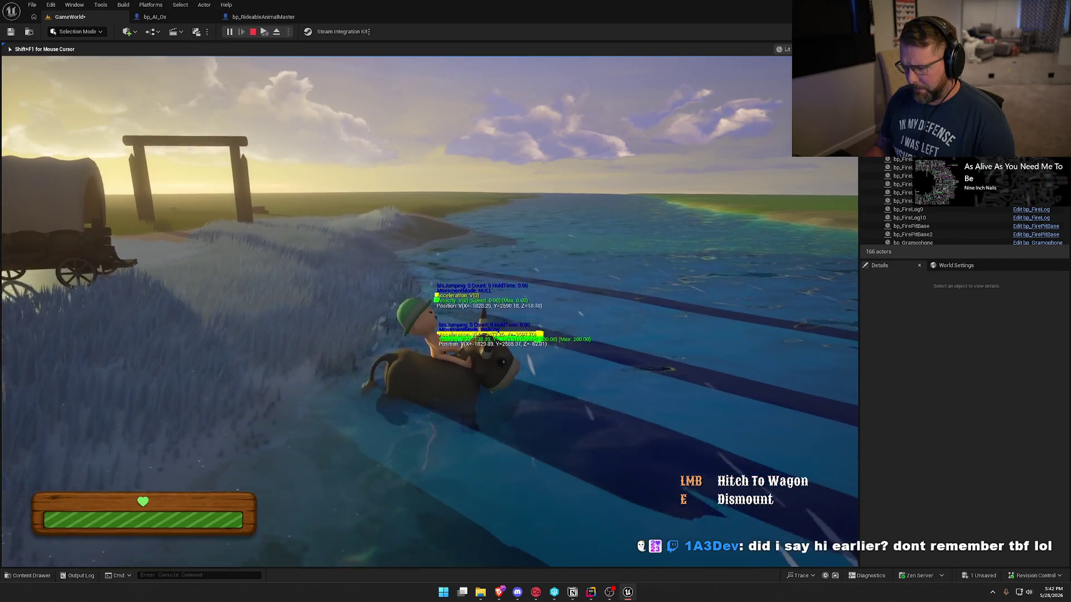
{"action": "key", "text": "w"}
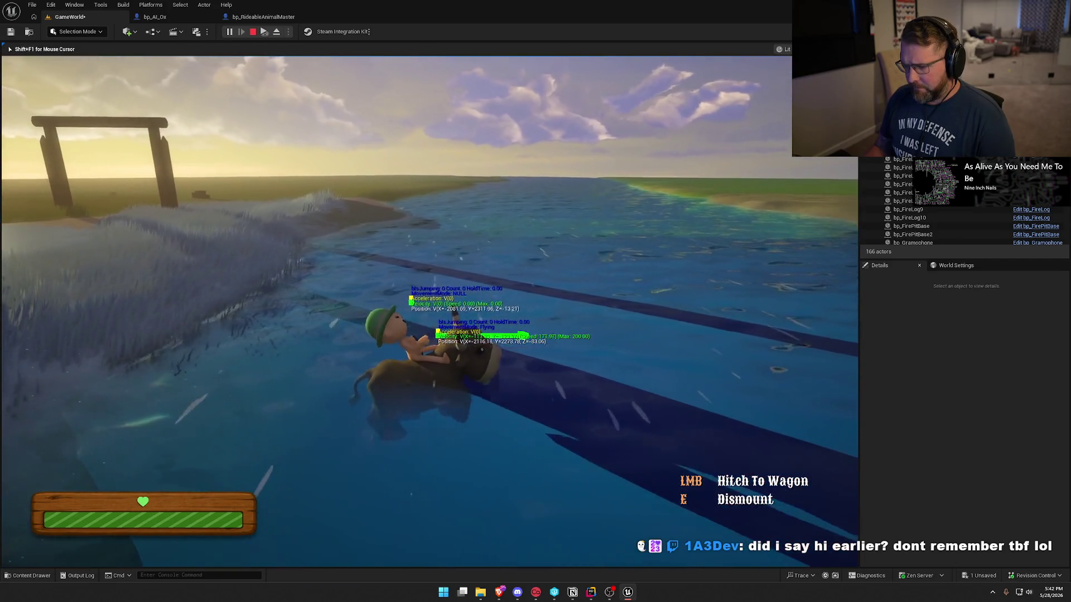
{"action": "key", "text": "e"}
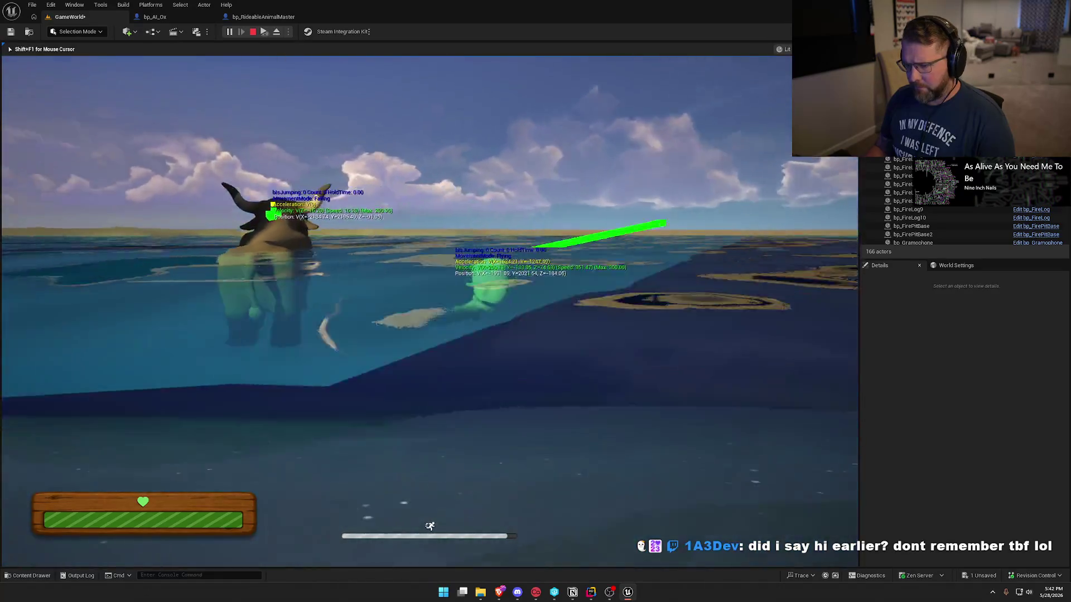
{"action": "key", "text": "w"}
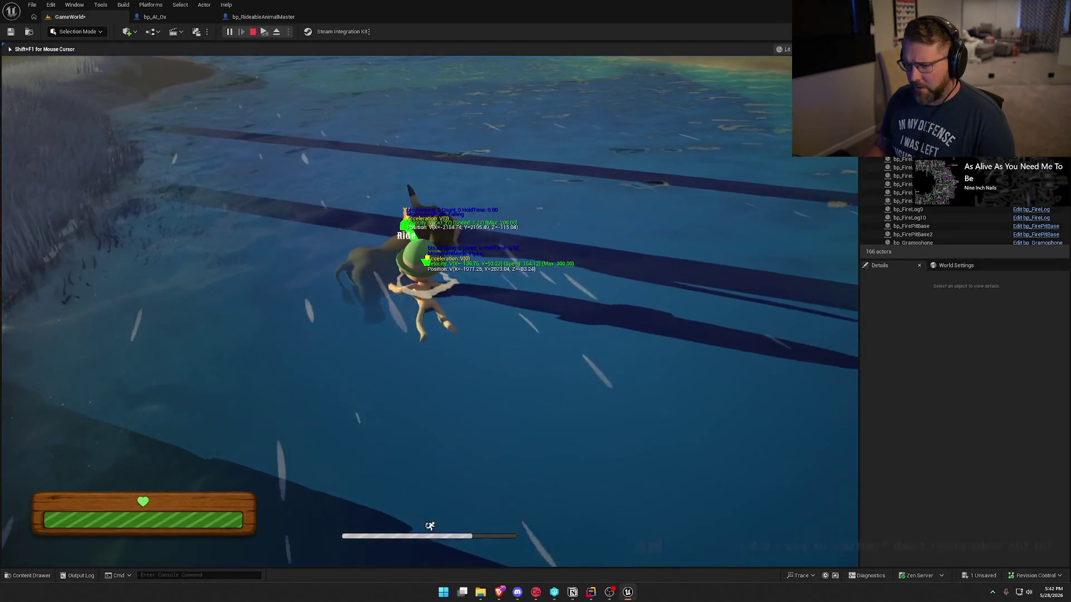
{"action": "key", "text": "e"}
{"action": "key", "text": "Escape"}
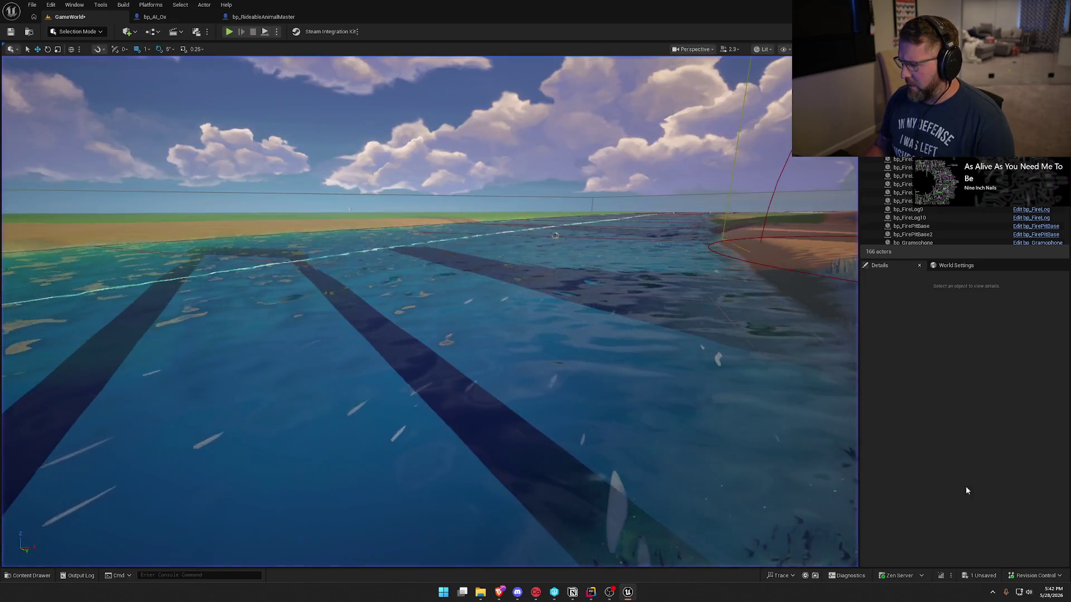
- Recompile the changes with Live Coding, close its console, and return to Rider
{"action": "left_click", "coordinate": [943, 576]}
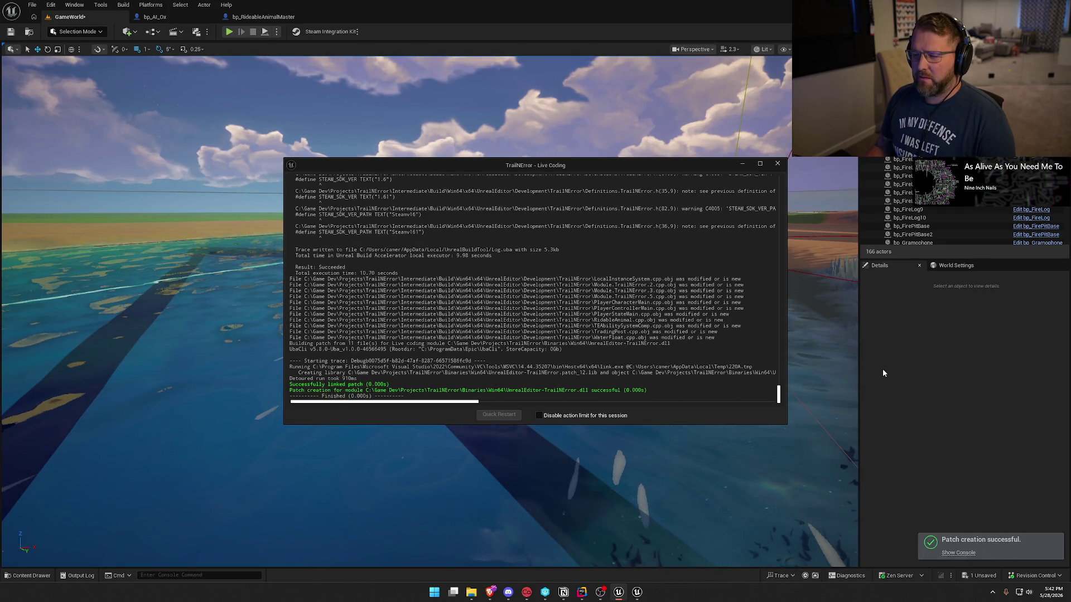
{"action": "left_click", "coordinate": [777, 164]}
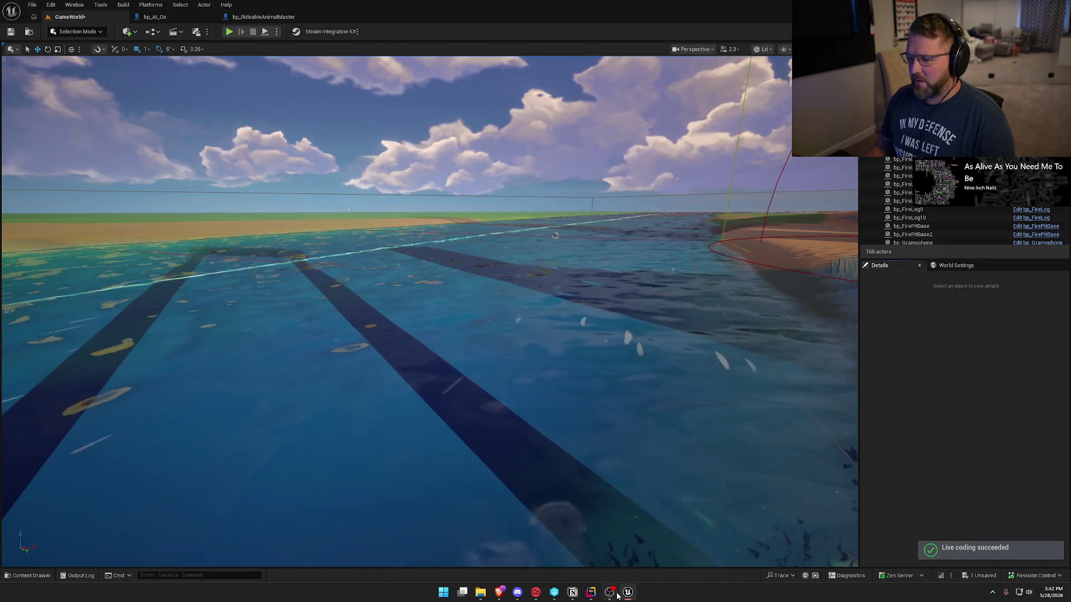
{"action": "left_click", "coordinate": [593, 594]}
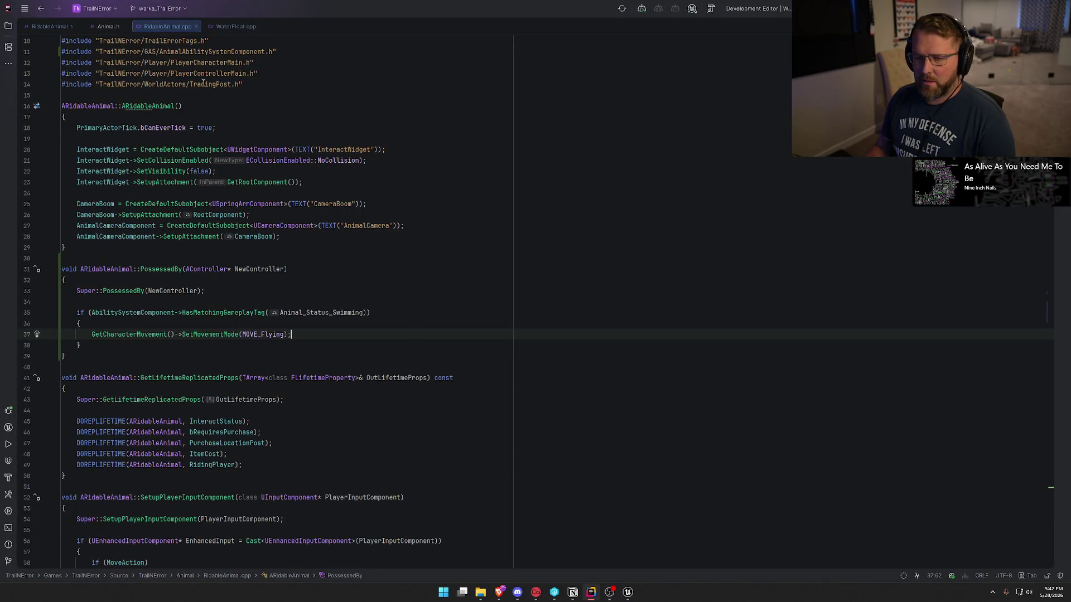
- Add a NotifyControllerChanged override below PossessedBy and generate its Super-calling definition in RidableAnimal.cpp
{"action": "left_click", "coordinate": [42, 26]}
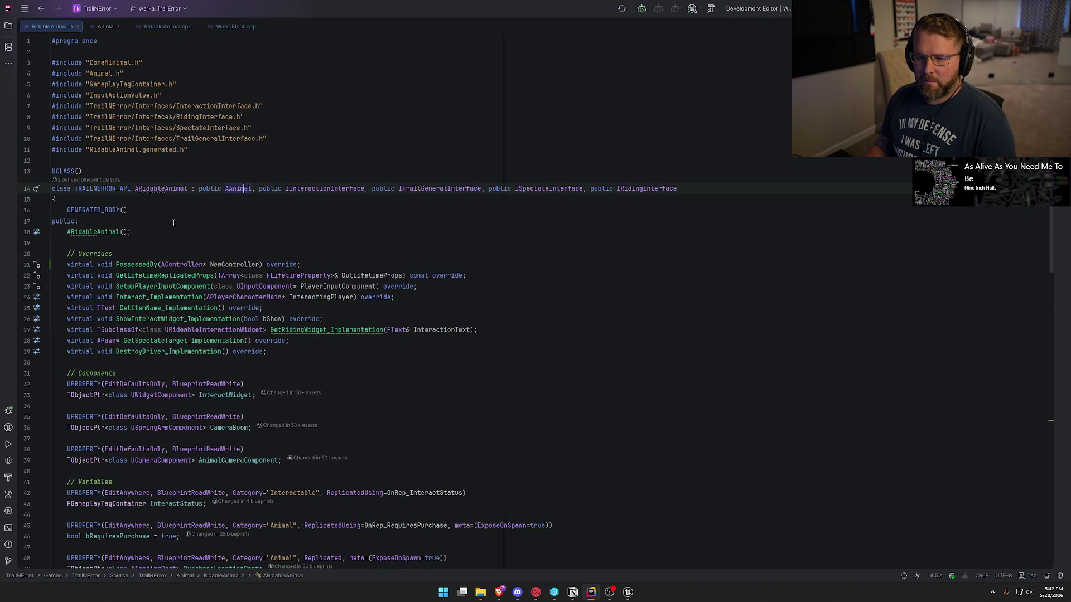
{"action": "left_click", "coordinate": [328, 264]}
{"action": "key", "text": "Return"}
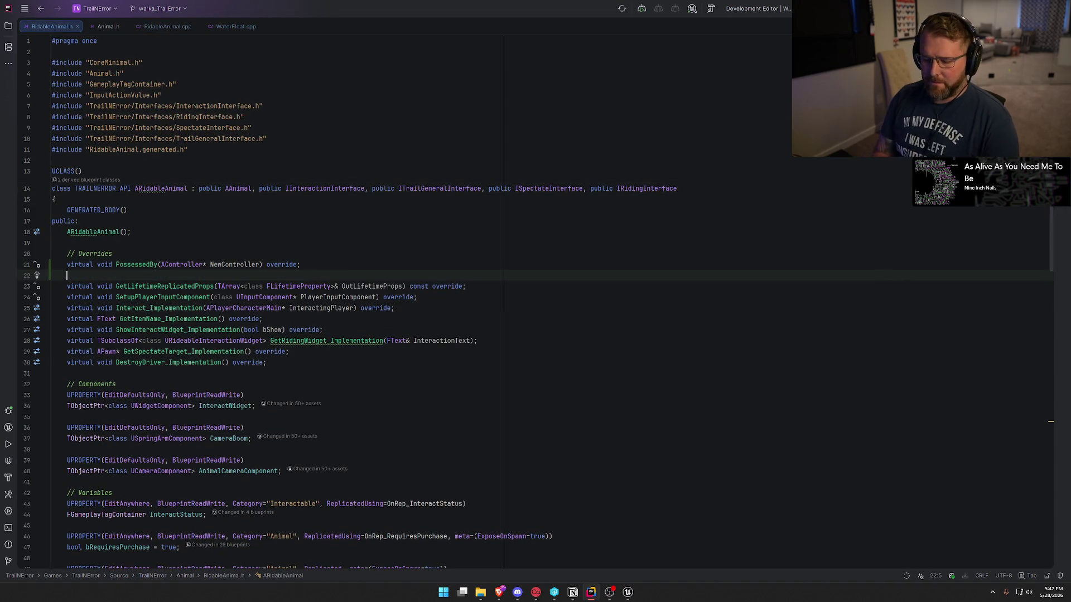
{"action": "type", "text": "virtual void OnC"}
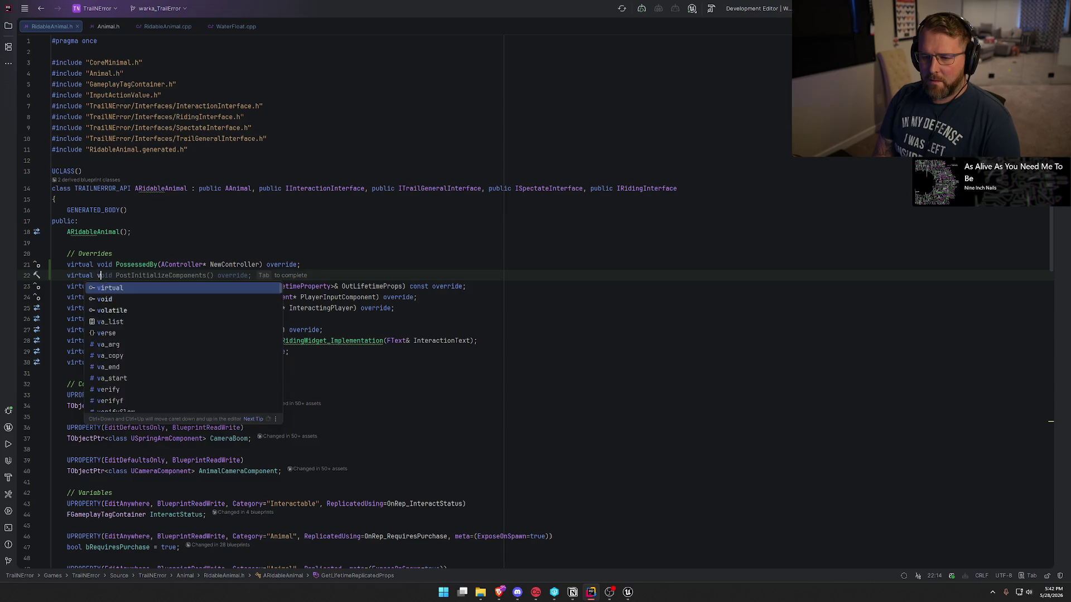
{"action": "type", "text": "on"}
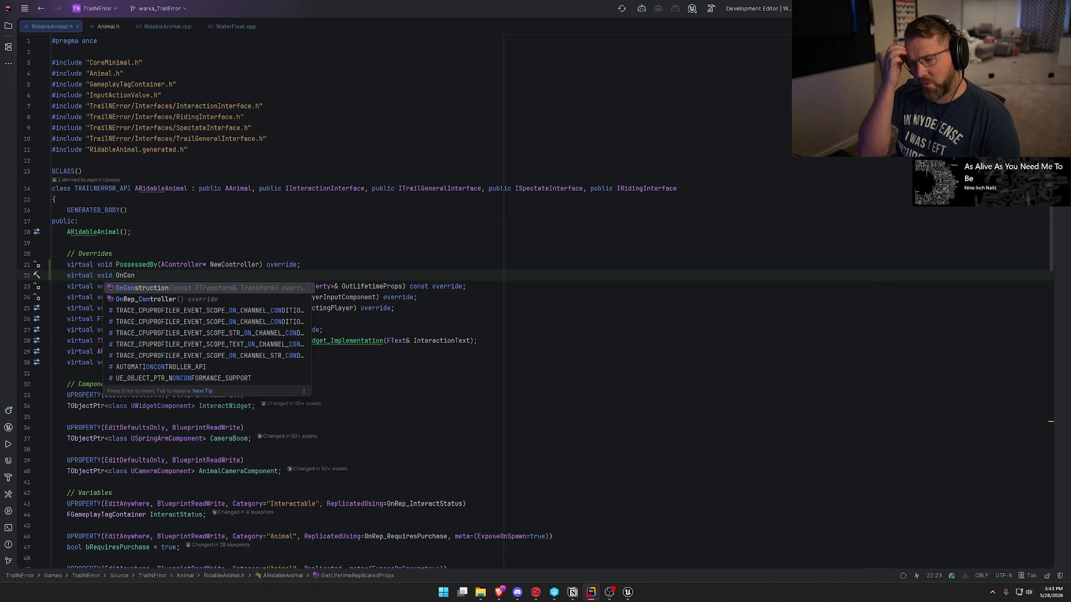
{"action": "key", "text": "BackSpace"}
{"action": "key", "text": "BackSpace"}
{"action": "key", "text": "BackSpace"}
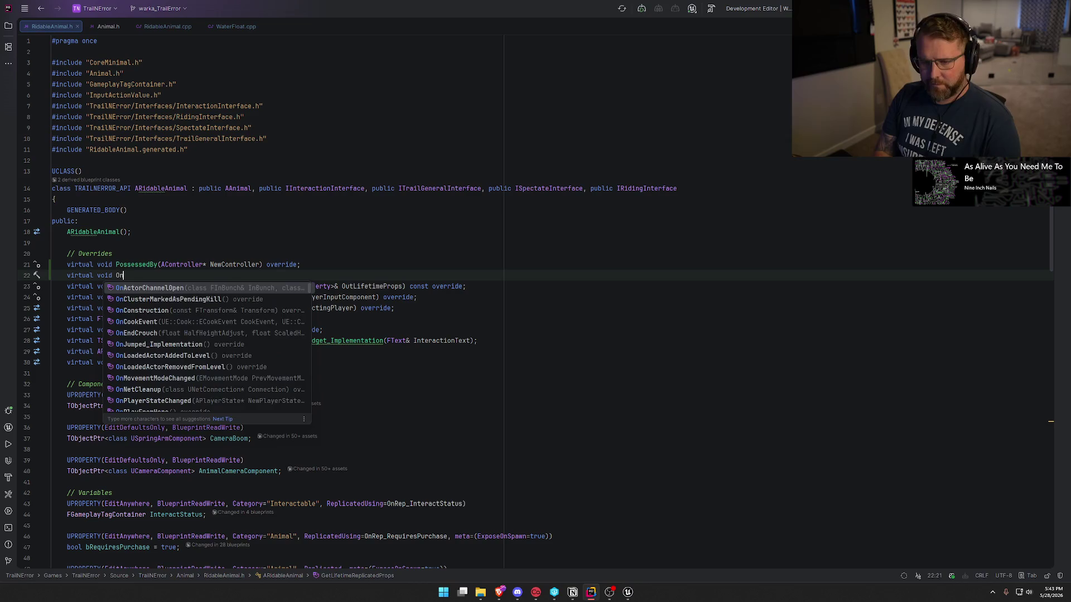
{"action": "type", "text": "Controller"}
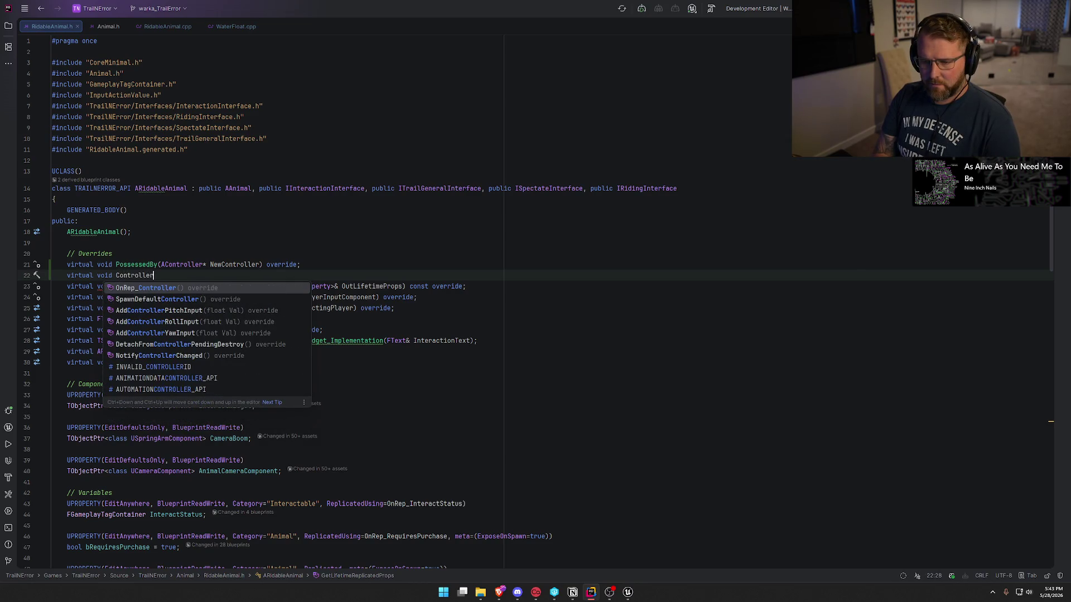
{"action": "type", "text": "C"}
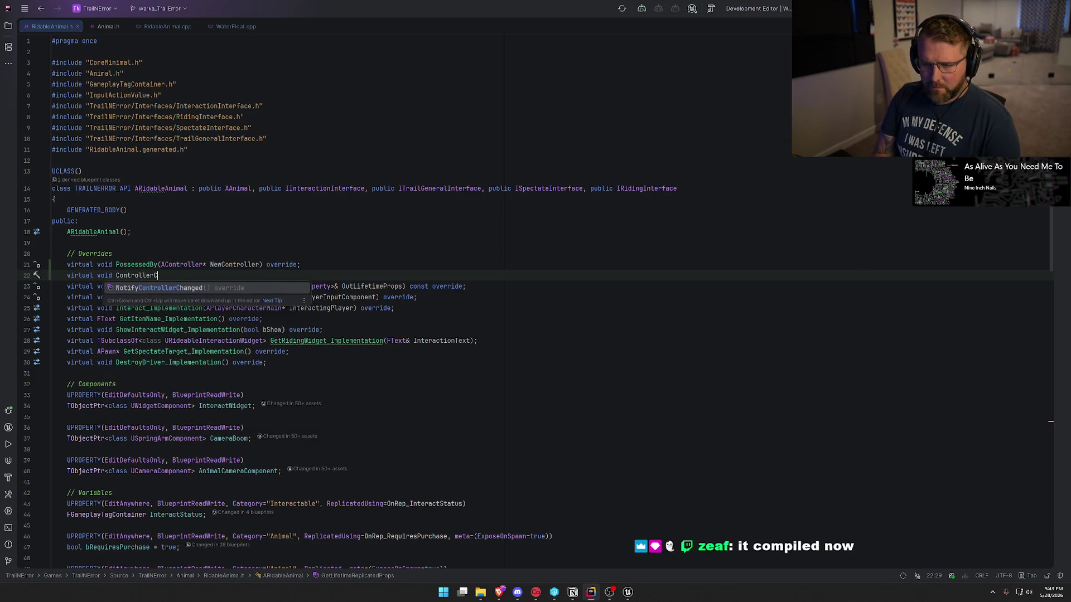
{"action": "key", "text": "Return"}
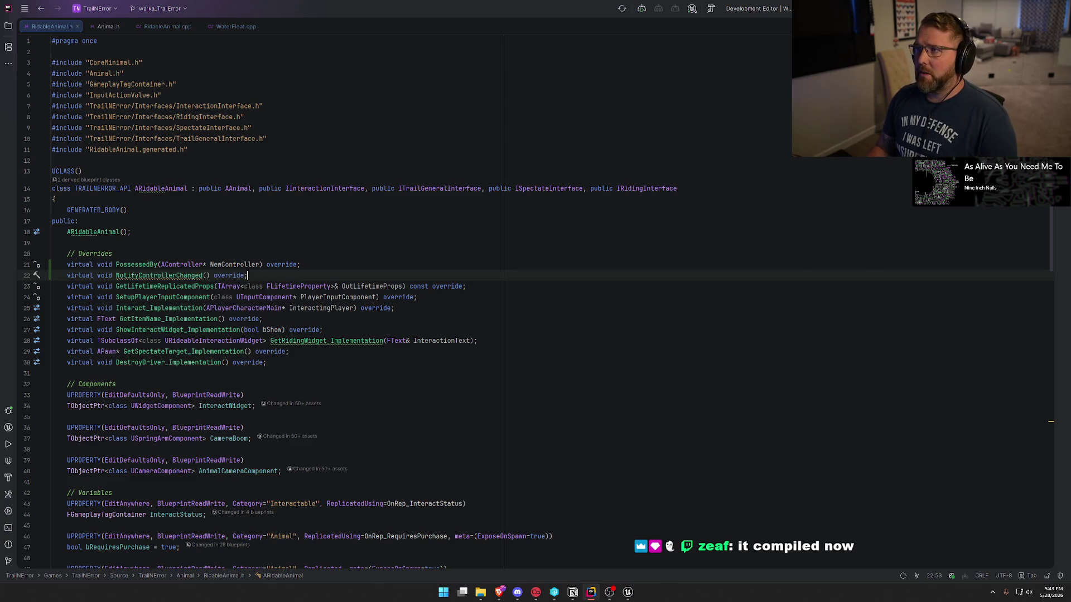
{"action": "key", "text": "alt+Return"}
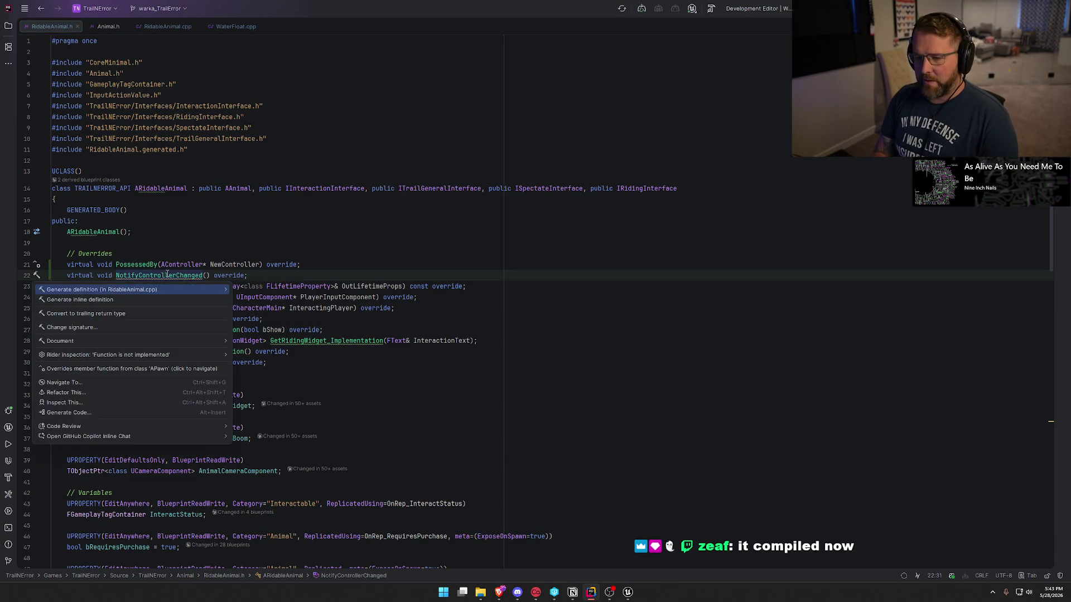
{"action": "key", "text": "Return"}
{"action": "key", "text": "Return"}
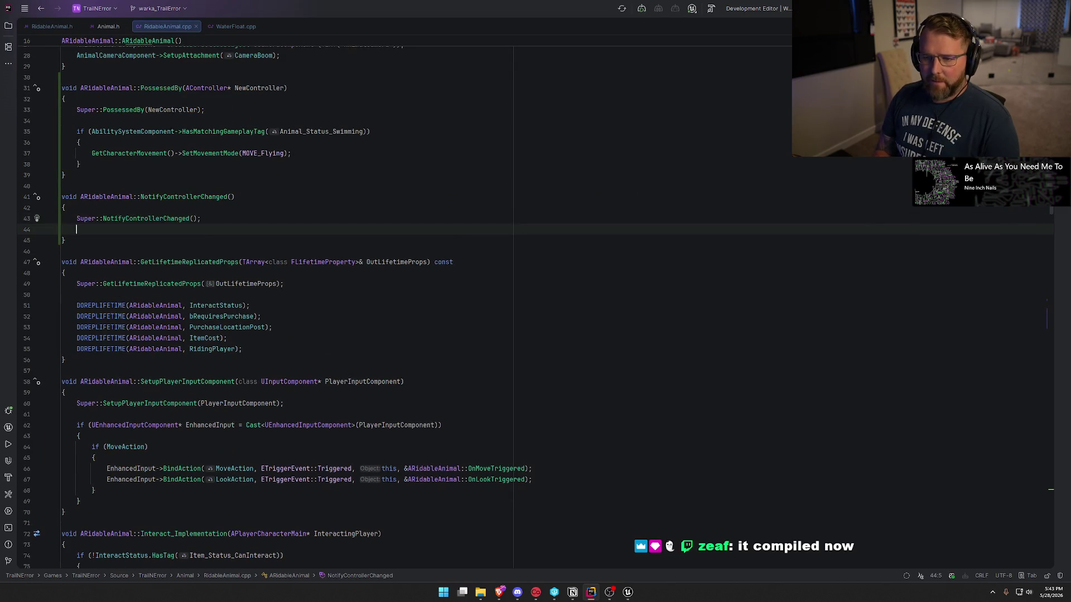
{"action": "left_click", "coordinate": [76, 134]}
{"action": "left_click", "coordinate": [93, 162], "text": "shift"}
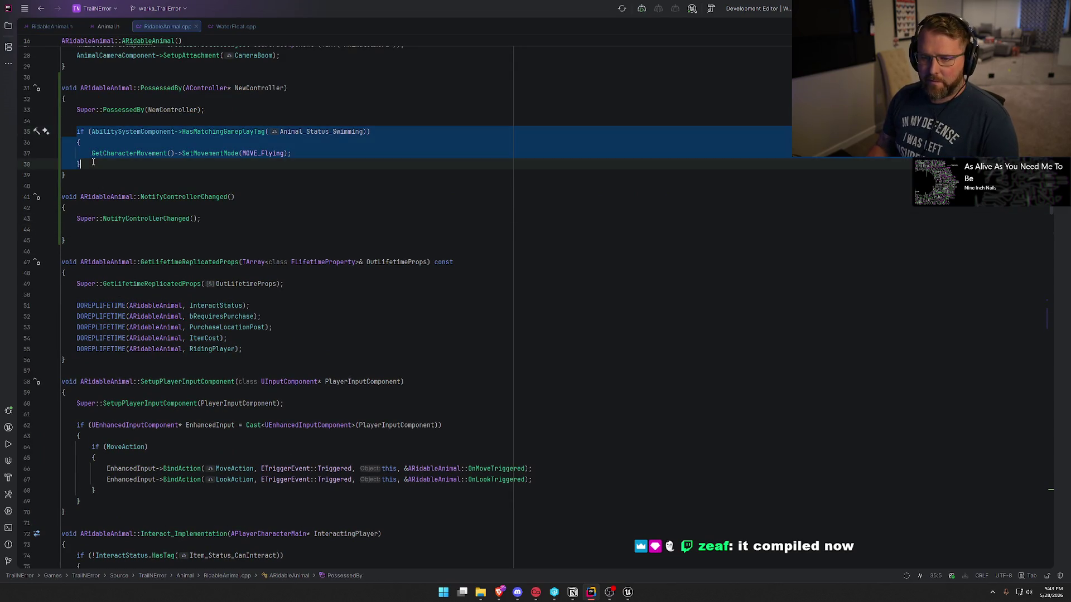